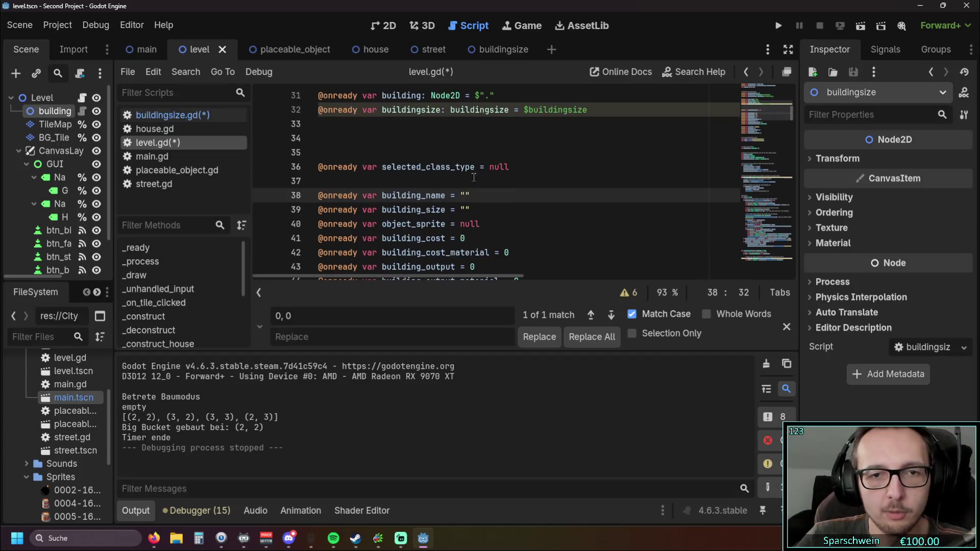
# Change the building_size declaration on line 39 from = "" to : Vector2i.
pyautogui.moveTo(460, 210); pyautogui.dragTo(470, 210)
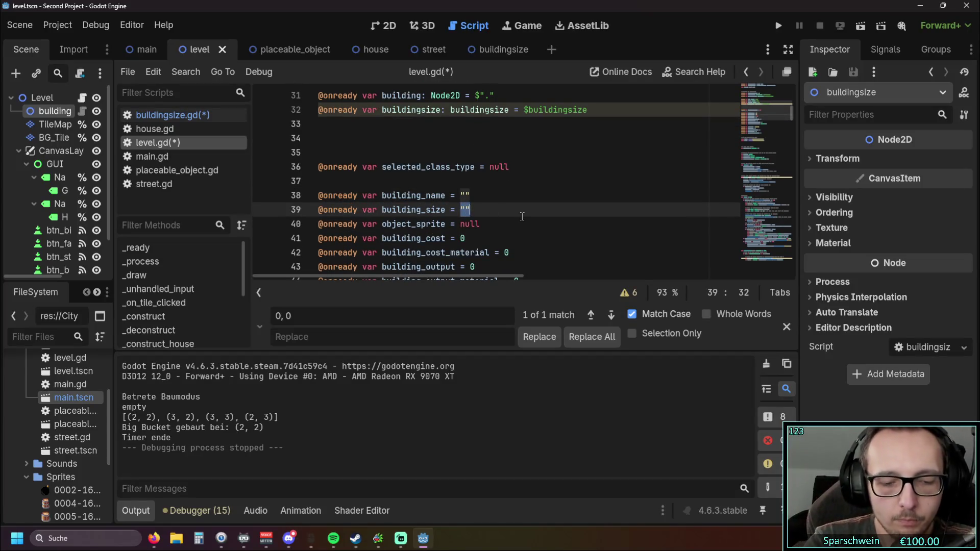
pyautogui.write('Vec')
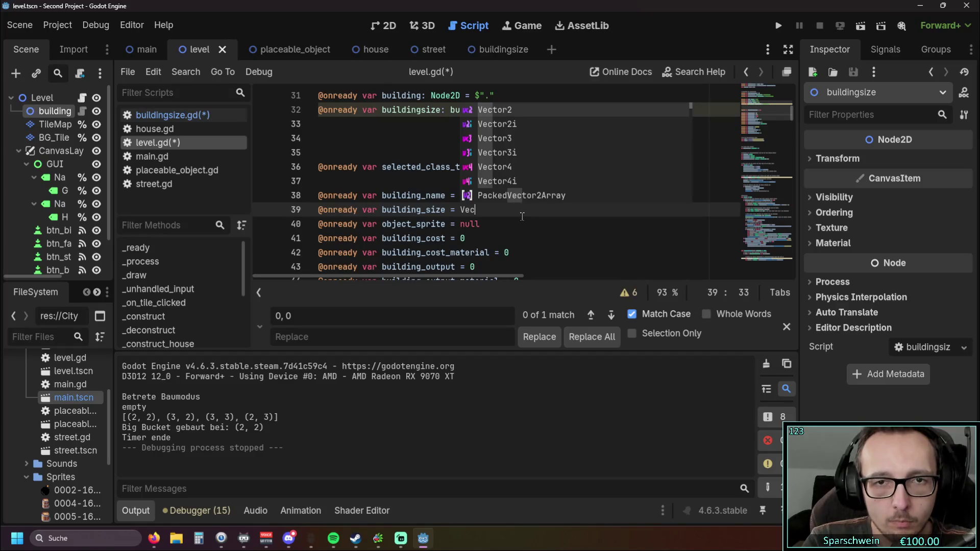
pyautogui.press('Down')
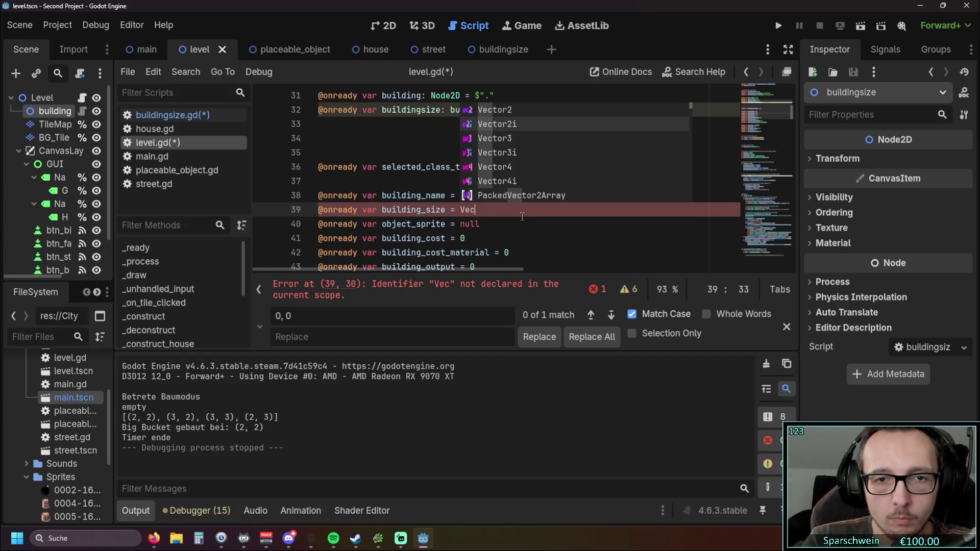
pyautogui.press('Return')
pyautogui.click(456, 208)
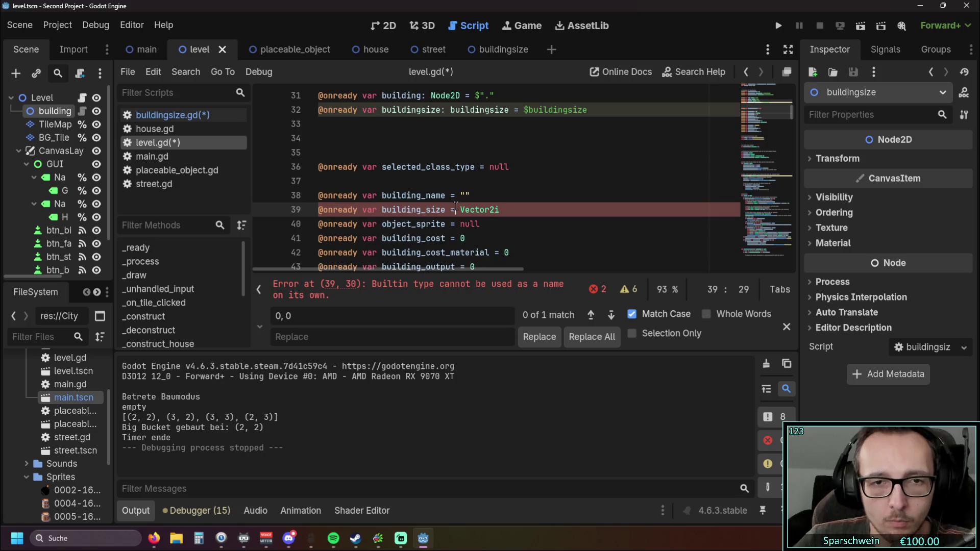
pyautogui.press('BackSpace')
pyautogui.press('BackSpace')
pyautogui.write(':')
pyautogui.press('End')
pyautogui.press('Down')
pyautogui.press('Down')
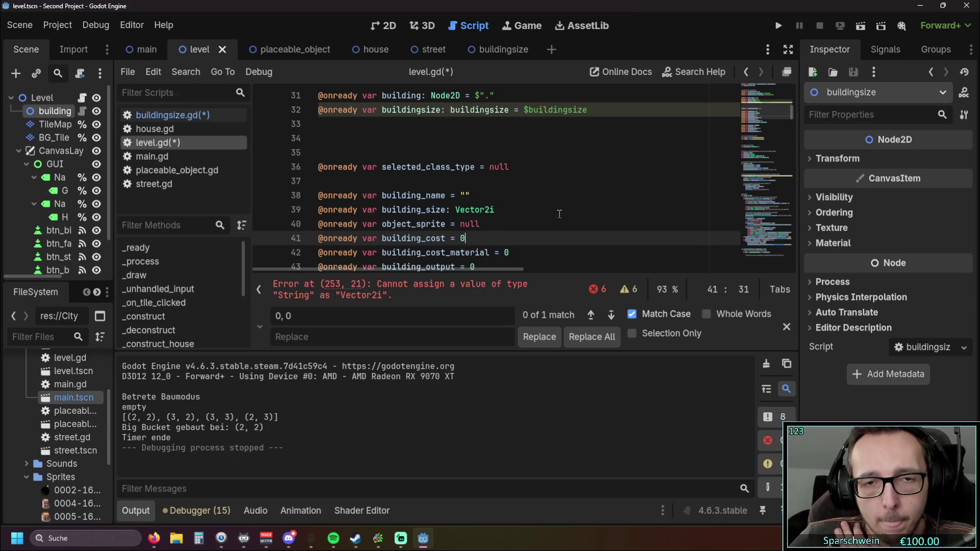
# Check the sprite offset line, then go to the failing "1x1" assignment on line 253.
pyautogui.moveTo(791, 116); pyautogui.dragTo(792, 121)
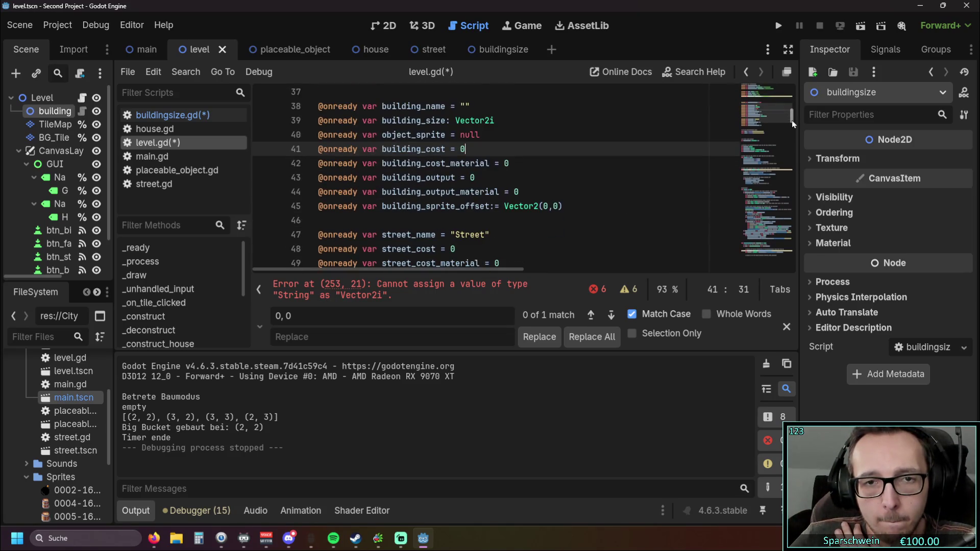
pyautogui.scroll(1, 510, 215)
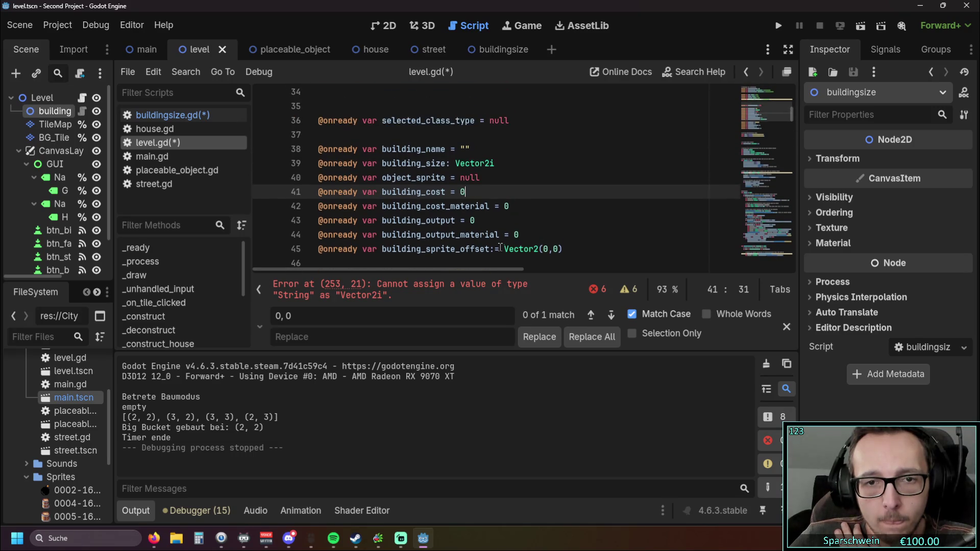
pyautogui.click(499, 249)
pyautogui.click(450, 164)
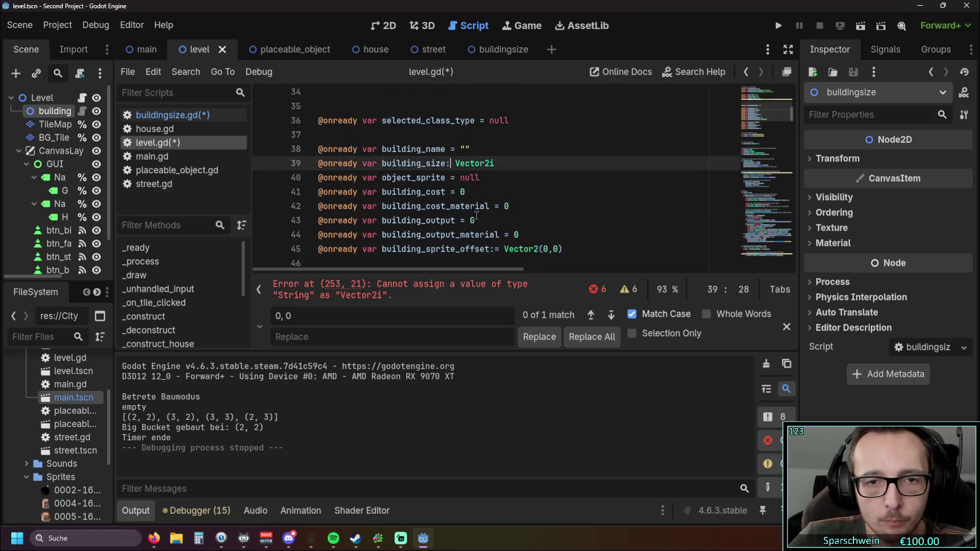
pyautogui.click(563, 249)
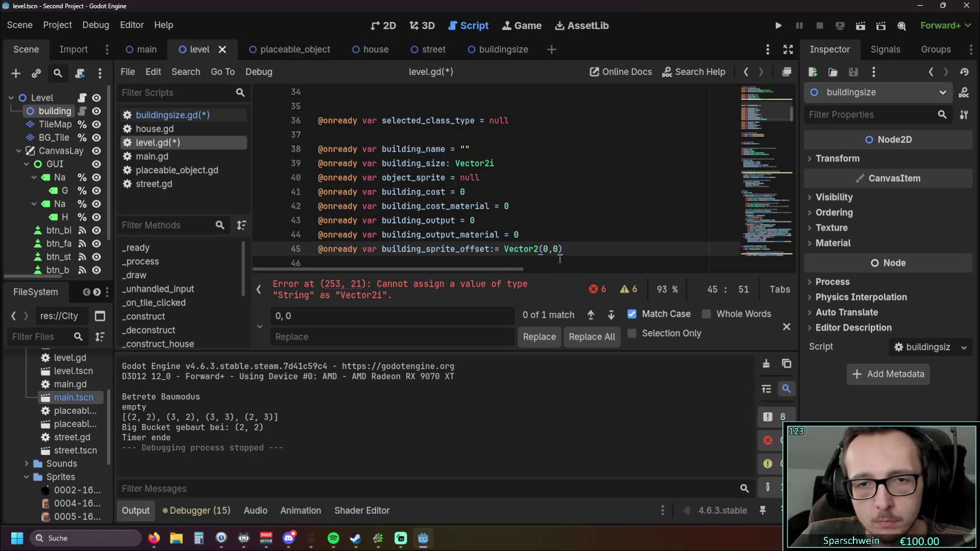
pyautogui.click(453, 164)
pyautogui.click(476, 192)
pyautogui.scroll(-3, 683, 168)
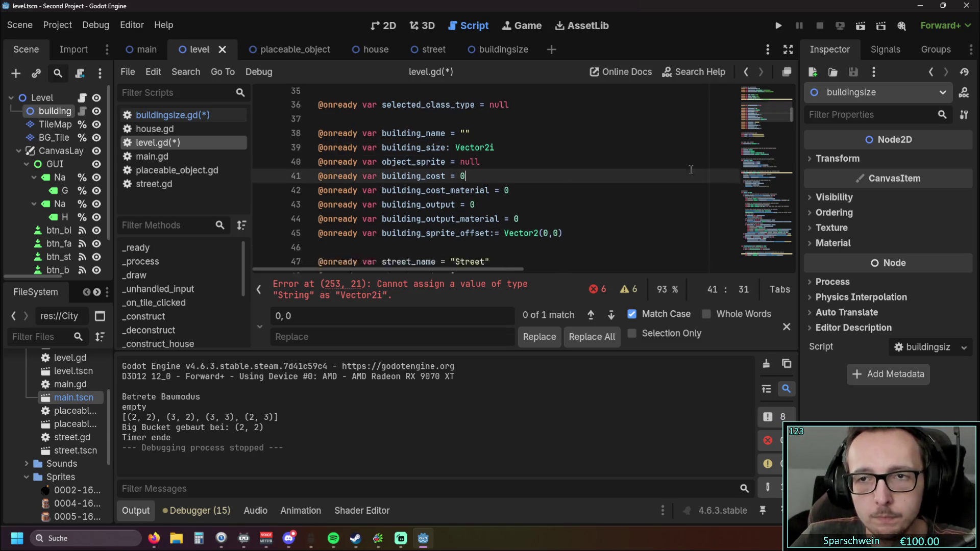
pyautogui.moveTo(794, 123); pyautogui.dragTo(795, 237)
pyautogui.click(459, 180)
# Replace the first "1x1" size string with a pasted Vector2i value, changing a number to 1.
pyautogui.scroll(-5, 456, 184)
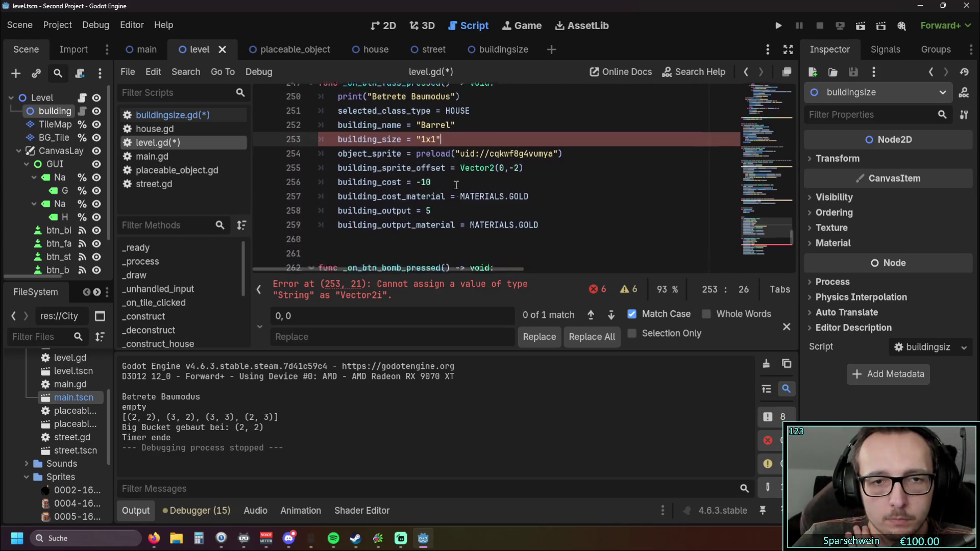
pyautogui.scroll(-3, 457, 185)
pyautogui.scroll(1, 457, 185)
pyautogui.moveTo(484, 207); pyautogui.dragTo(416, 207)
pyautogui.hotkey('ctrl', 'c')
pyautogui.scroll(3, 418, 194)
pyautogui.moveTo(417, 150); pyautogui.dragTo(438, 151)
pyautogui.hotkey('ctrl', 'v')
pyautogui.doubleClick(462, 150)
pyautogui.write('1')
# Replace the "1x1" string on line 253 with Vector2i(2, 2).
pyautogui.scroll(5, 449, 163)
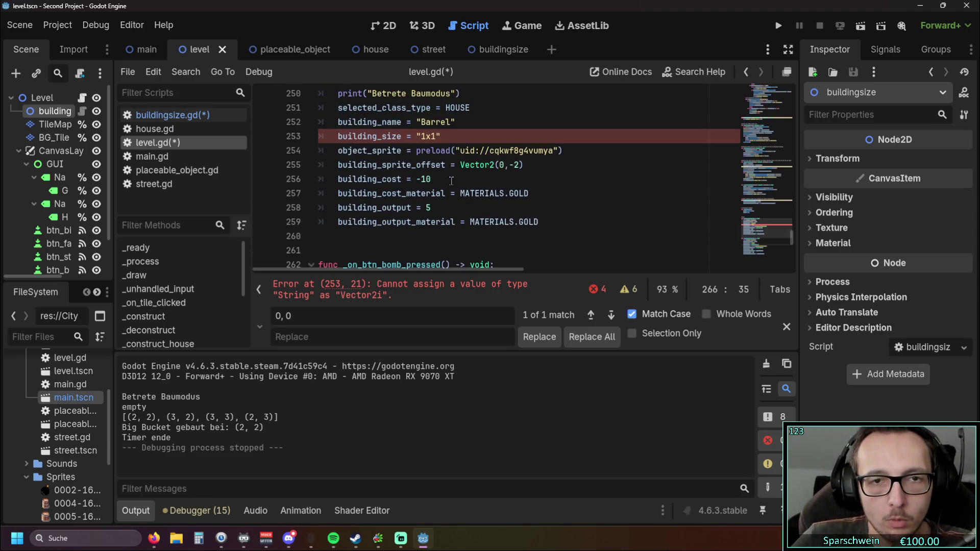
pyautogui.moveTo(416, 179); pyautogui.dragTo(440, 179)
pyautogui.hotkey('ctrl', 'v')
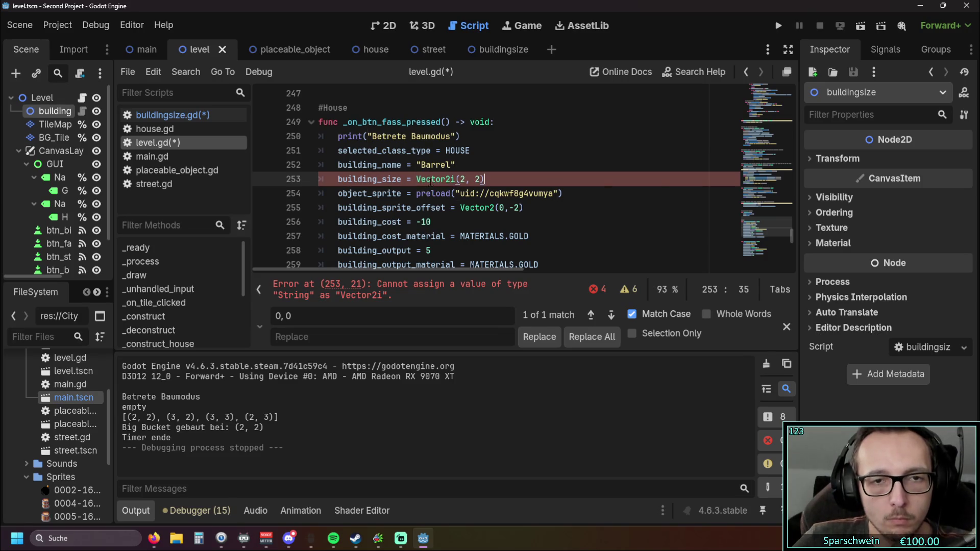
pyautogui.click(458, 180)
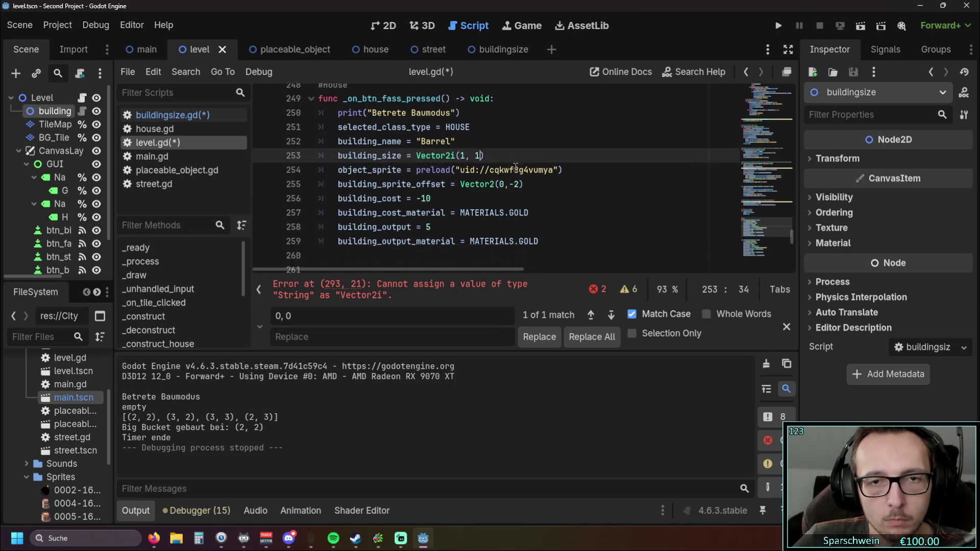
# Set the Street's building size to Vector2i(1, 1).
pyautogui.scroll(-9, 512, 170)
pyautogui.scroll(-3, 512, 170)
pyautogui.moveTo(416, 198); pyautogui.dragTo(442, 198)
pyautogui.hotkey('ctrl', 'v')
pyautogui.doubleClick(462, 209)
pyautogui.write('1')
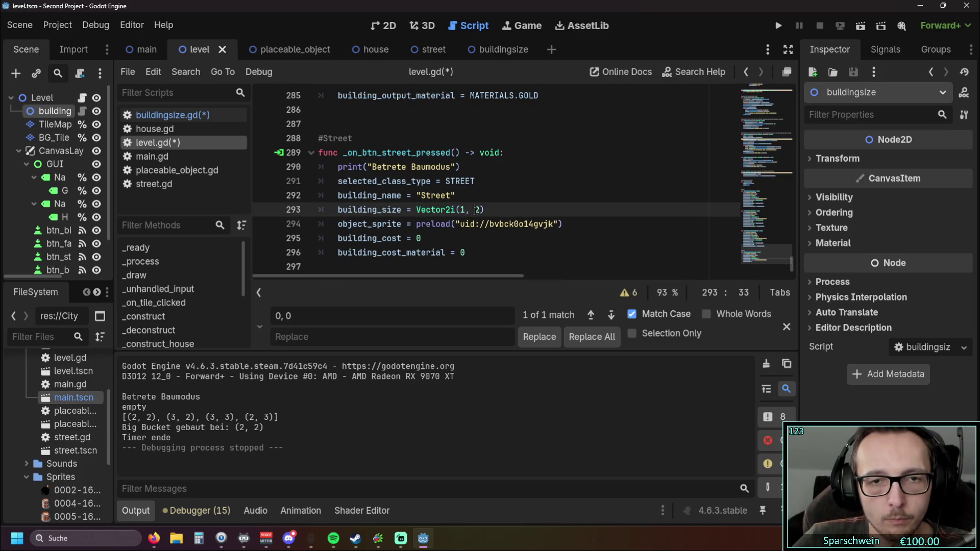
pyautogui.doubleClick(478, 209)
pyautogui.write('1')
pyautogui.click(513, 196)
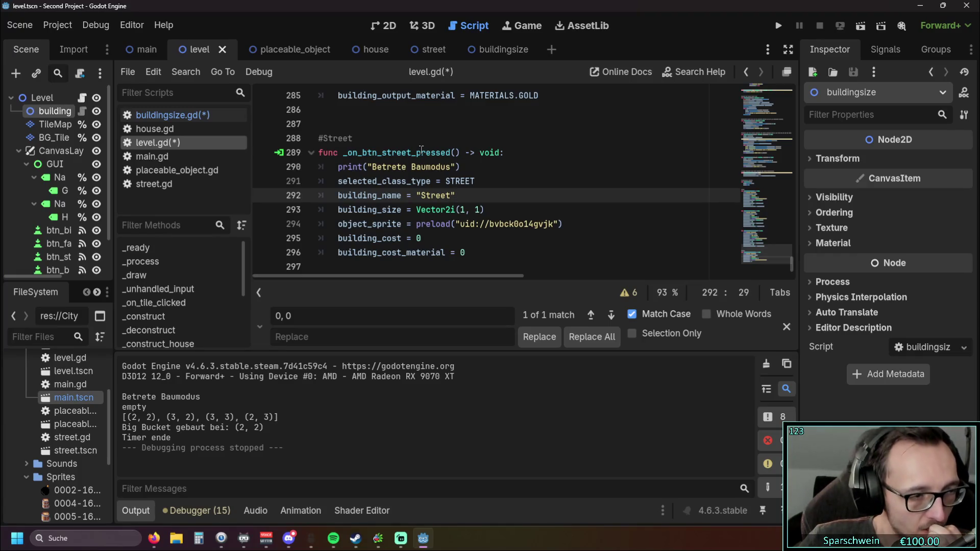
pyautogui.scroll(10, 421, 154)
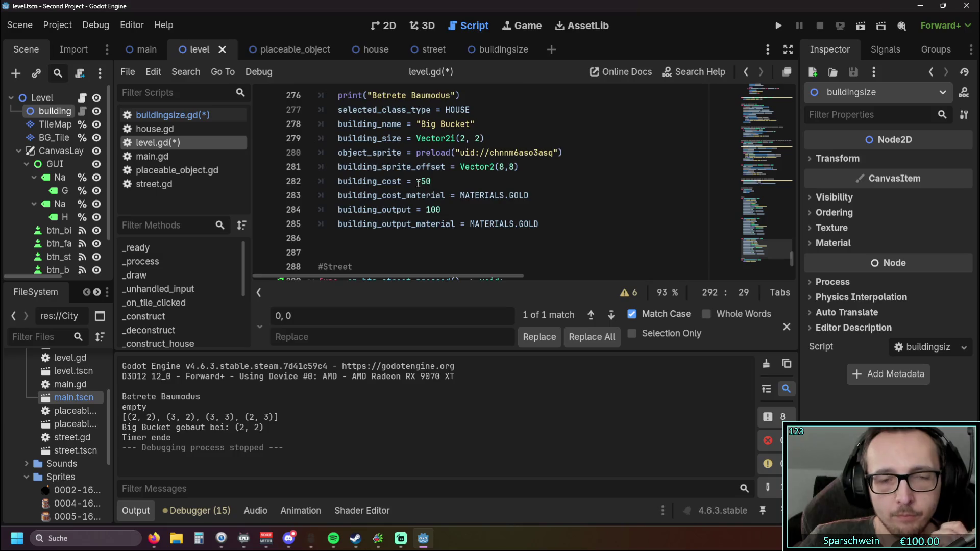
pyautogui.scroll(18, 418, 182)
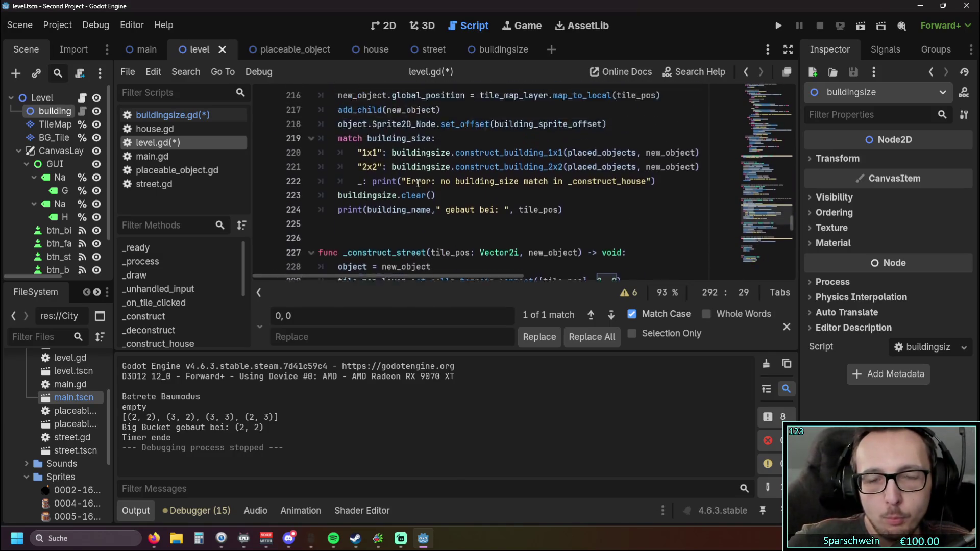
pyautogui.scroll(20, 418, 182)
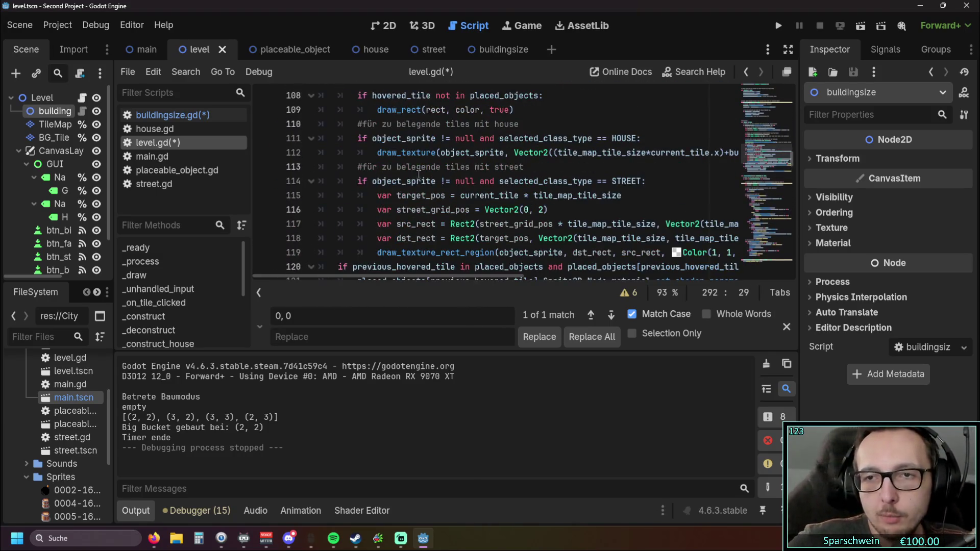
pyautogui.scroll(-3, 409, 164)
pyautogui.scroll(10, 440, 173)
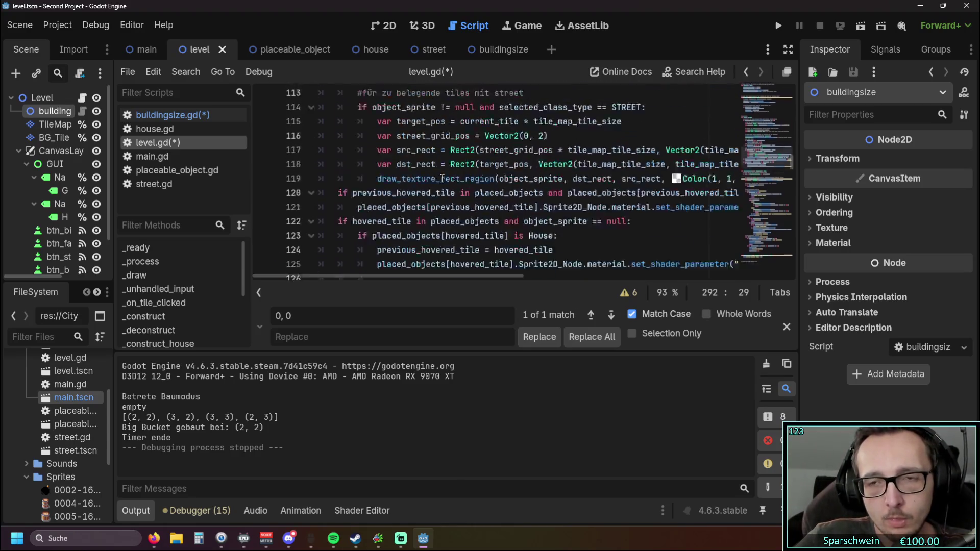
pyautogui.scroll(9, 441, 181)
pyautogui.scroll(-2, 432, 171)
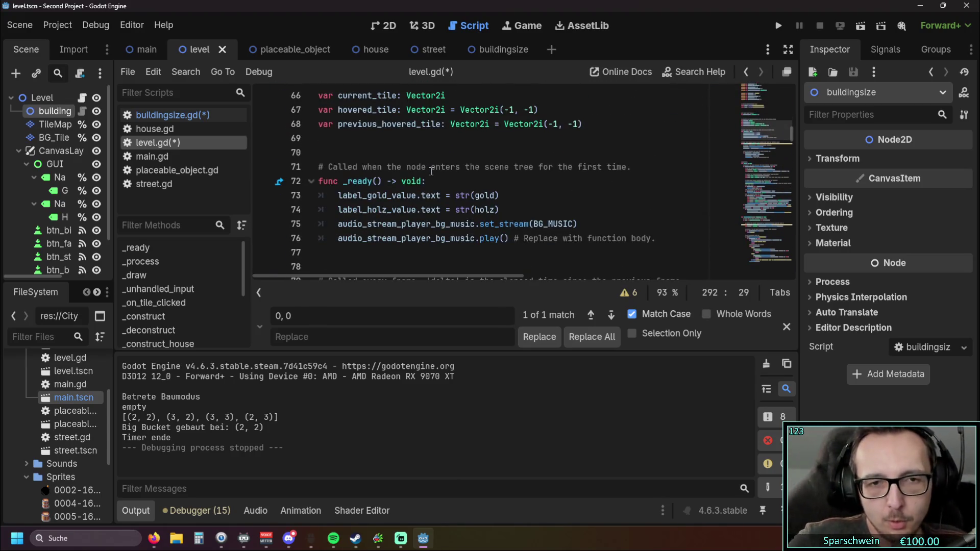
pyautogui.scroll(6, 433, 169)
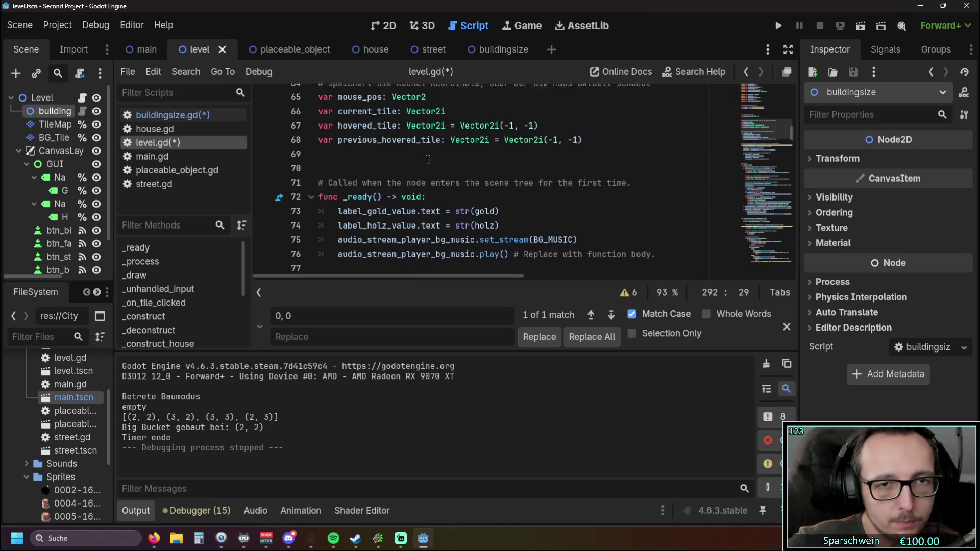
pyautogui.scroll(5, 440, 167)
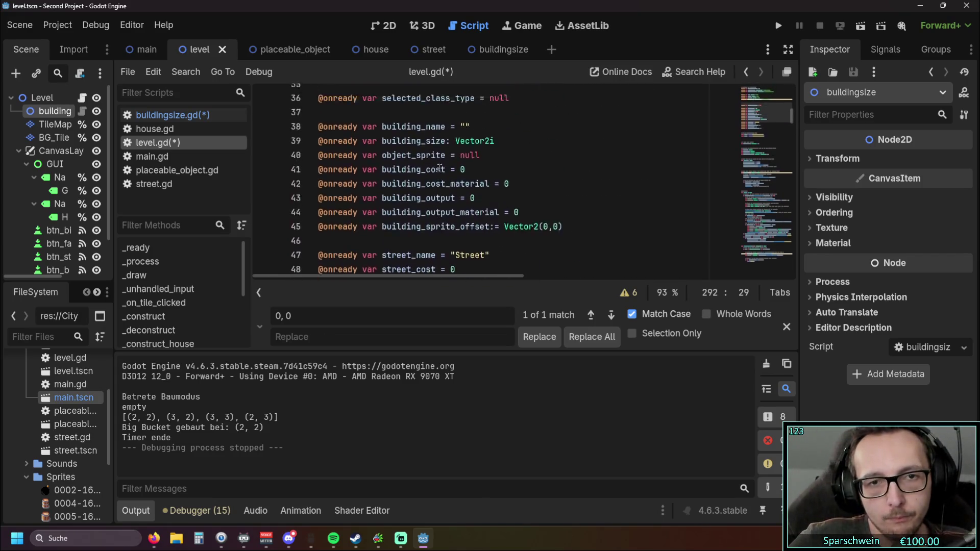
pyautogui.scroll(-1, 444, 163)
pyautogui.click(451, 138)
pyautogui.write('=')
pyautogui.click(392, 138)
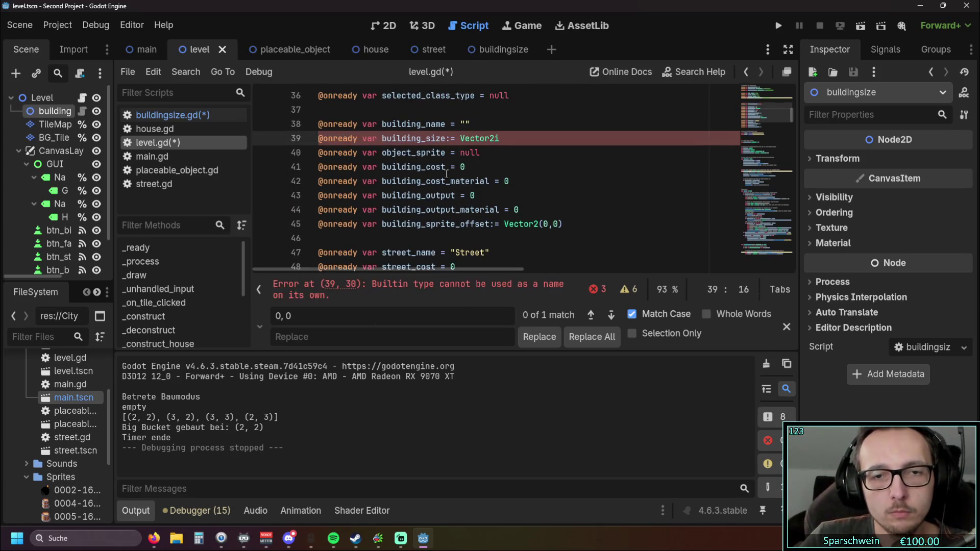
pyautogui.click(456, 139)
pyautogui.press('BackSpace')
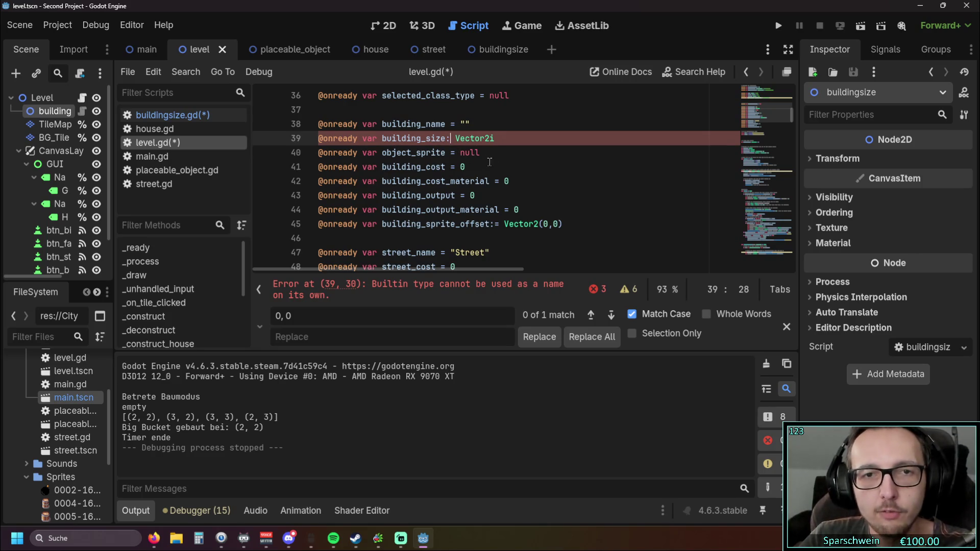
pyautogui.scroll(1, 506, 173)
pyautogui.scroll(1, 497, 177)
pyautogui.scroll(-1, 472, 197)
pyautogui.scroll(2, 458, 182)
pyautogui.scroll(-2, 475, 187)
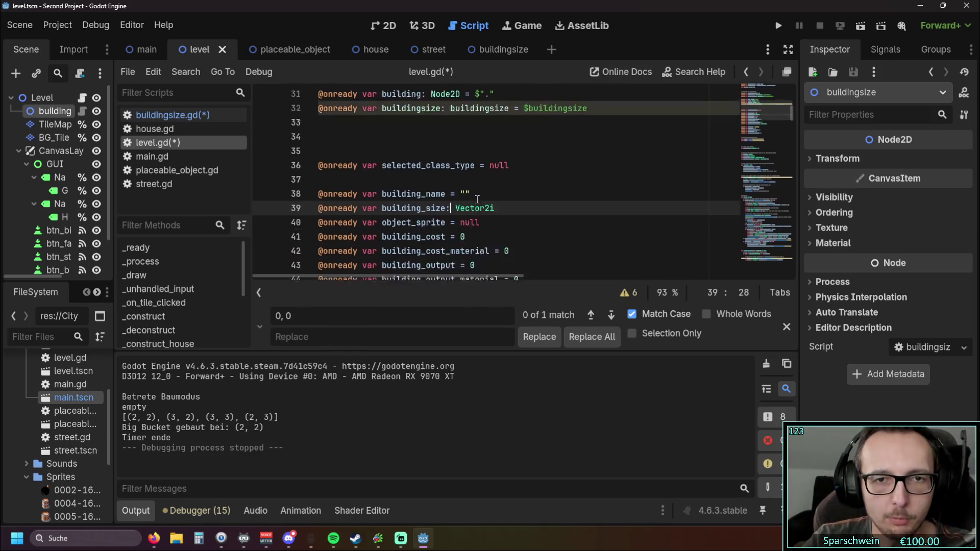
pyautogui.scroll(-1, 492, 194)
pyautogui.click(494, 225)
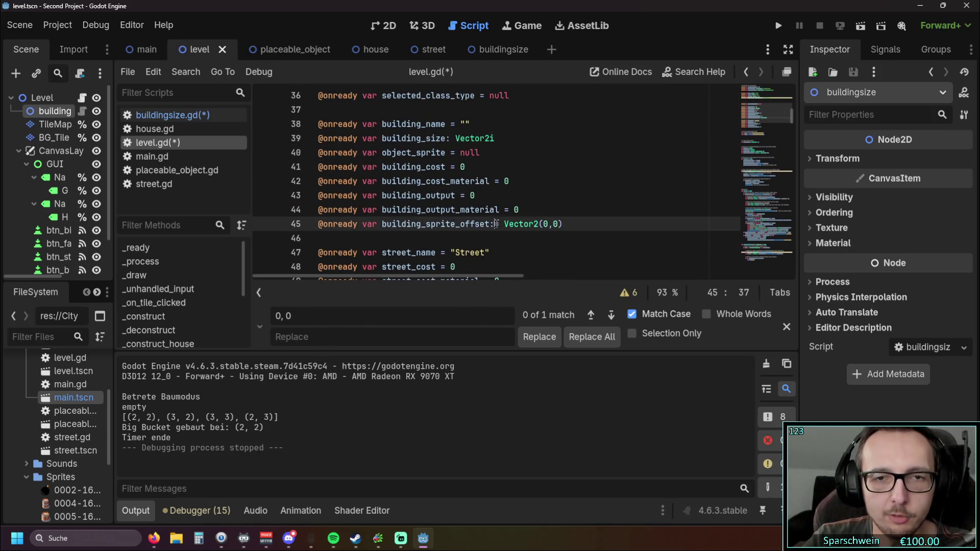
pyautogui.press('Down')
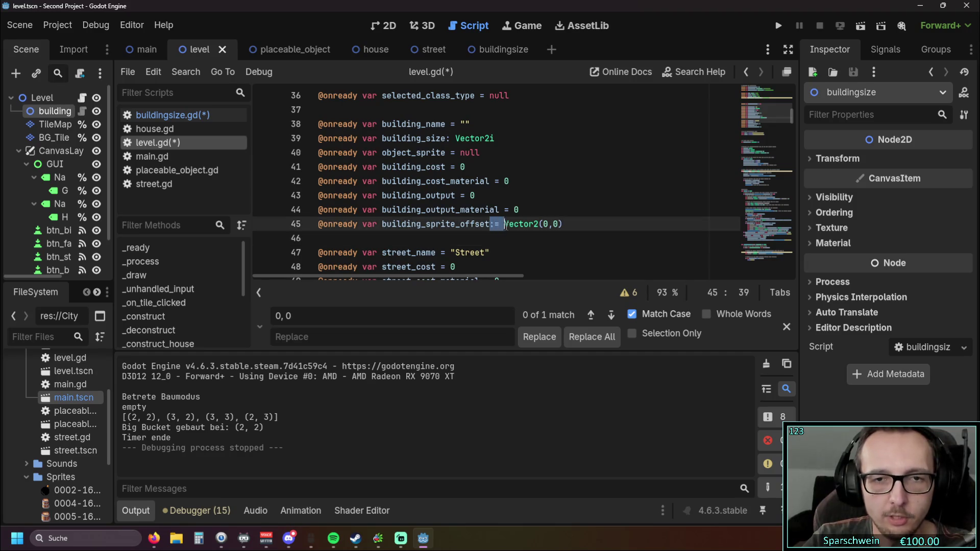
pyautogui.moveTo(563, 224); pyautogui.dragTo(516, 225)
pyautogui.click(552, 226)
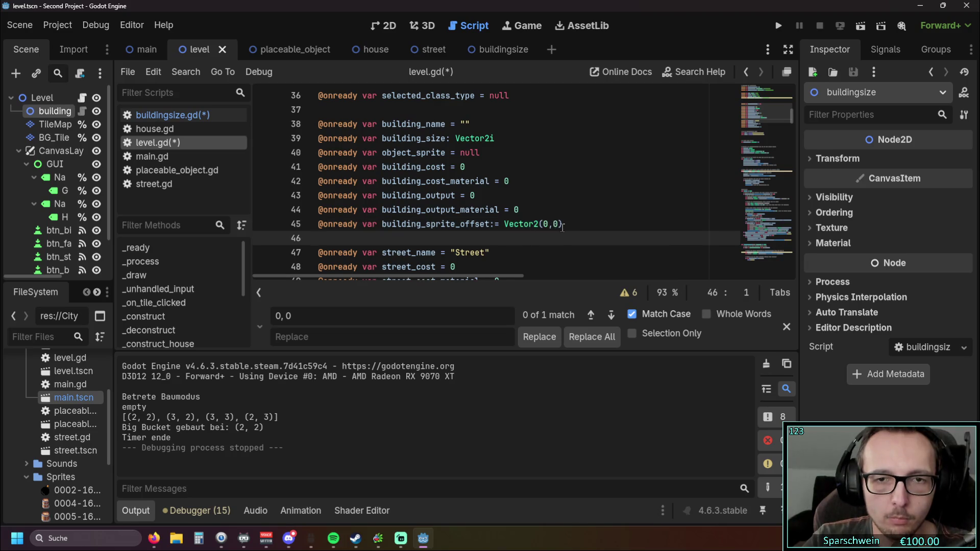
pyautogui.click(590, 214)
pyautogui.scroll(1, 548, 194)
pyautogui.click(526, 181)
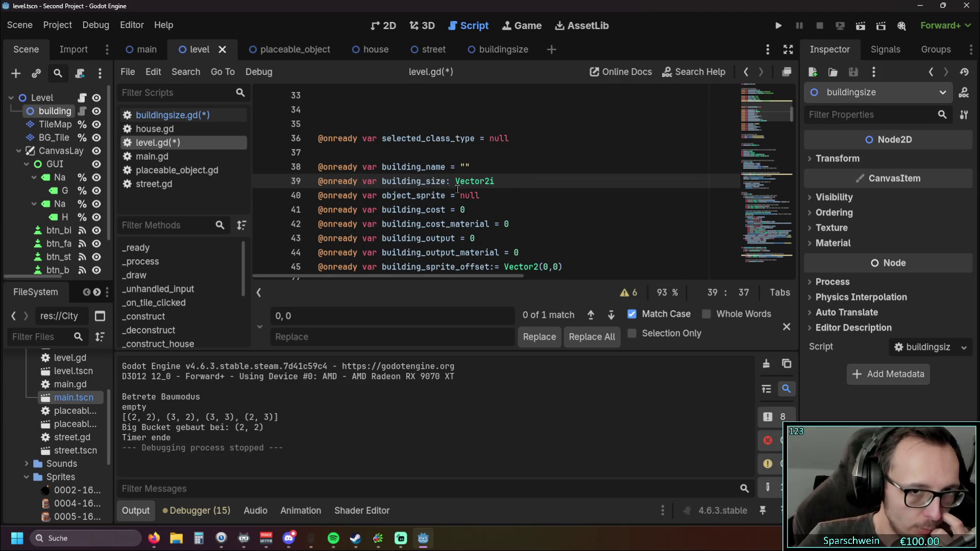
pyautogui.moveTo(382, 181); pyautogui.dragTo(445, 181)
pyautogui.click(530, 178)
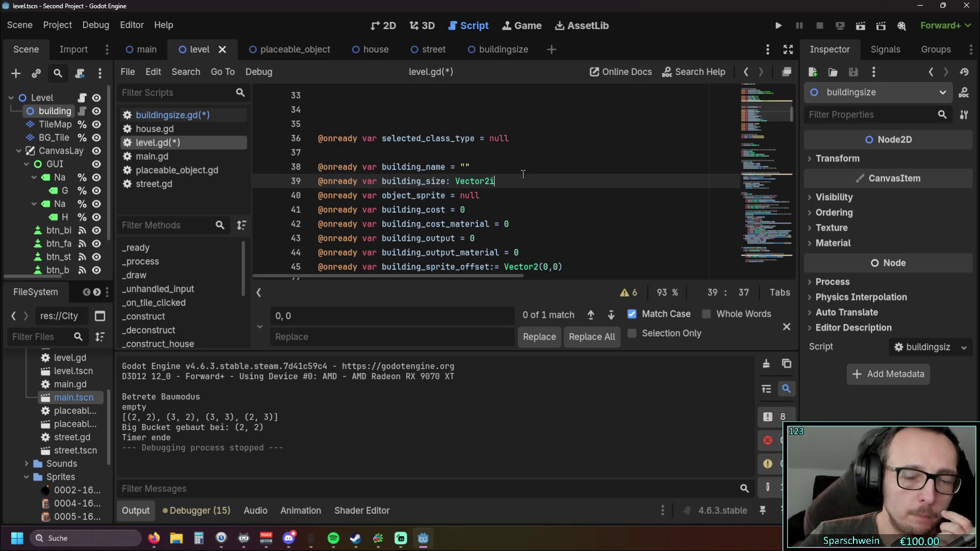
pyautogui.scroll(-20, 531, 178)
pyautogui.scroll(-15, 529, 180)
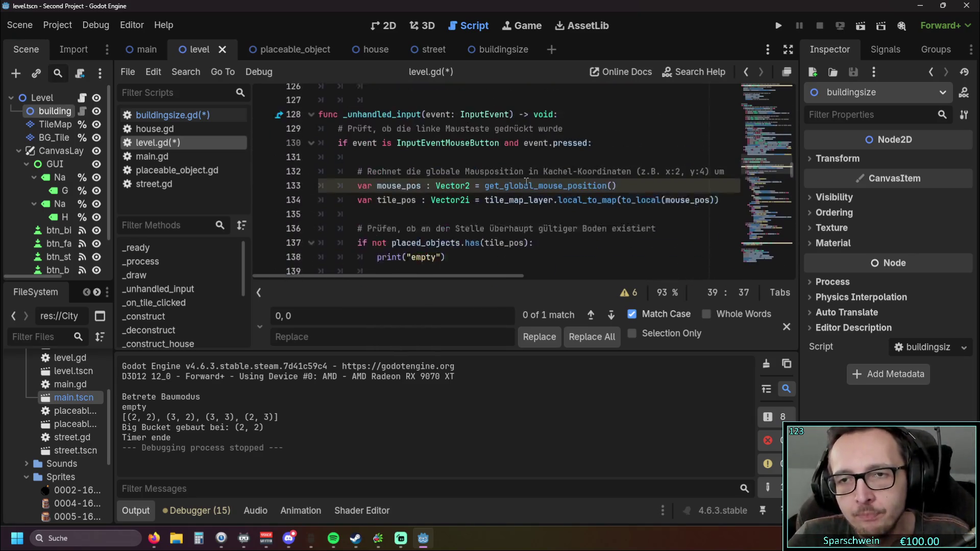
pyautogui.scroll(-9, 617, 193)
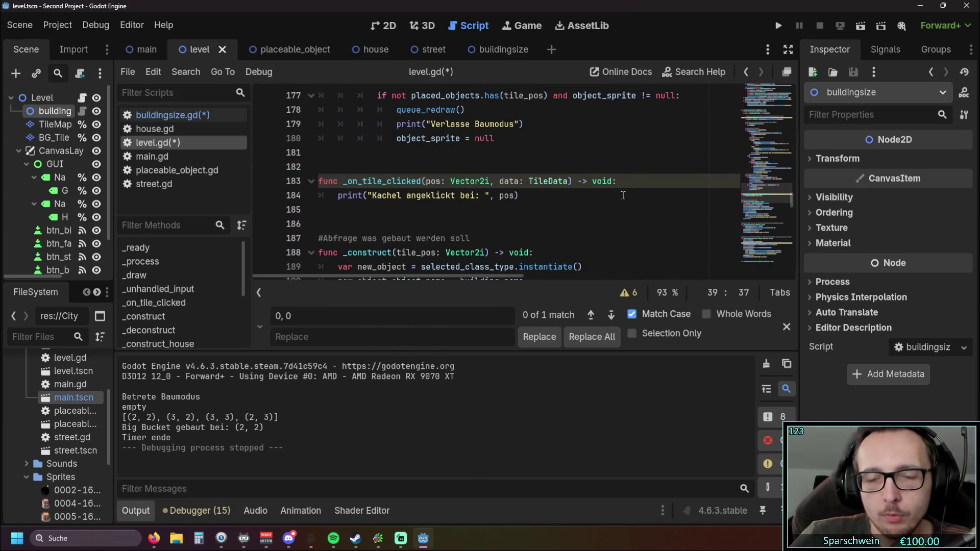
pyautogui.scroll(4, 611, 190)
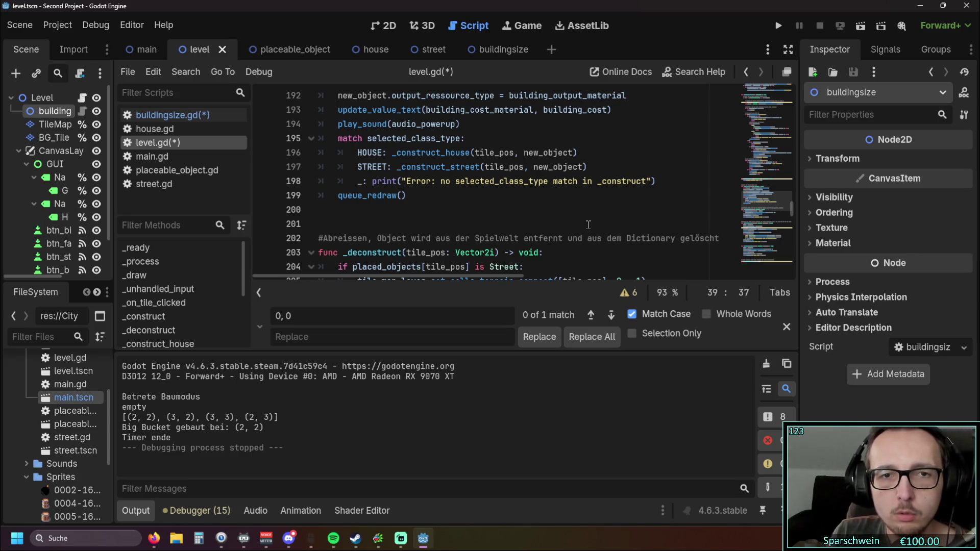
pyautogui.scroll(-3, 448, 186)
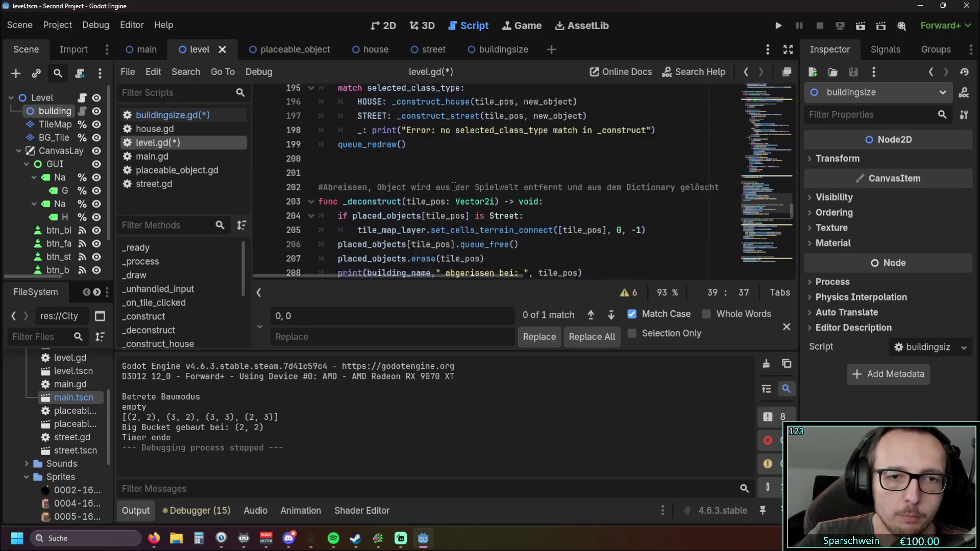
pyautogui.scroll(-5, 466, 173)
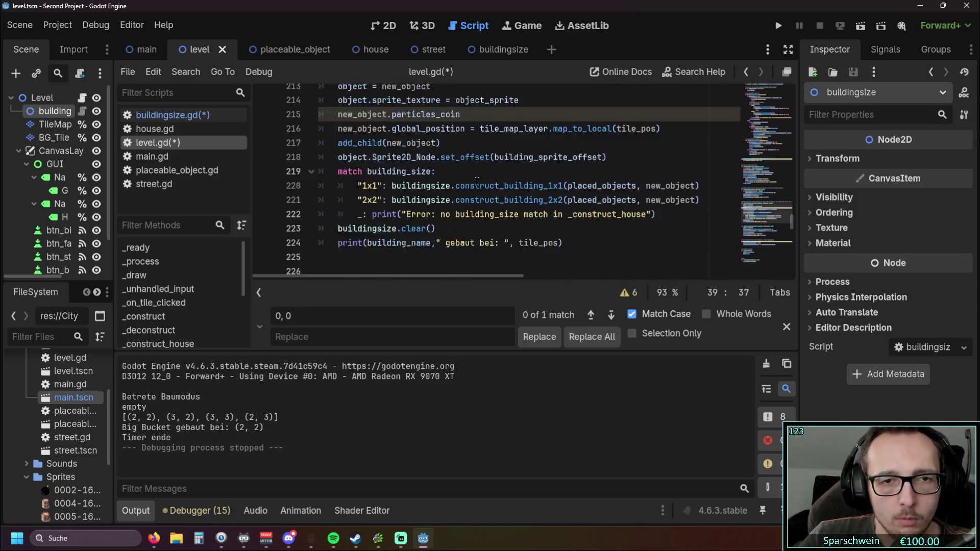
pyautogui.scroll(1, 539, 219)
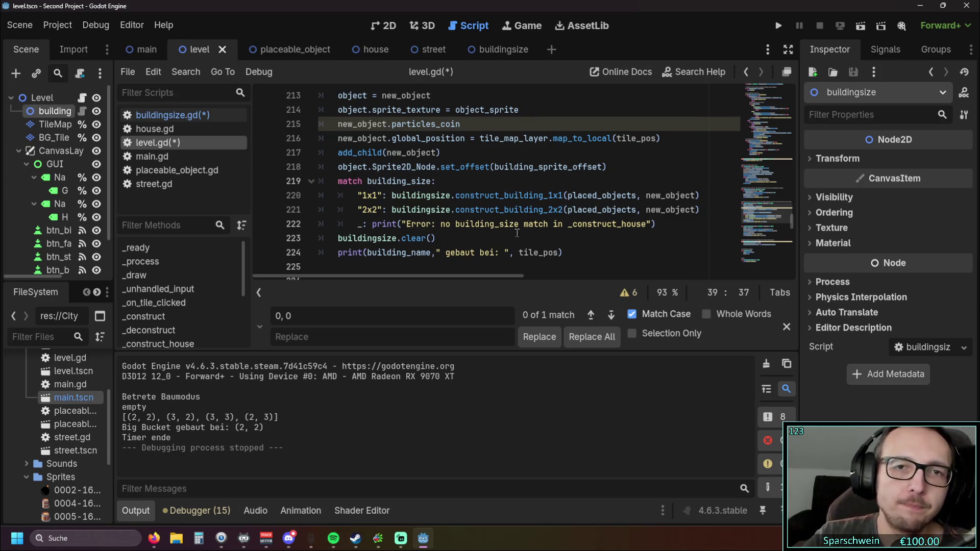
pyautogui.click(172, 115)
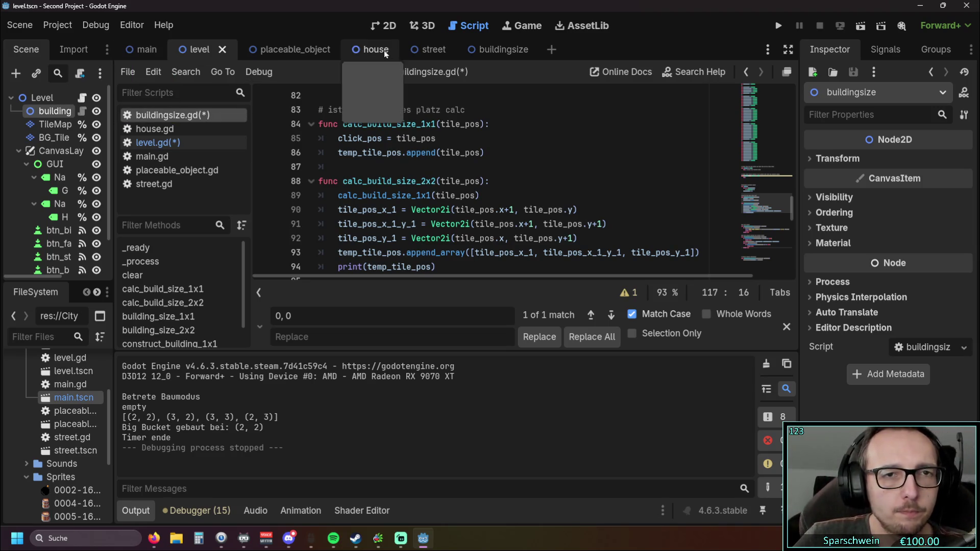
pyautogui.click(195, 140)
pyautogui.scroll(10, 473, 168)
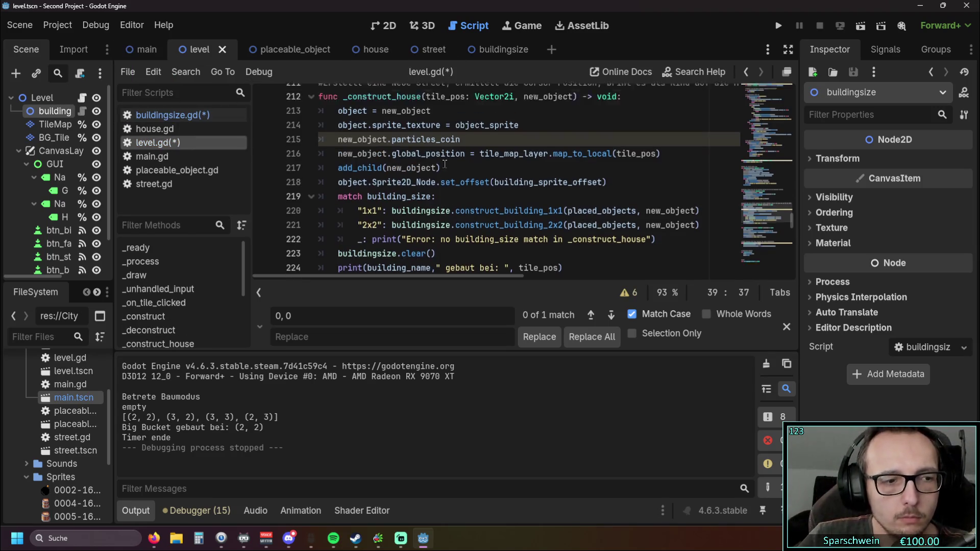
pyautogui.scroll(15, 473, 168)
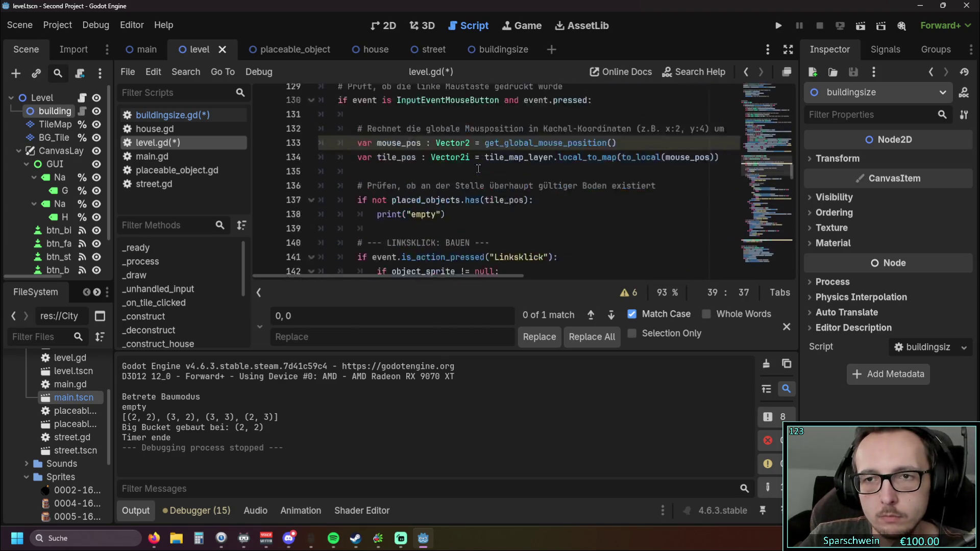
pyautogui.scroll(4, 517, 170)
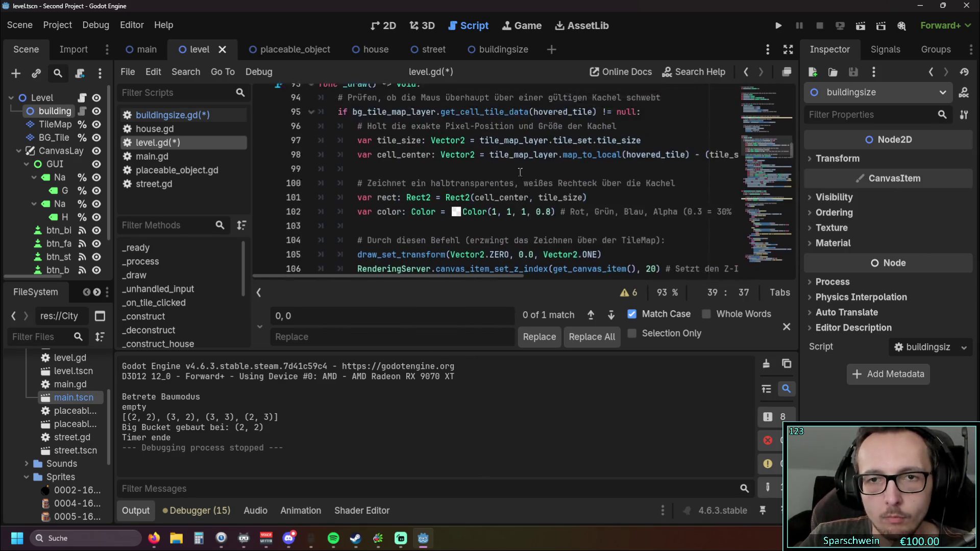
pyautogui.scroll(-6, 521, 171)
pyautogui.scroll(-4, 521, 171)
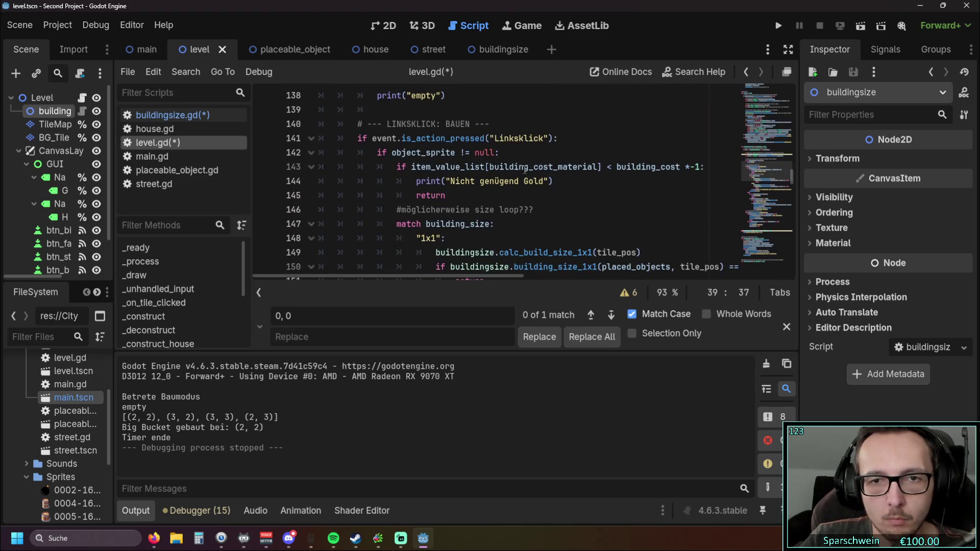
pyautogui.scroll(-9, 573, 186)
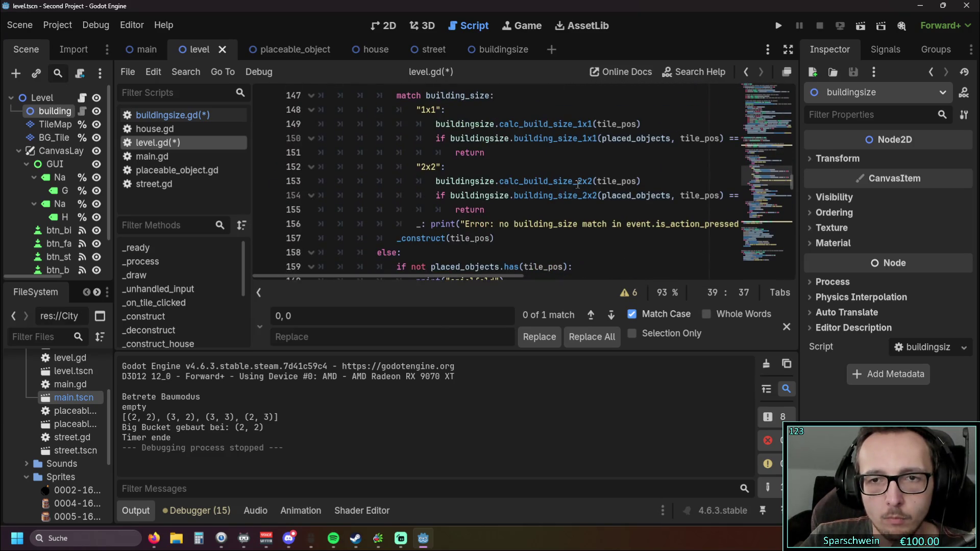
pyautogui.scroll(6, 579, 183)
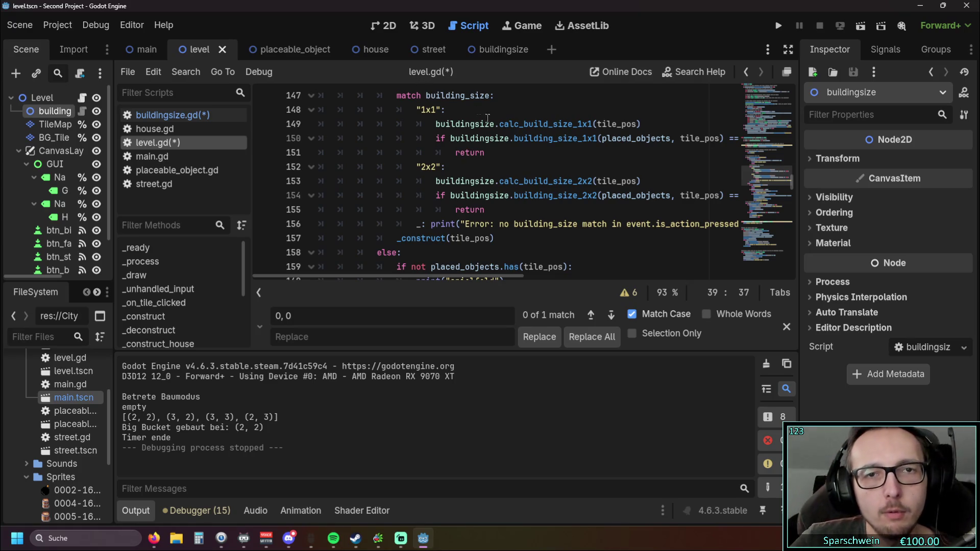
pyautogui.moveTo(452, 124); pyautogui.dragTo(515, 123)
pyautogui.click(532, 152)
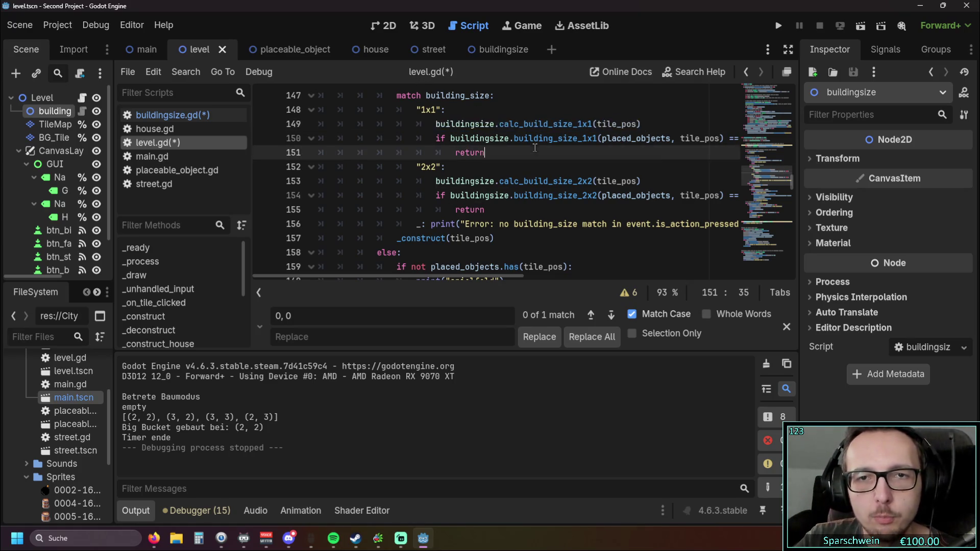
pyautogui.scroll(1, 531, 151)
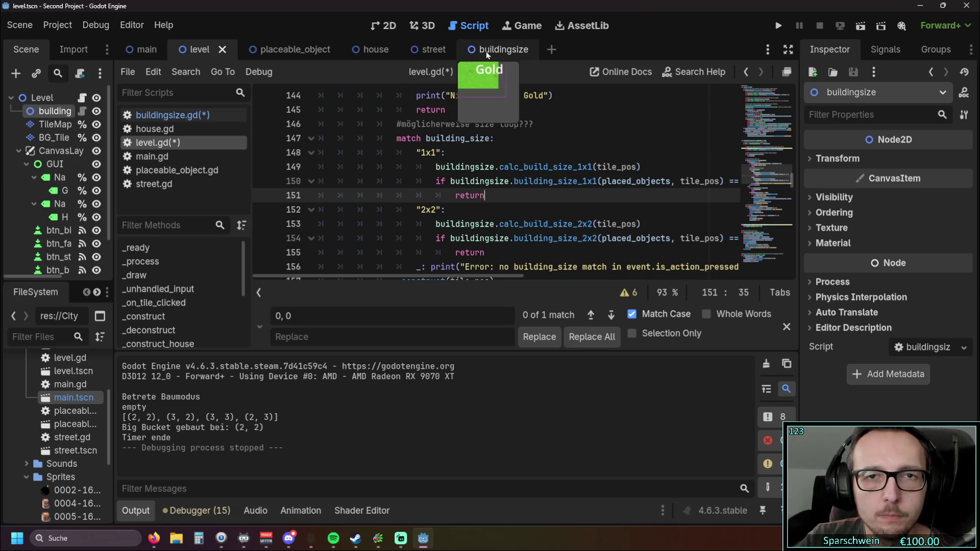
pyautogui.click(168, 115)
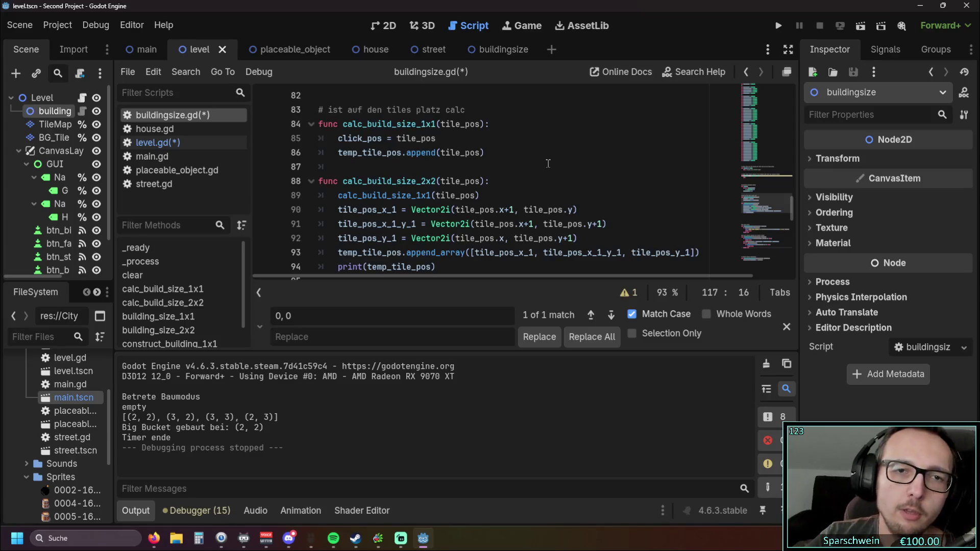
# Rename calc_build_size_1x1 to calc_build_size on line 84 of buildingsize.gd.
pyautogui.scroll(5, 548, 163)
pyautogui.scroll(-4, 517, 170)
pyautogui.scroll(-3, 516, 170)
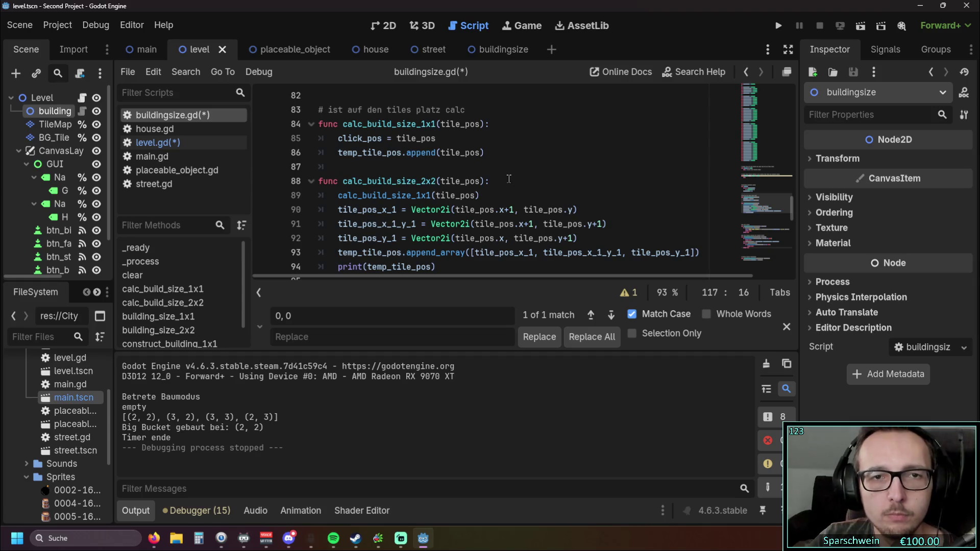
pyautogui.click(527, 147)
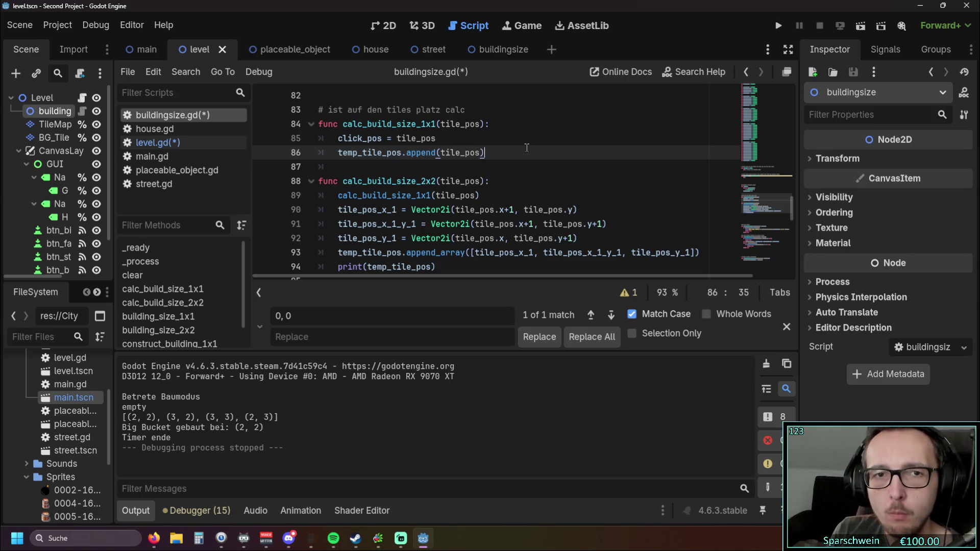
pyautogui.click(435, 124)
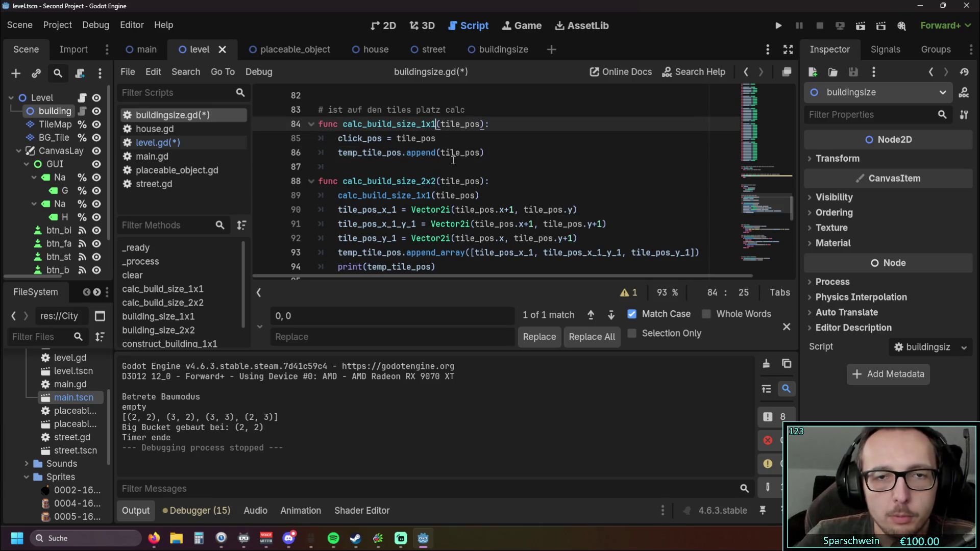
pyautogui.press('BackSpace')
pyautogui.press('BackSpace')
pyautogui.press('BackSpace')
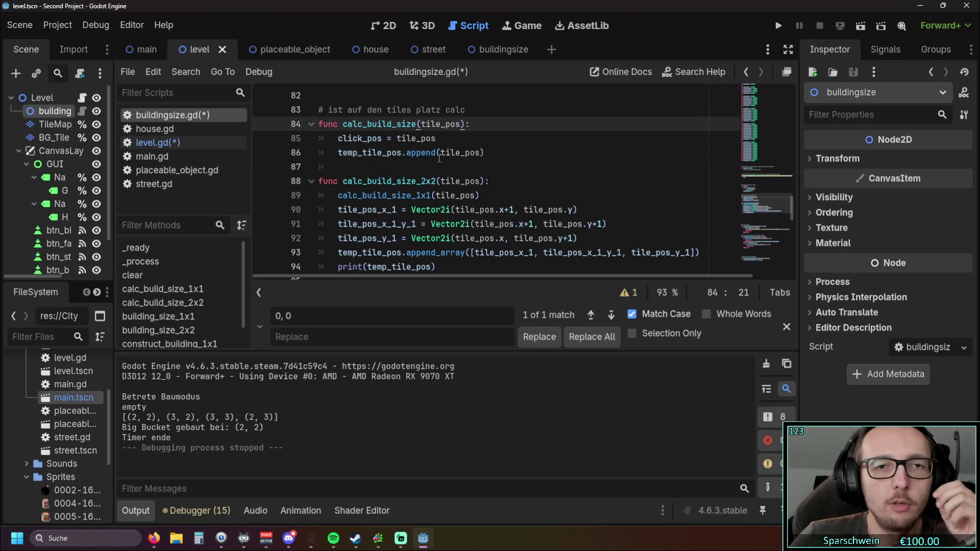
# Delete the calc_build_size_2x2 function and switch back to level.gd.
pyautogui.click(435, 153)
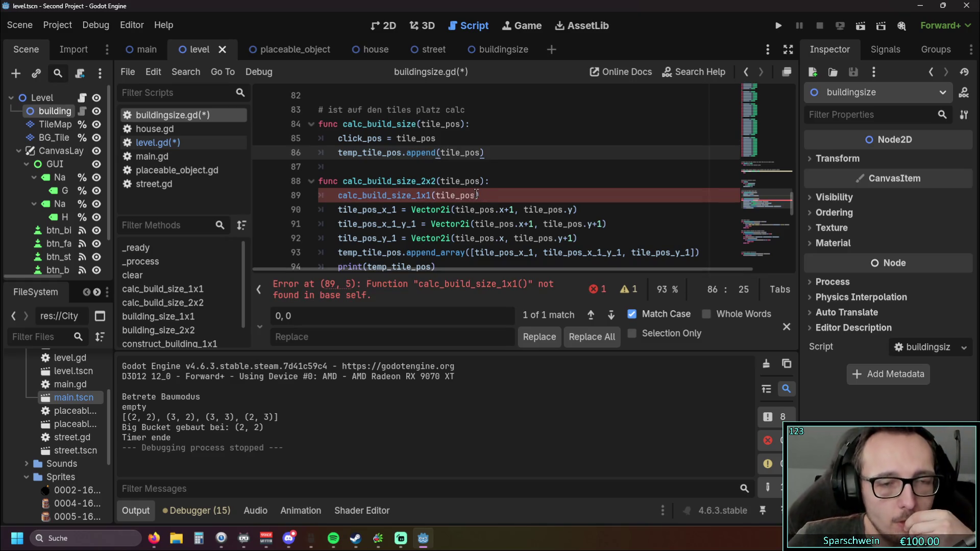
pyautogui.scroll(-1, 448, 223)
pyautogui.moveTo(448, 223); pyautogui.dragTo(444, 138)
pyautogui.scroll(2, 445, 221)
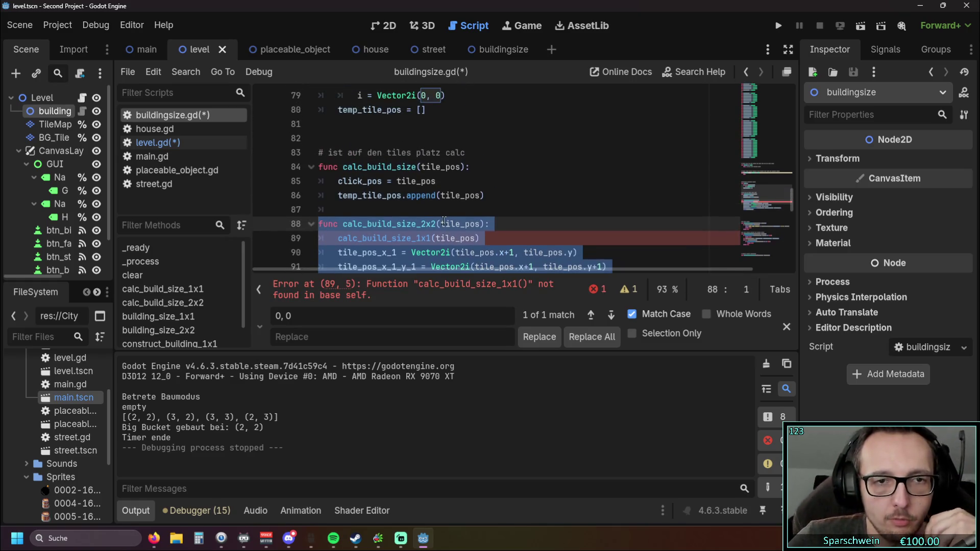
pyautogui.press('Delete')
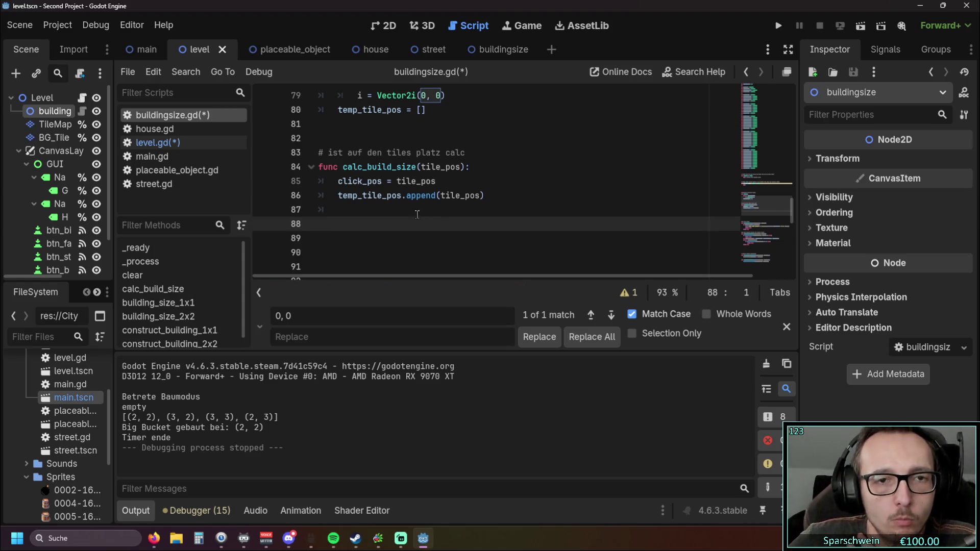
pyautogui.click(153, 143)
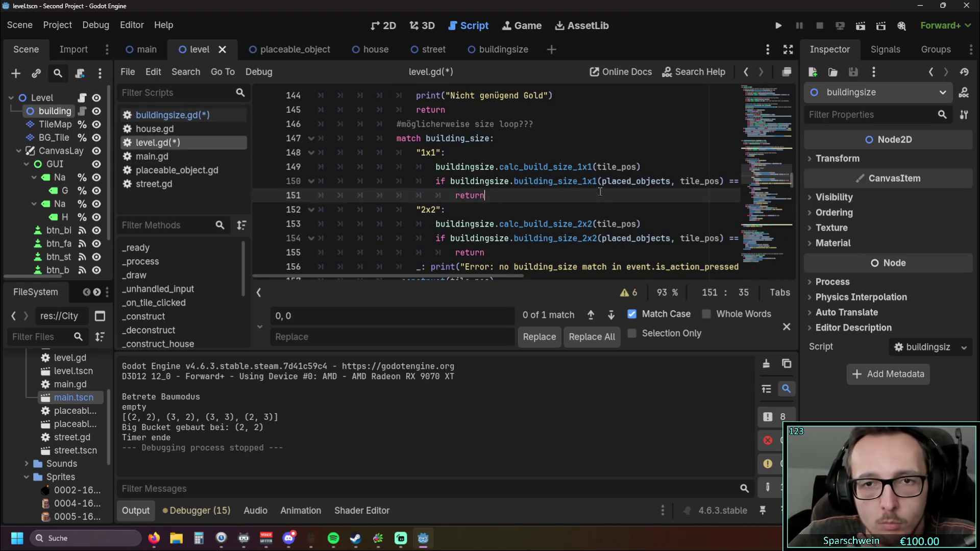
# Change the call on line 149 of level.gd to calc_build_size(building_size).
pyautogui.click(573, 171)
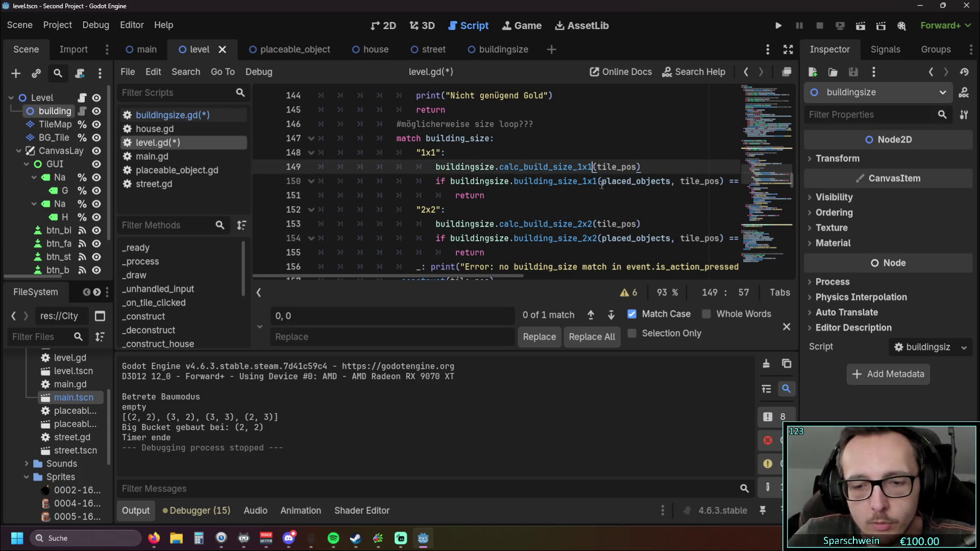
pyautogui.press('BackSpace')
pyautogui.press('BackSpace')
pyautogui.press('BackSpace')
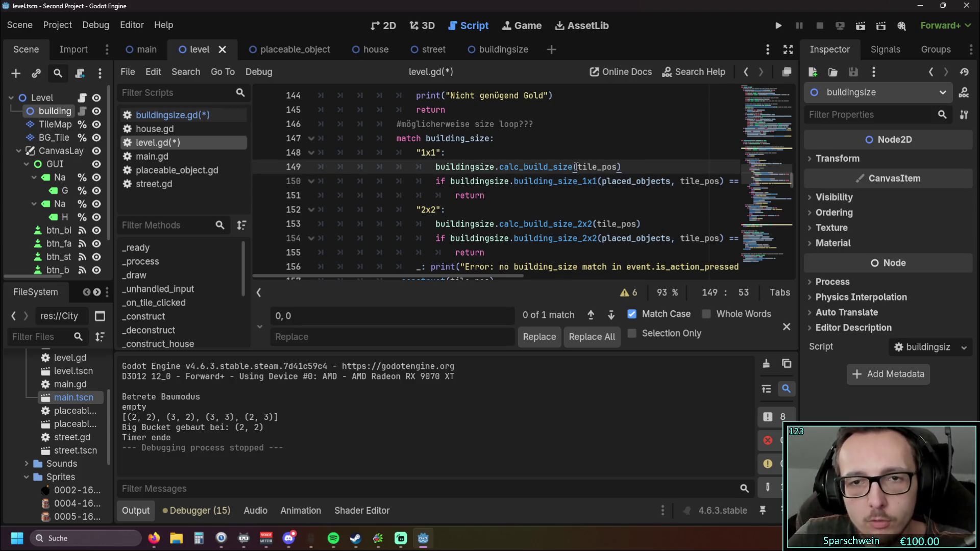
pyautogui.moveTo(577, 167); pyautogui.dragTo(615, 168)
pyautogui.write('buil')
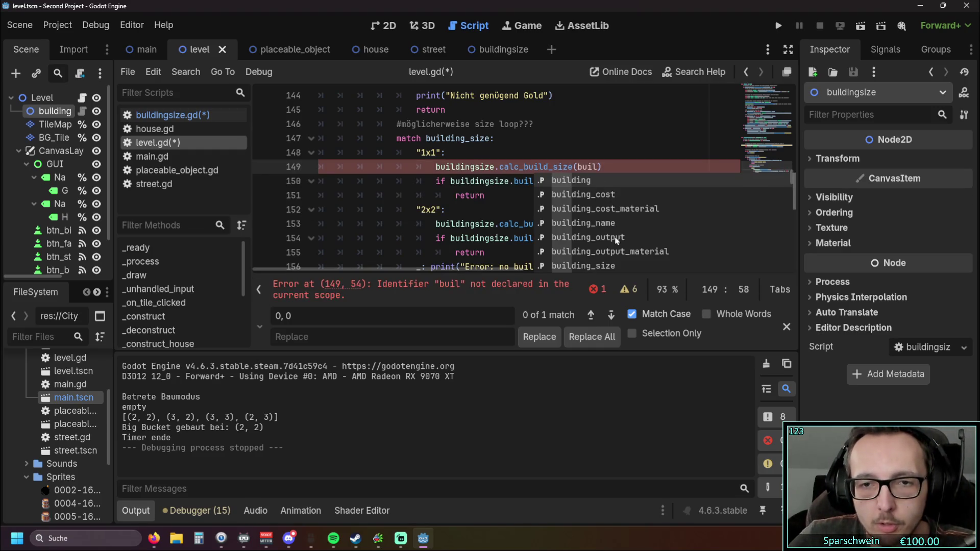
pyautogui.click(606, 266)
pyautogui.click(534, 167)
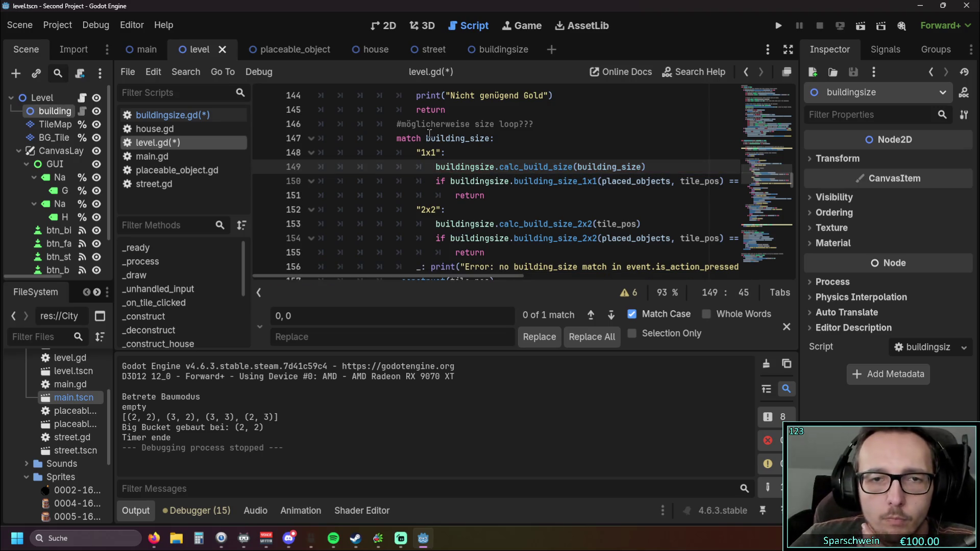
# In buildingsize.gd, rename calc_build_size's tile_pos parameter to building_size.
pyautogui.click(172, 115)
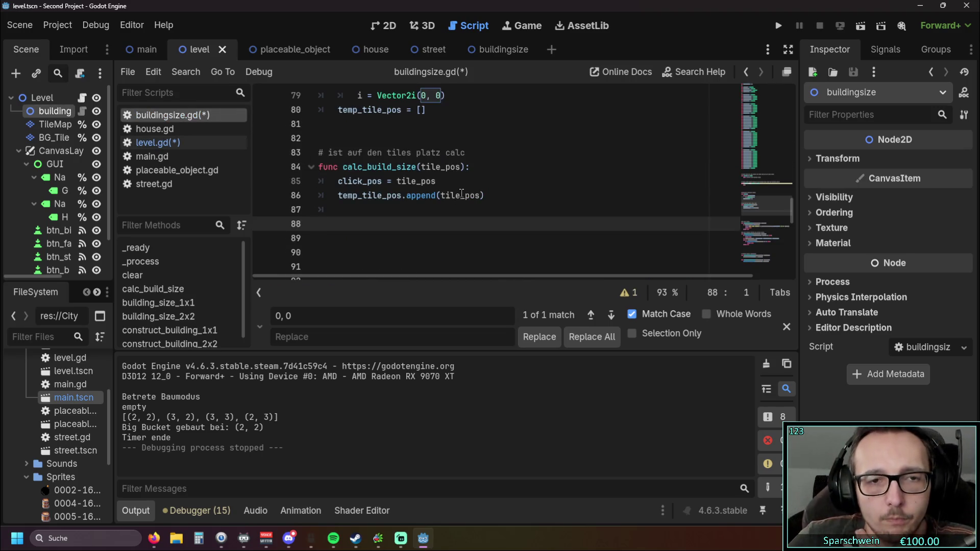
pyautogui.click(433, 169)
pyautogui.click(434, 175)
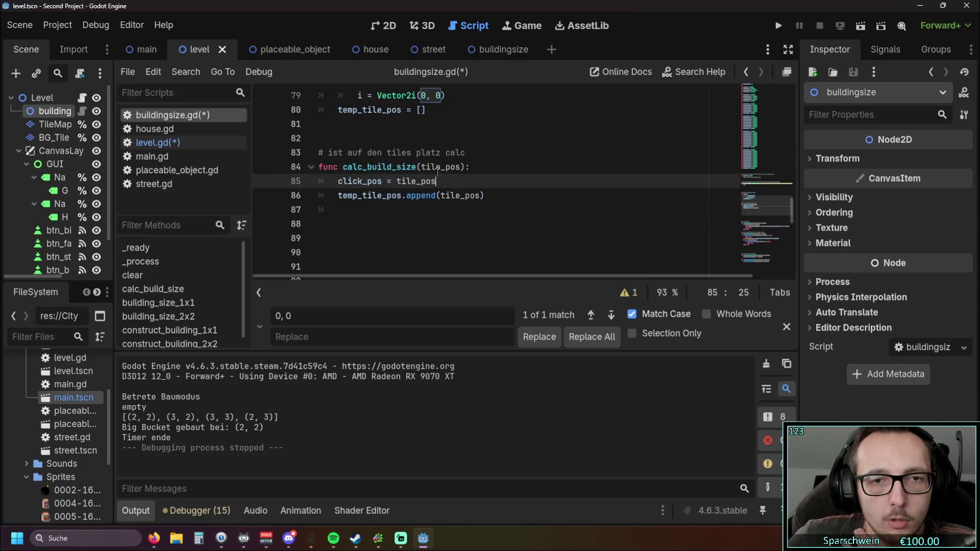
pyautogui.click(422, 168)
pyautogui.doubleClick(461, 168)
pyautogui.write('building')
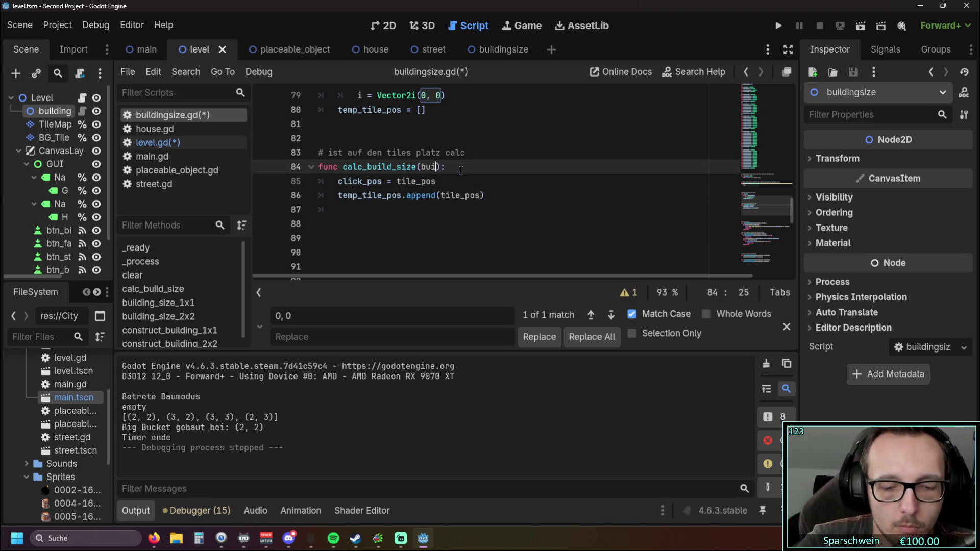
pyautogui.write('_size')
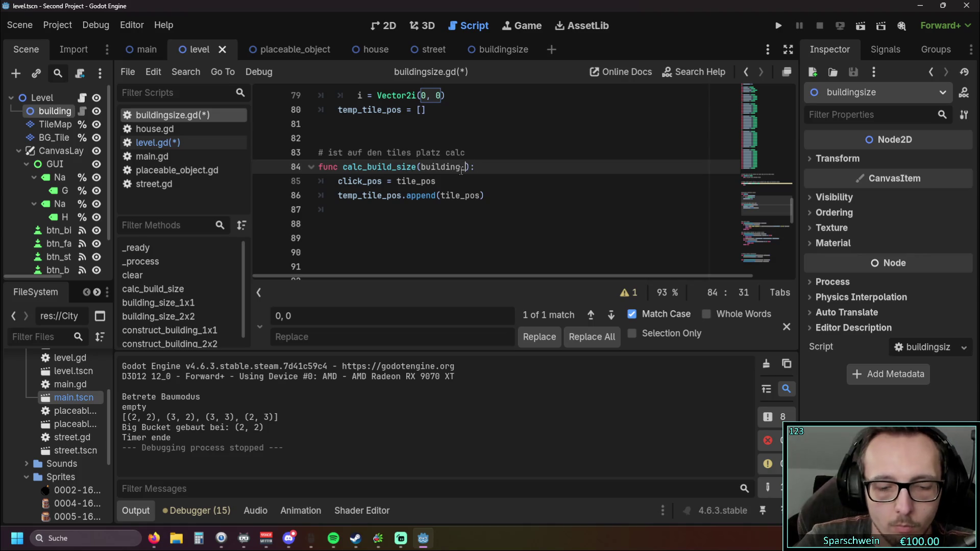
# Replace calc_build_size's old body with a single indented pass.
pyautogui.click(435, 209)
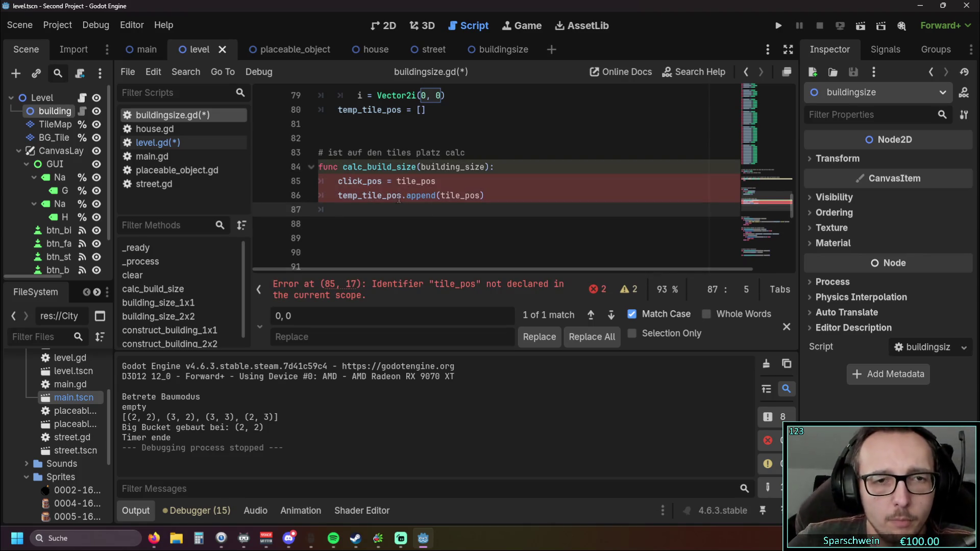
pyautogui.moveTo(499, 195); pyautogui.dragTo(302, 185)
pyautogui.press('BackSpace')
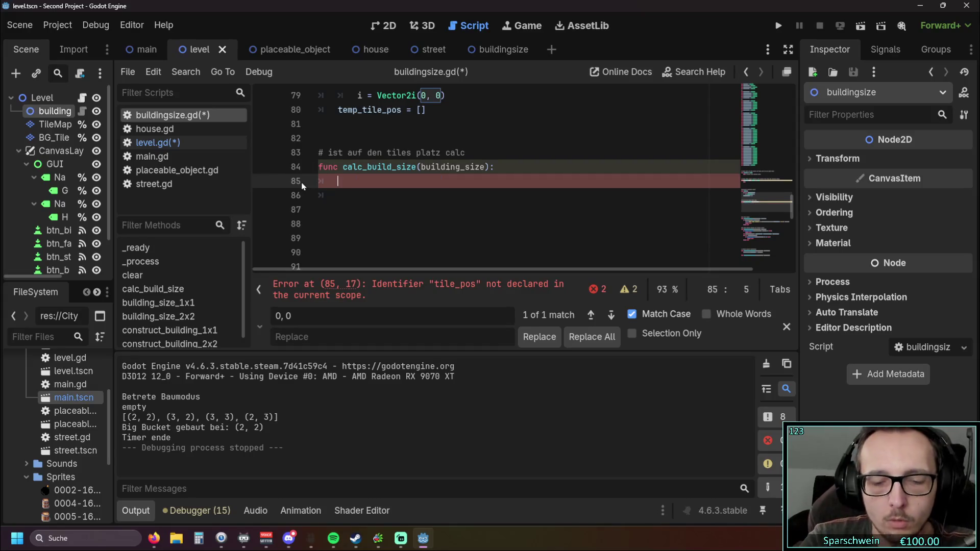
pyautogui.press('Tab')
pyautogui.write('pass')
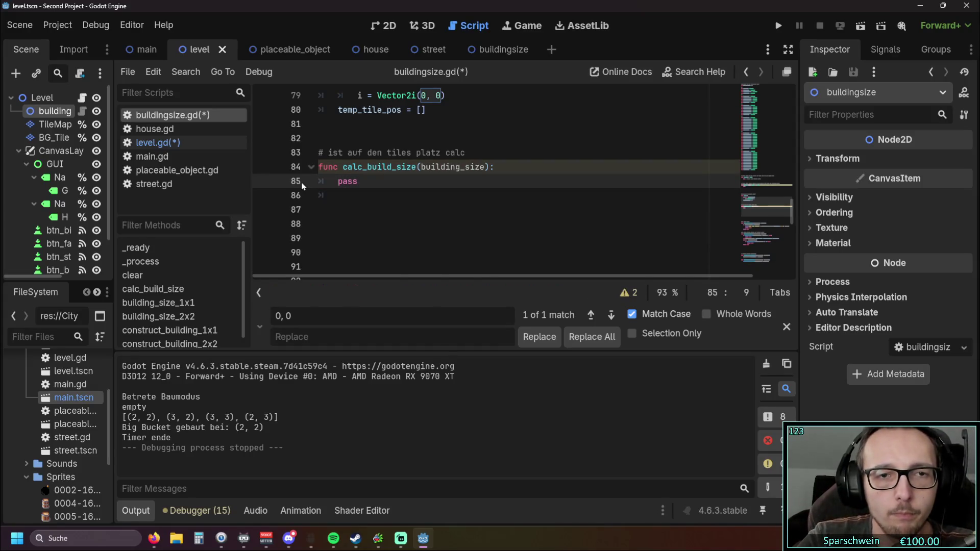
pyautogui.click(302, 185)
pyautogui.press('Return')
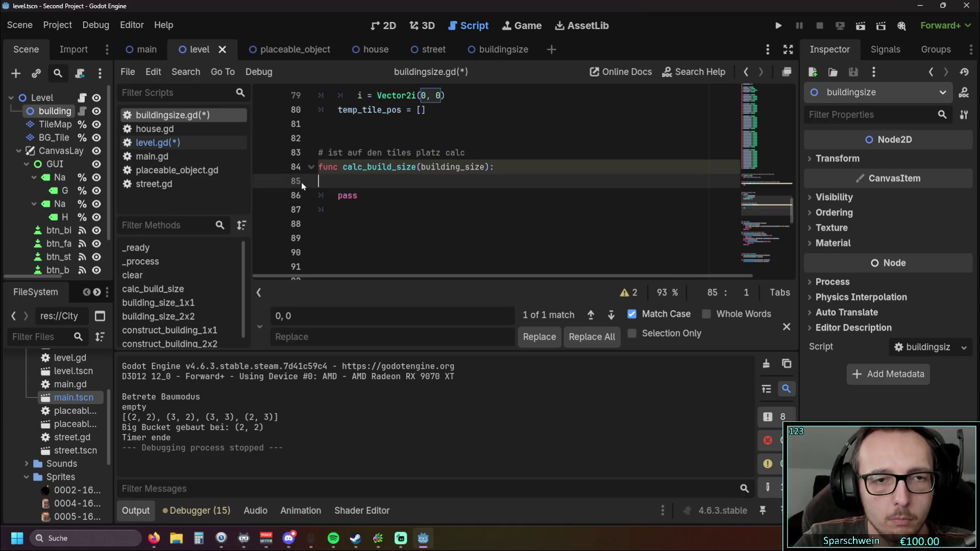
pyautogui.press('Return')
pyautogui.click(301, 183)
pyautogui.press('Tab')
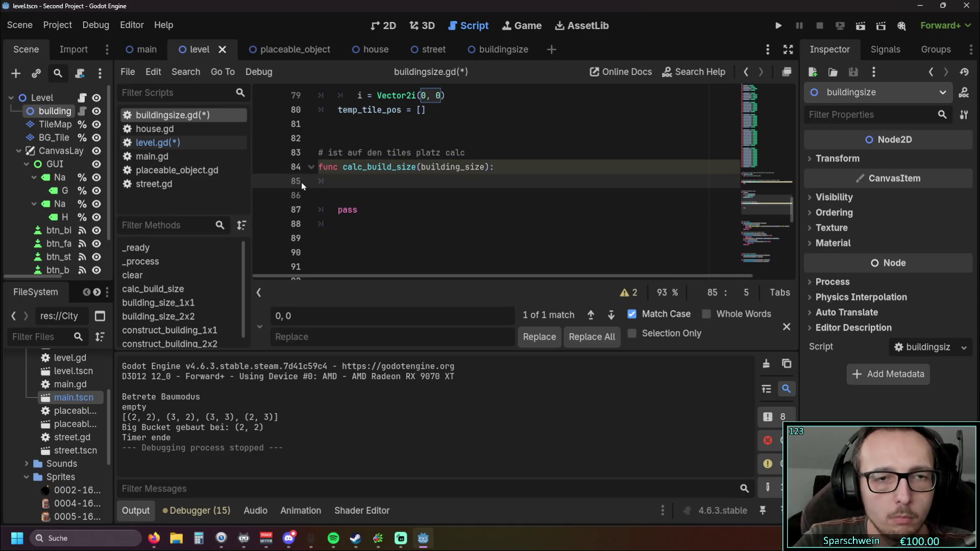
pyautogui.press('Delete')
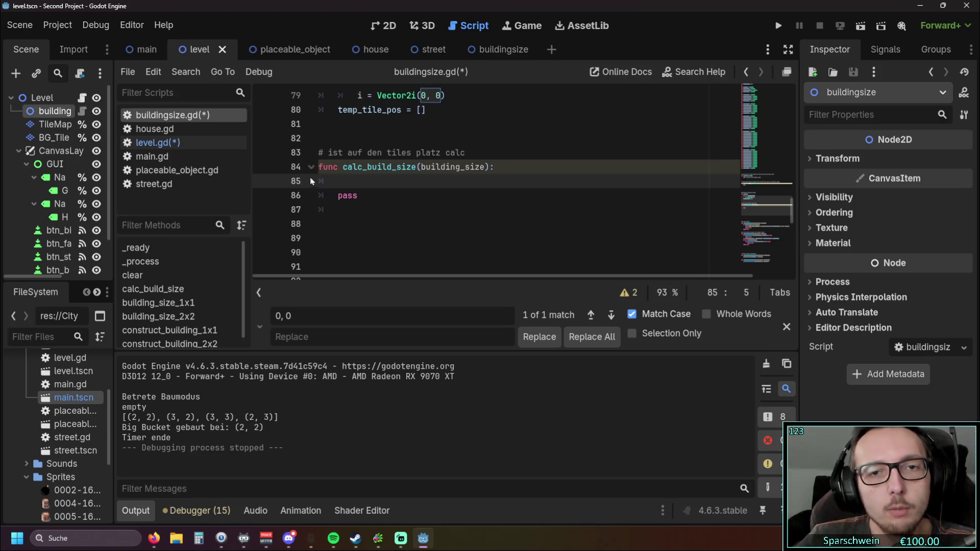
# Add tile_pos as a second parameter of calc_build_size.
pyautogui.click(484, 167)
pyautogui.write(', tile_pos')
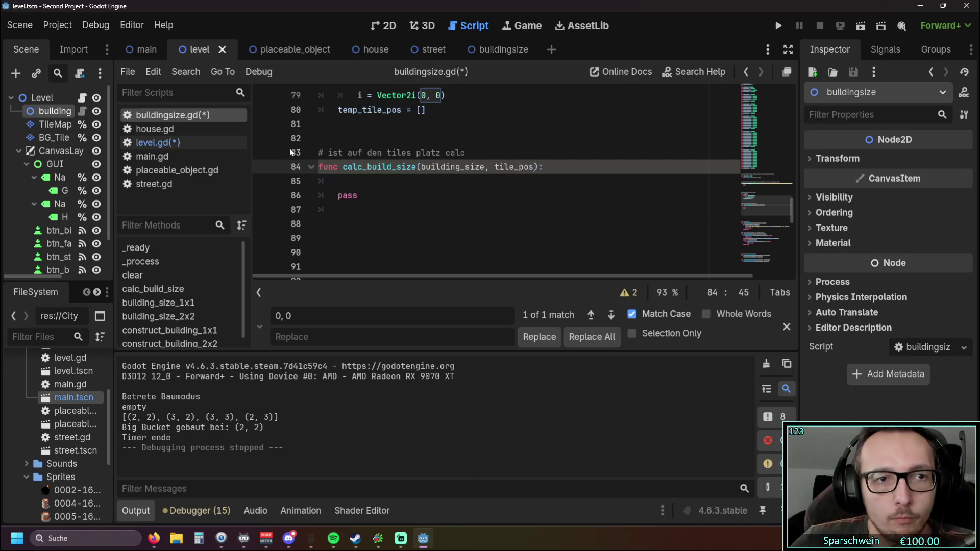
pyautogui.click(156, 142)
pyautogui.click(643, 168)
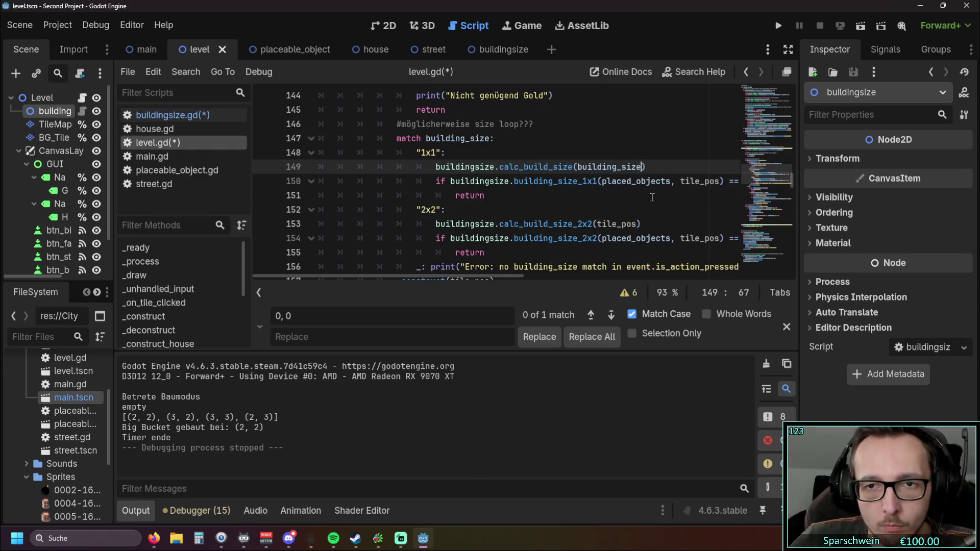
# Make the call calc_build_size(building_size, tile_pos), save, and jump to its definition.
pyautogui.write(', tile_')
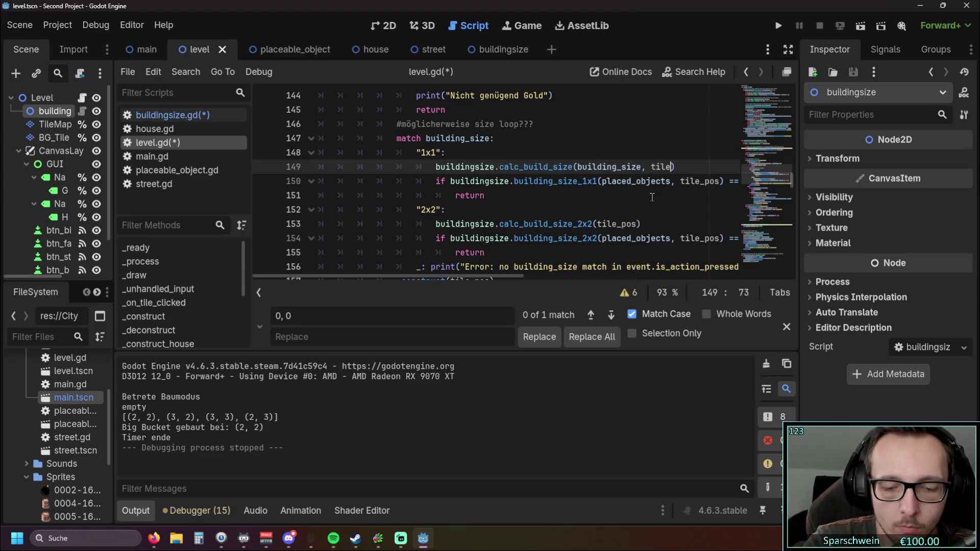
pyautogui.write('pos')
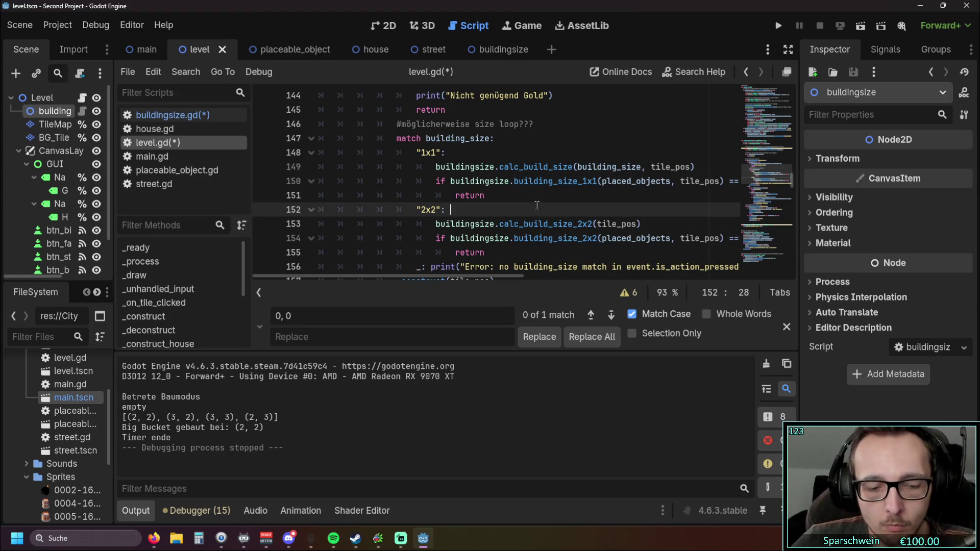
pyautogui.hotkey('ctrl', 's')
pyautogui.keyDown('ctrl'); pyautogui.click(536, 167); pyautogui.keyUp('ctrl')
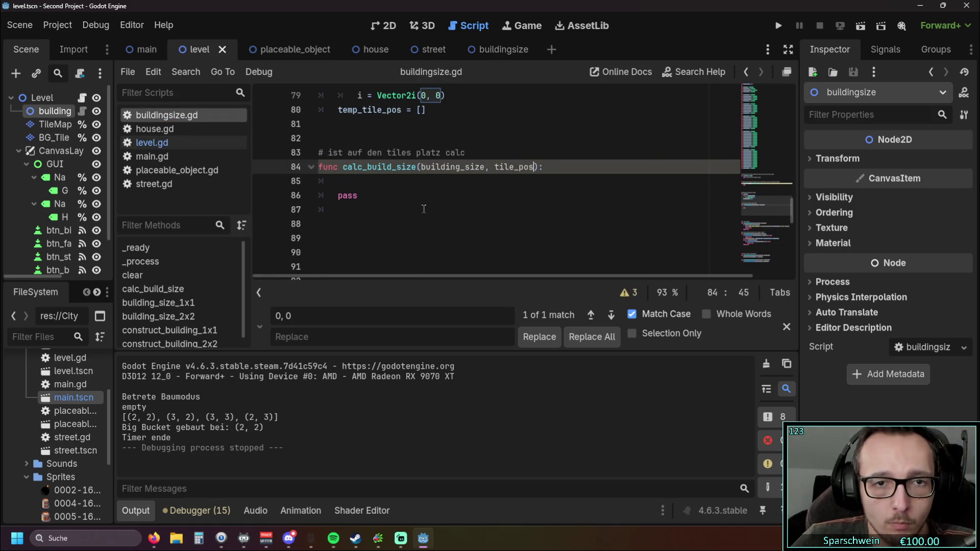
pyautogui.click(352, 181)
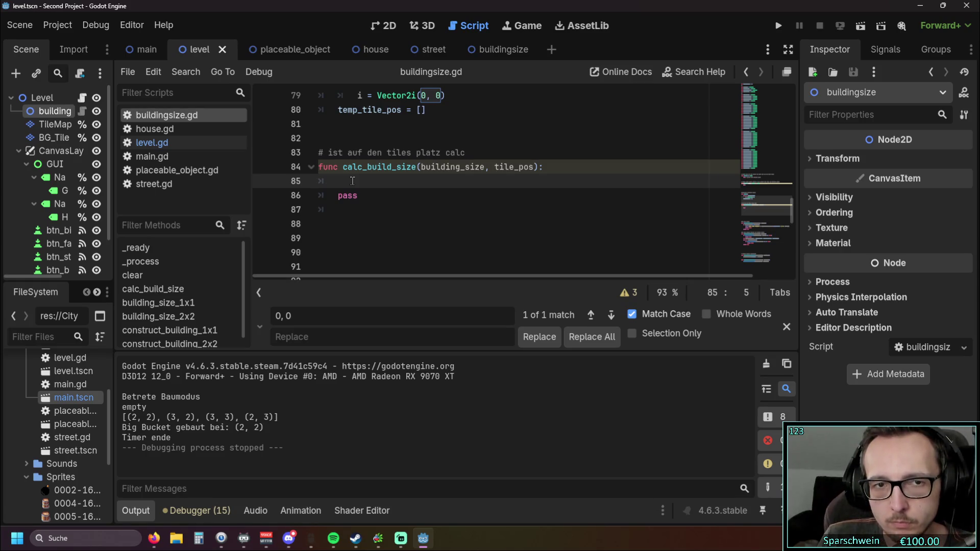
# Undo to inspect older calc_build_size code, return to the pass stub, and open a new body line.
pyautogui.hotkey('ctrl', 'z')
pyautogui.hotkey('ctrl', 'z')
pyautogui.hotkey('ctrl', 'z')
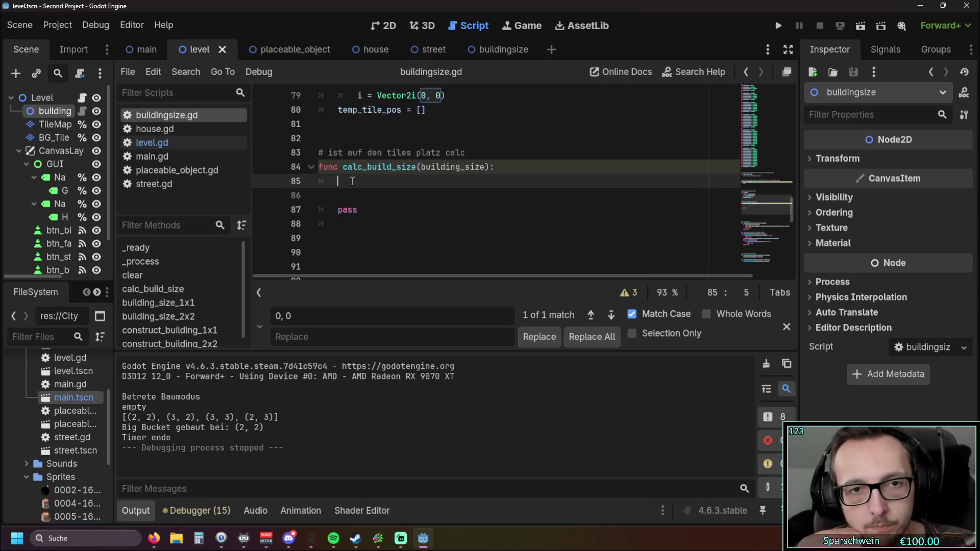
pyautogui.hotkey('ctrl', 'z')
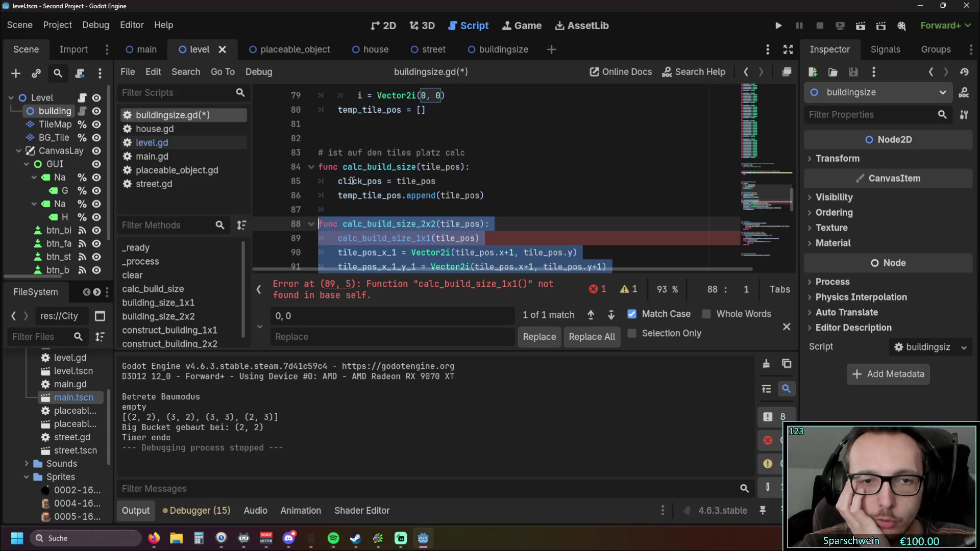
pyautogui.hotkey('ctrl', 'z')
pyautogui.hotkey('ctrl', 'z')
pyautogui.hotkey('ctrl', 'z')
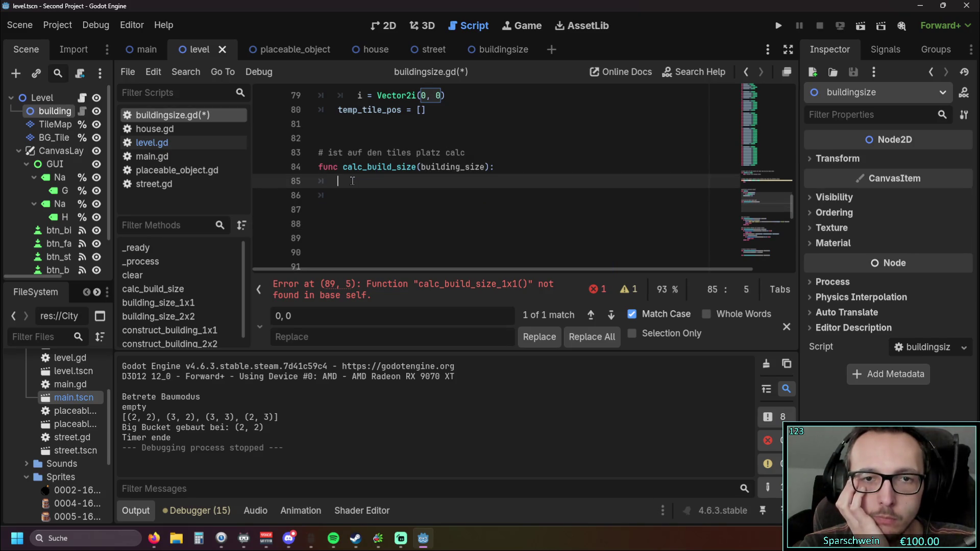
pyautogui.hotkey('ctrl', 'z')
pyautogui.hotkey('ctrl', 'z')
pyautogui.hotkey('ctrl', 'z')
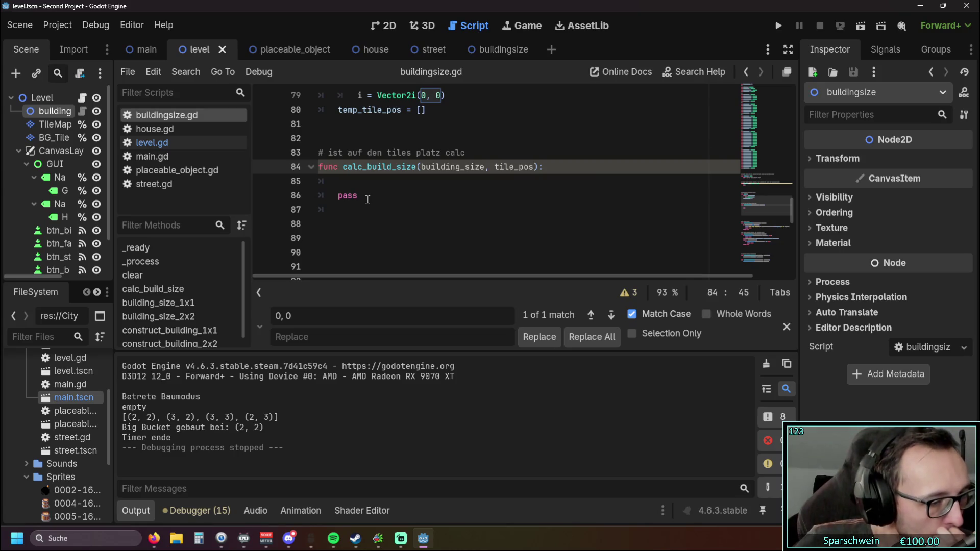
pyautogui.click(574, 168)
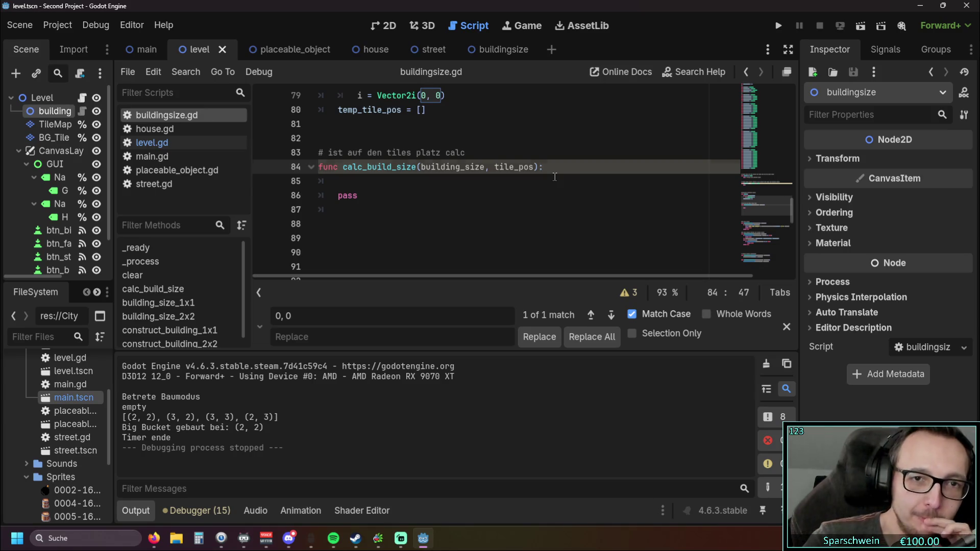
pyautogui.press('Return')
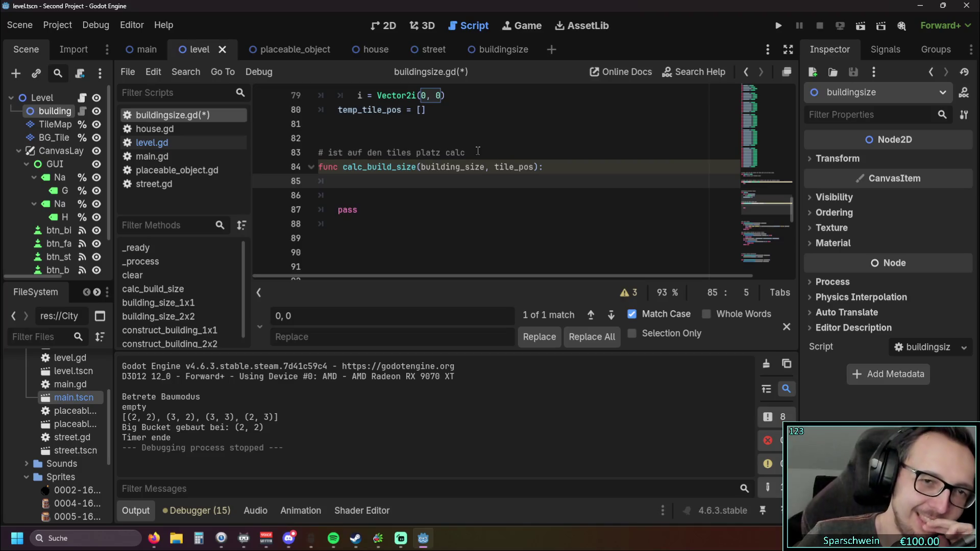
# Replace the comment above calc_build_size with '#benötigte teils zum temp_tile_pos hinzufügen'.
pyautogui.moveTo(476, 152); pyautogui.dragTo(329, 153)
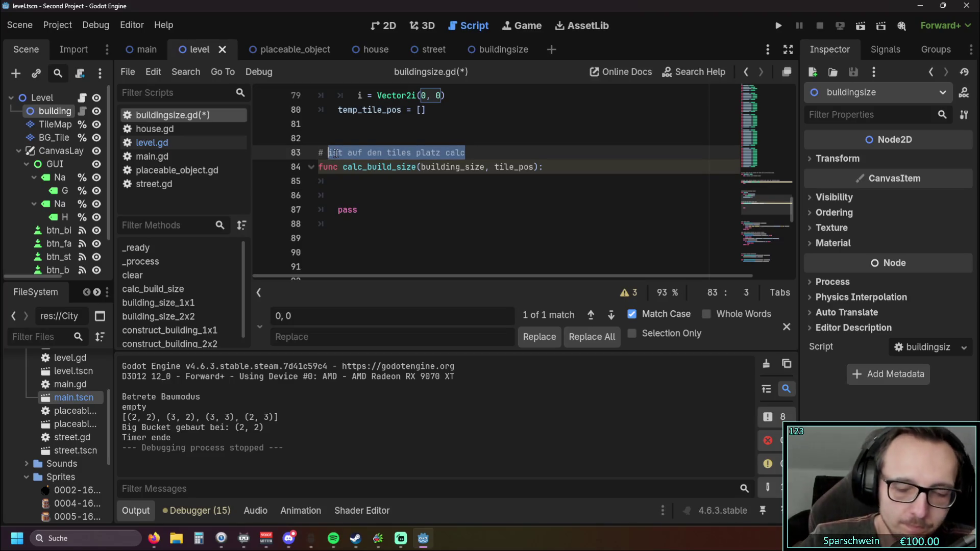
pyautogui.write('benötigte')
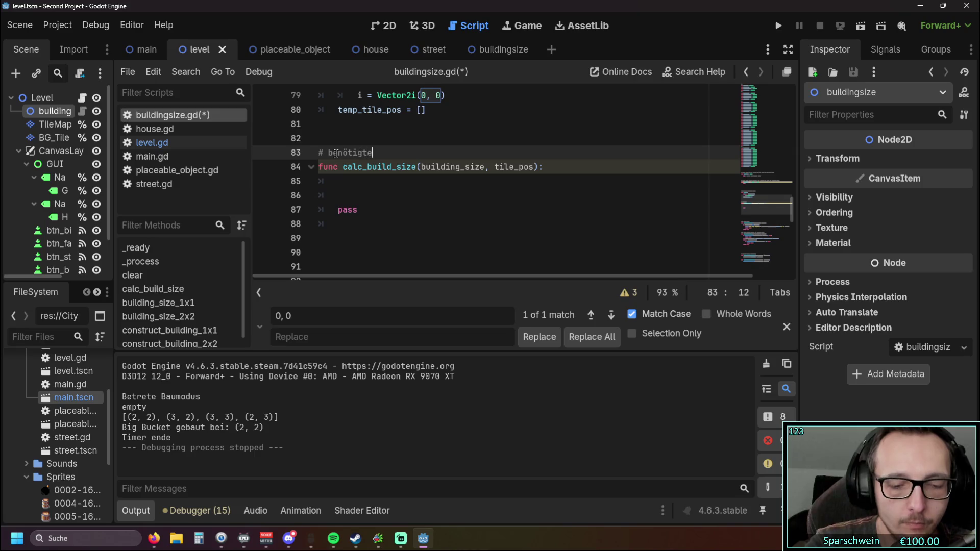
pyautogui.write(' teils zum ')
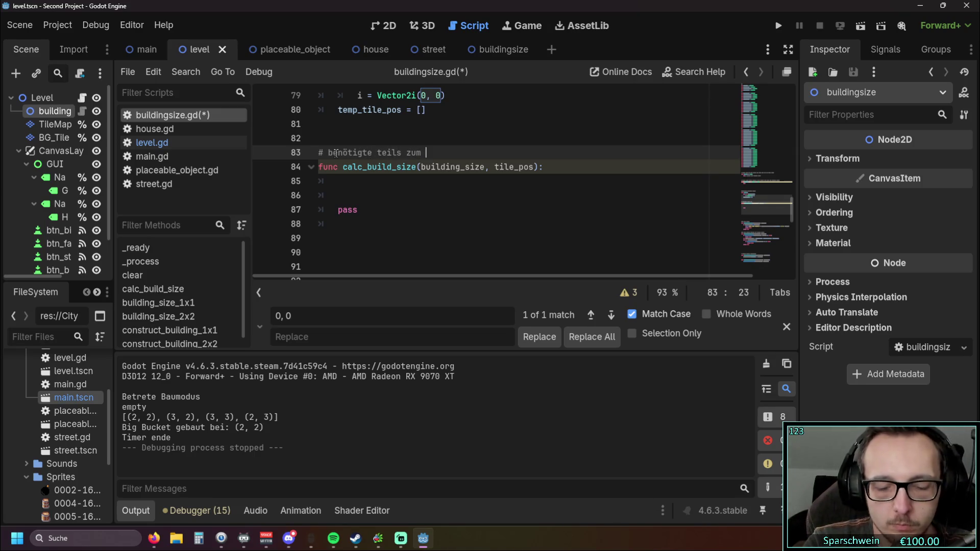
pyautogui.write('temp')
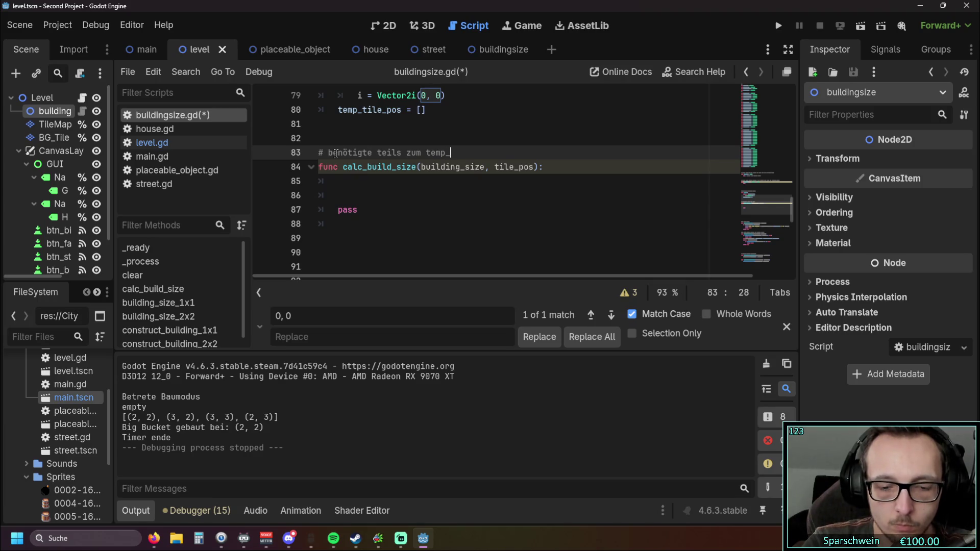
pyautogui.write('_tile_pos hinzufügen')
pyautogui.click(348, 185)
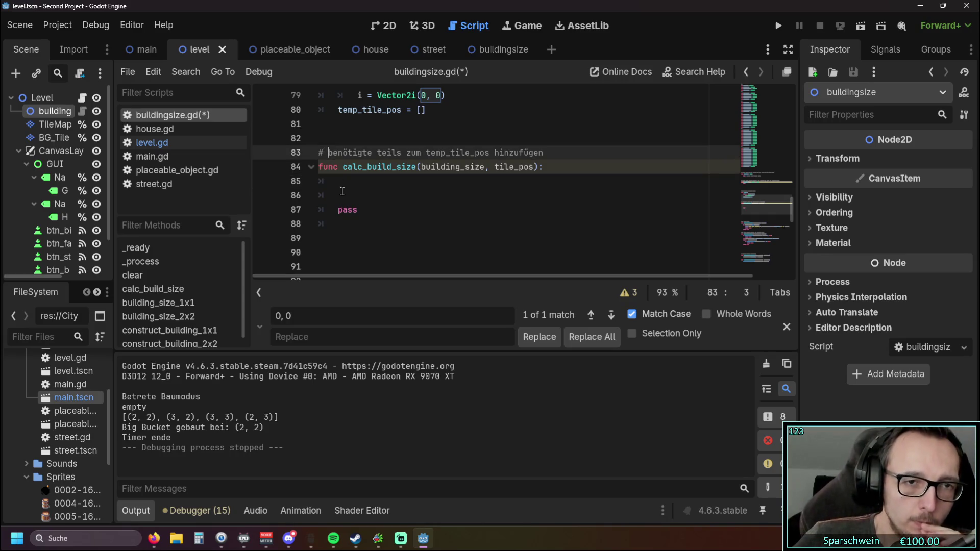
pyautogui.press('Up')
pyautogui.press('Up')
pyautogui.press('Left')
pyautogui.press('Left')
pyautogui.press('BackSpace')
pyautogui.click(416, 180)
pyautogui.scroll(20, 405, 185)
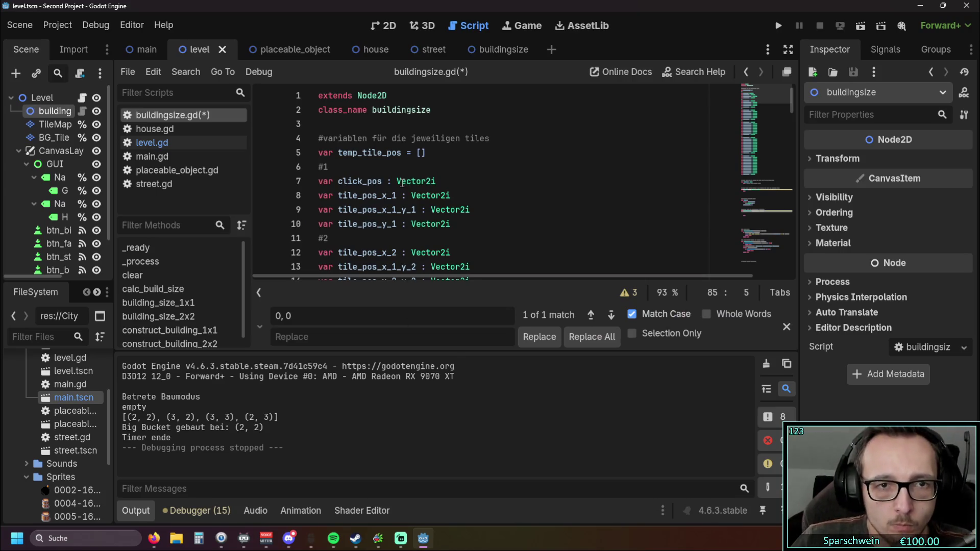
pyautogui.scroll(-20, 472, 182)
pyautogui.scroll(-5, 473, 182)
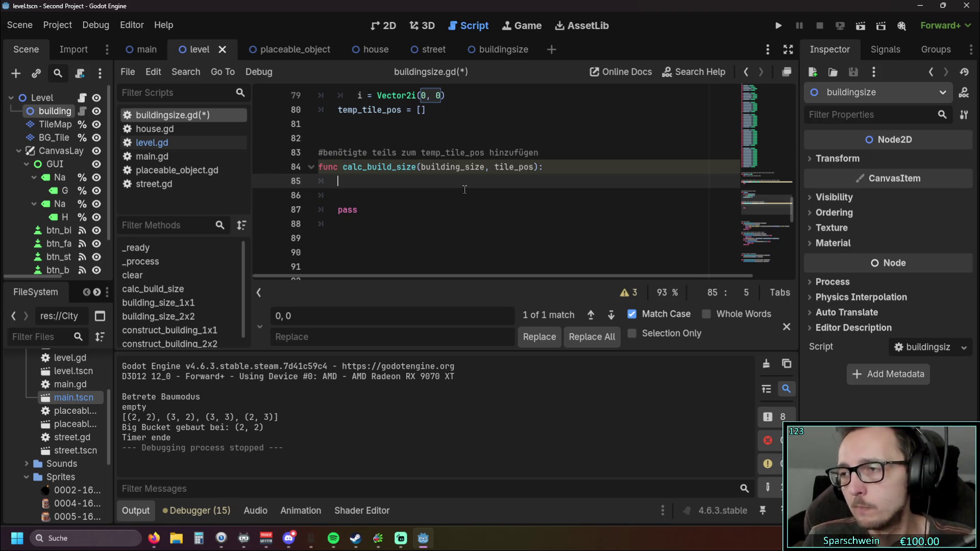
# Start a loop 'for x in building_size.x :' in calc_build_size.
pyautogui.write('for ')
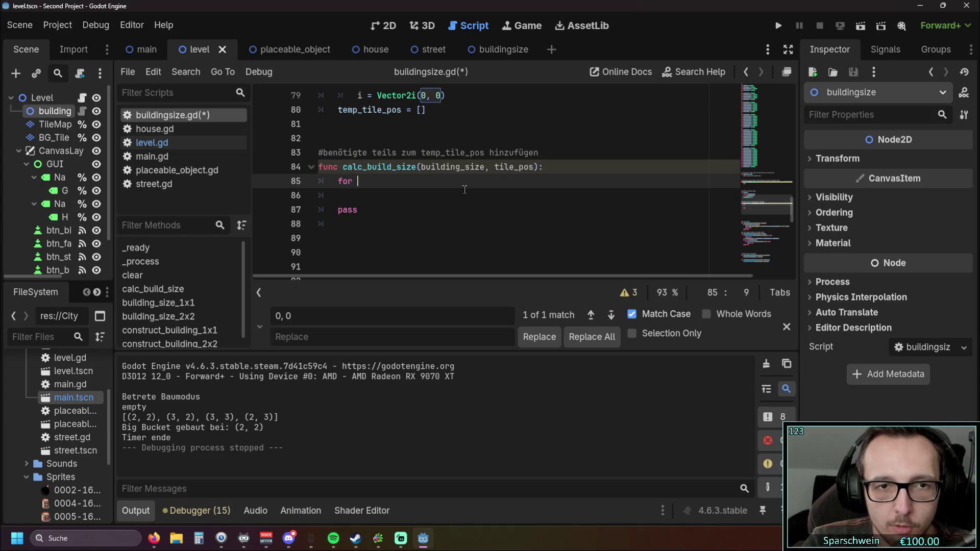
pyautogui.write('x in')
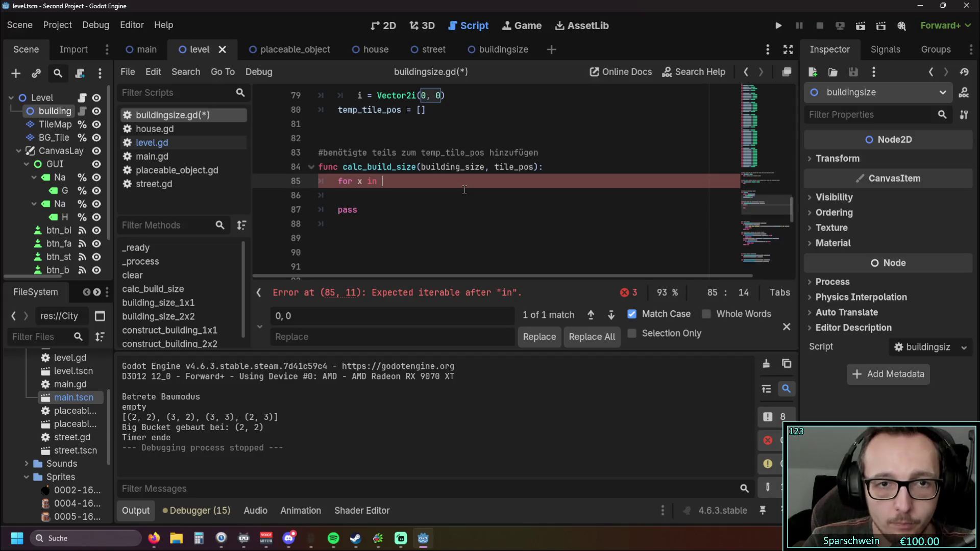
pyautogui.write('build')
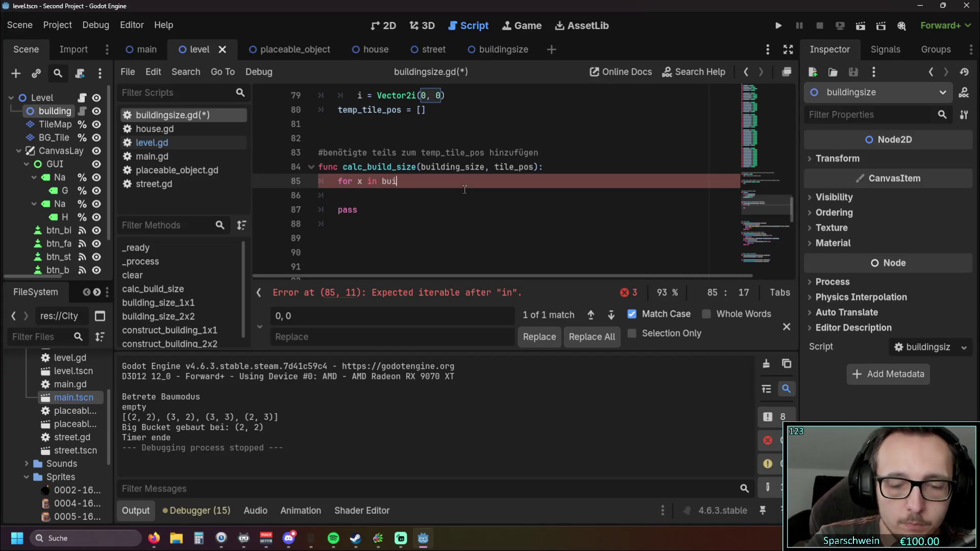
pyautogui.press('Return')
pyautogui.write('.x')
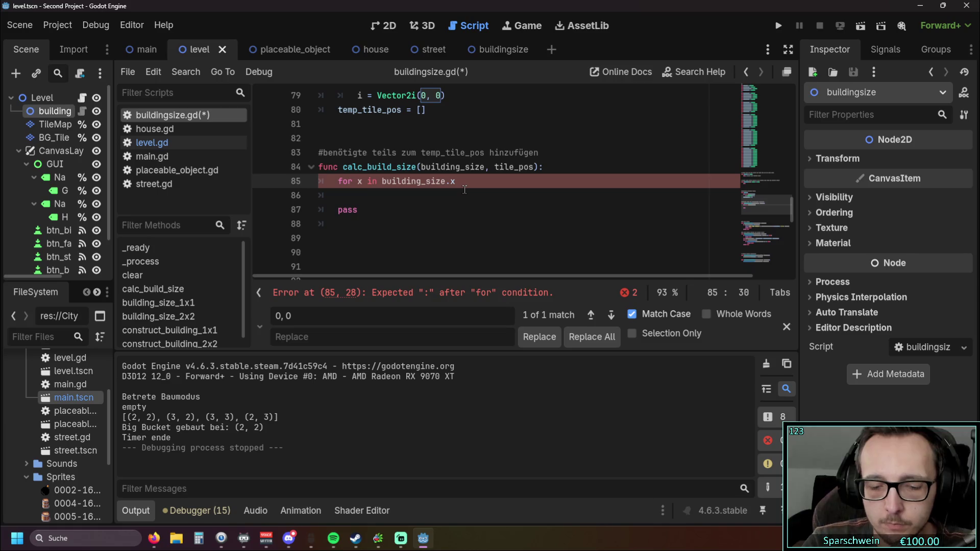
pyautogui.write(' :')
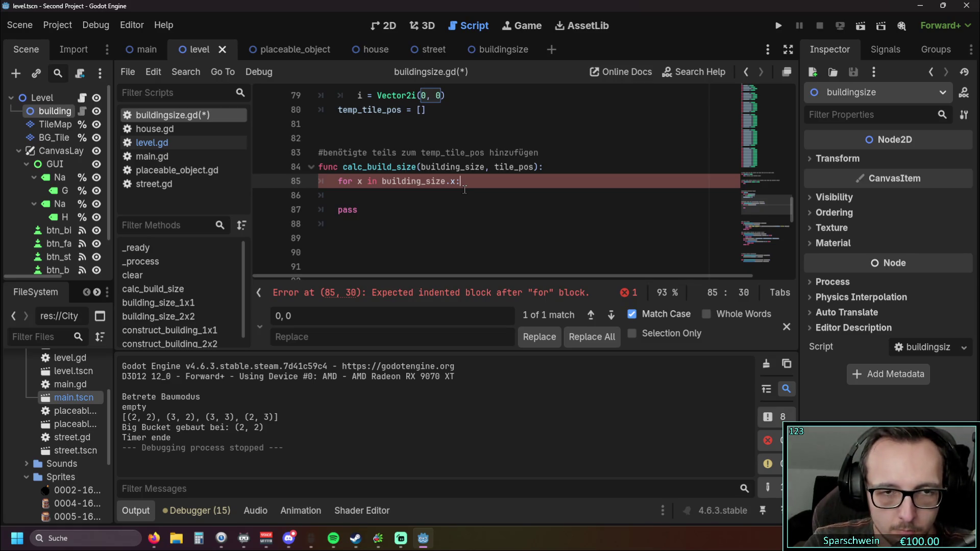
pyautogui.press('Return')
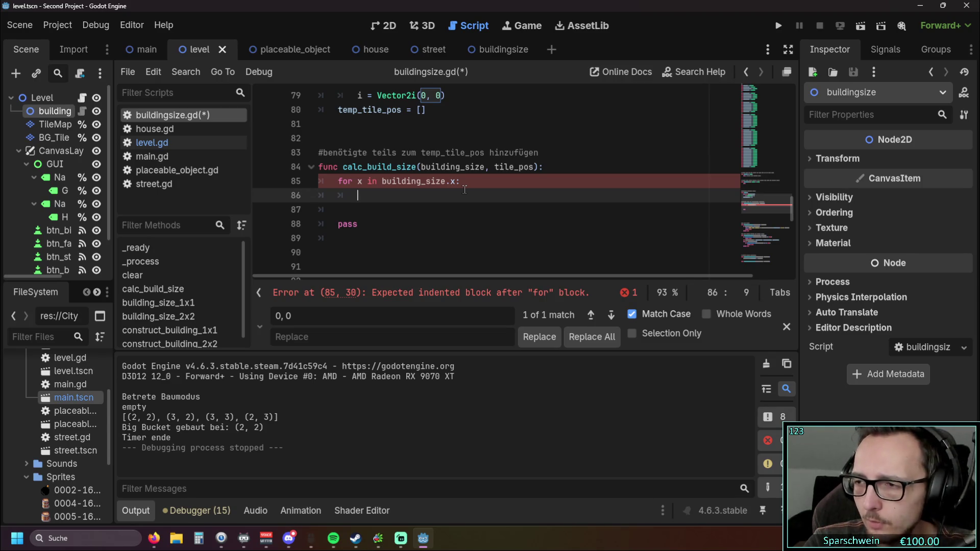
# Write the loop body line 'var x_pos = tile_pos.x +x'.
pyautogui.write('var')
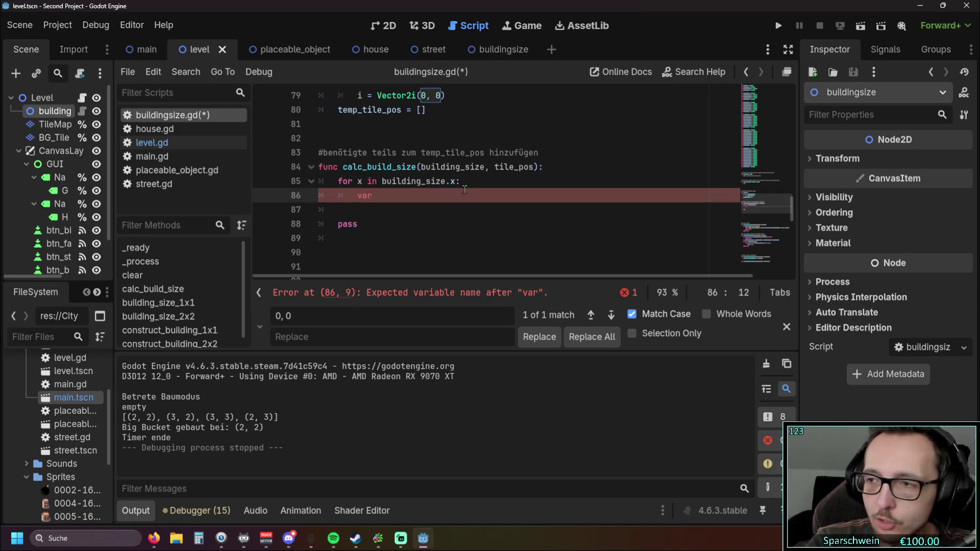
pyautogui.write(' xPos')
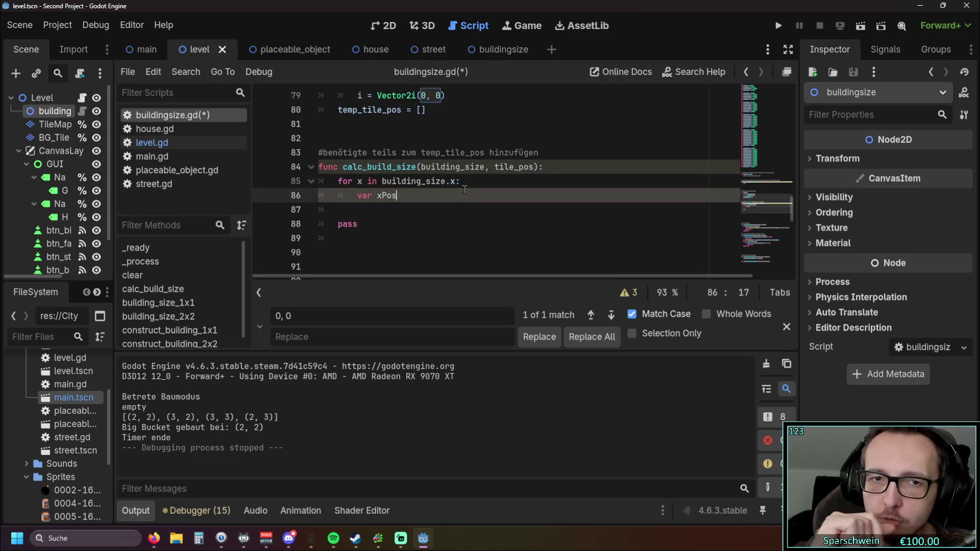
pyautogui.click(380, 206)
pyautogui.click(398, 197)
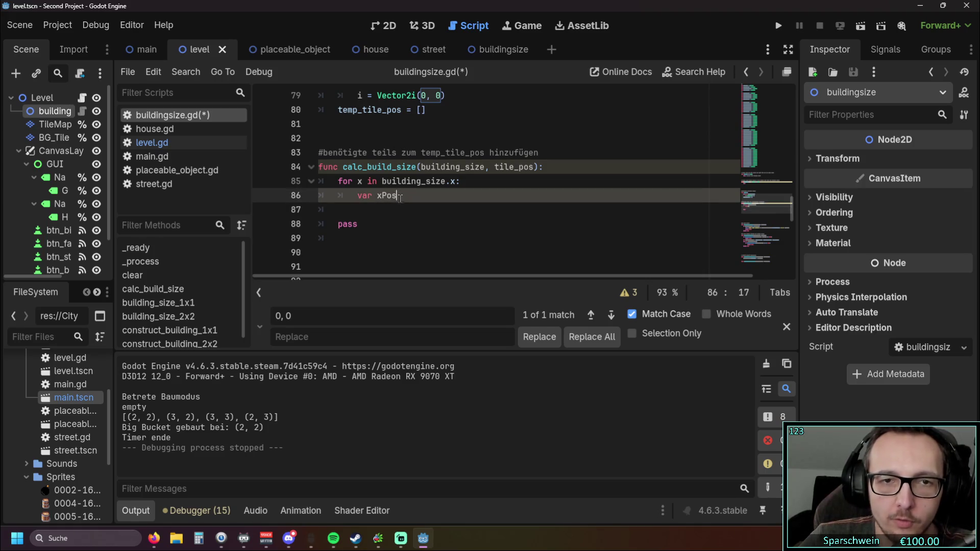
pyautogui.press('BackSpace')
pyautogui.press('BackSpace')
pyautogui.press('BackSpace')
pyautogui.write('_pos')
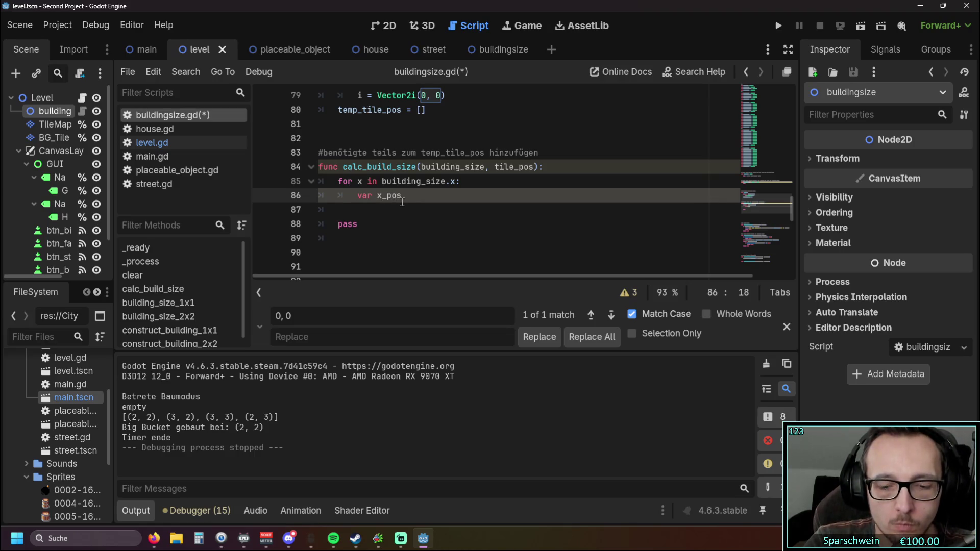
pyautogui.write(' = ')
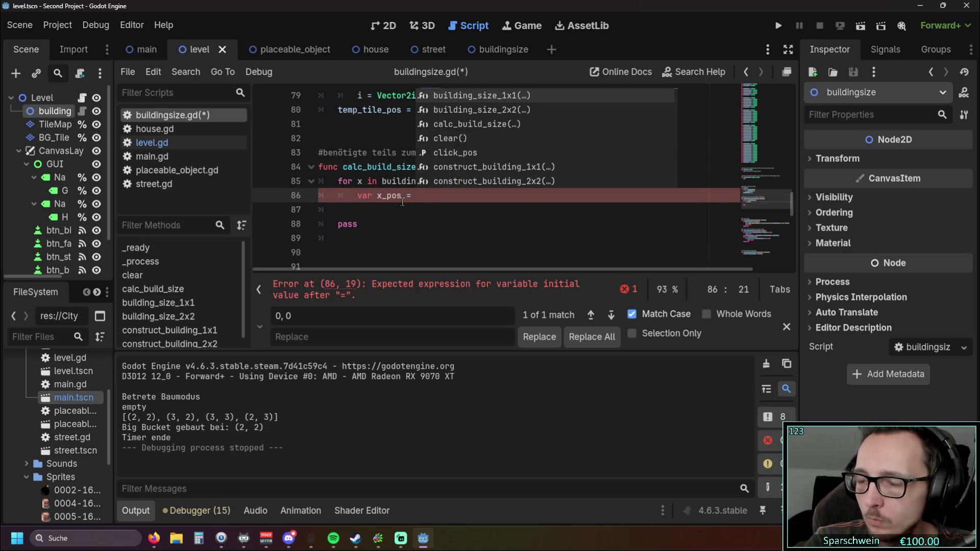
pyautogui.write('tilepos')
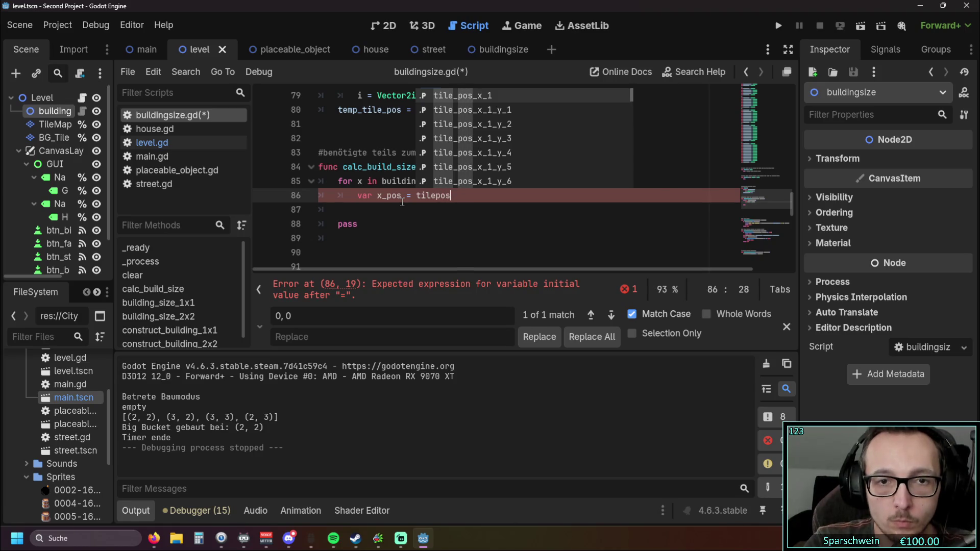
pyautogui.press('BackSpace')
pyautogui.press('BackSpace')
pyautogui.press('BackSpace')
pyautogui.write('_pos')
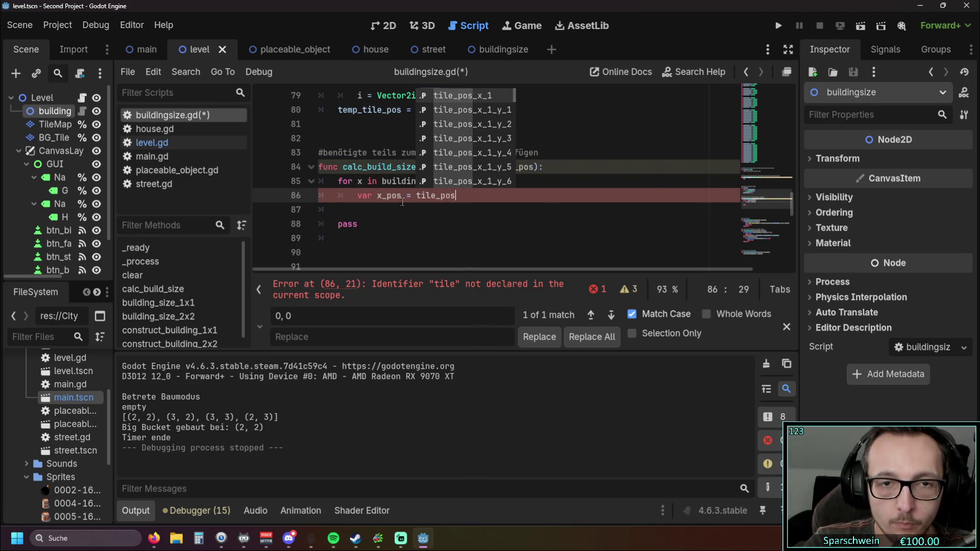
pyautogui.write('.x ')
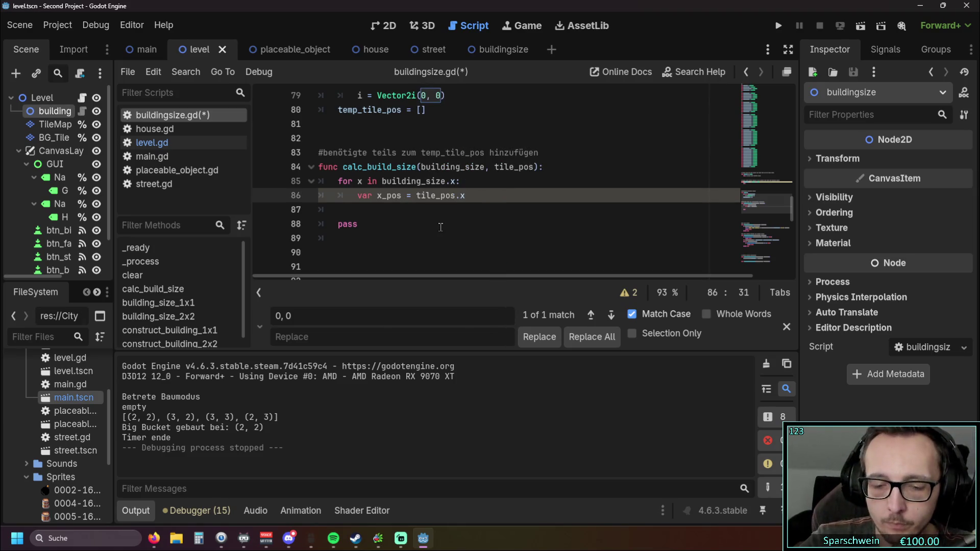
pyautogui.write('+1')
pyautogui.press('BackSpace')
pyautogui.press('BackSpace')
pyautogui.press('BackSpace')
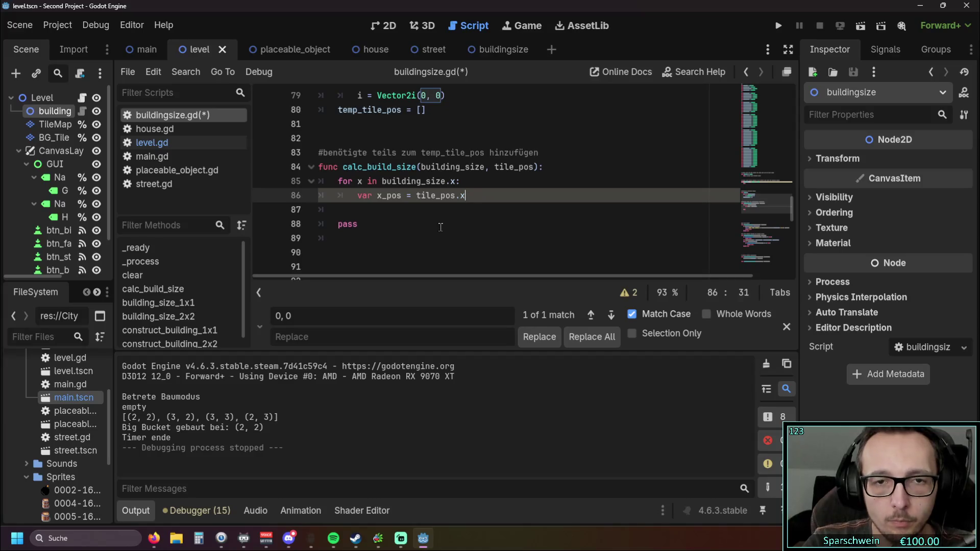
pyautogui.write(' +x')
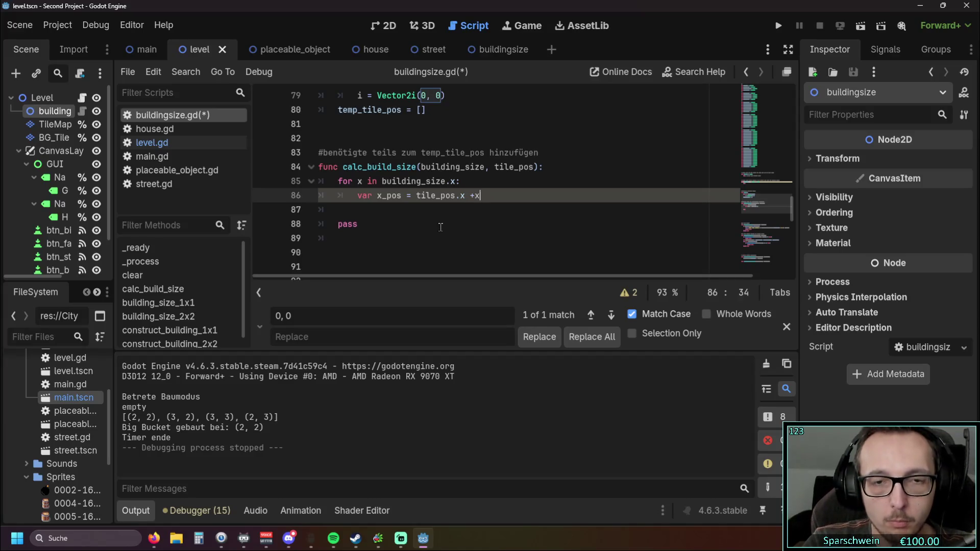
pyautogui.press('Escape')
# Nest 'for y in building_size.y:' inside the x loop.
pyautogui.press('Return')
pyautogui.write('fo')
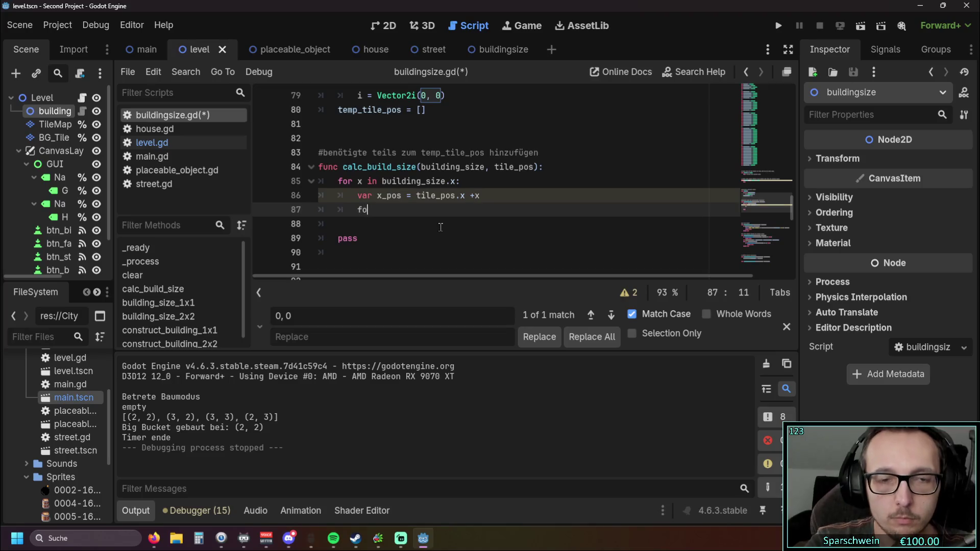
pyautogui.write('r y in ')
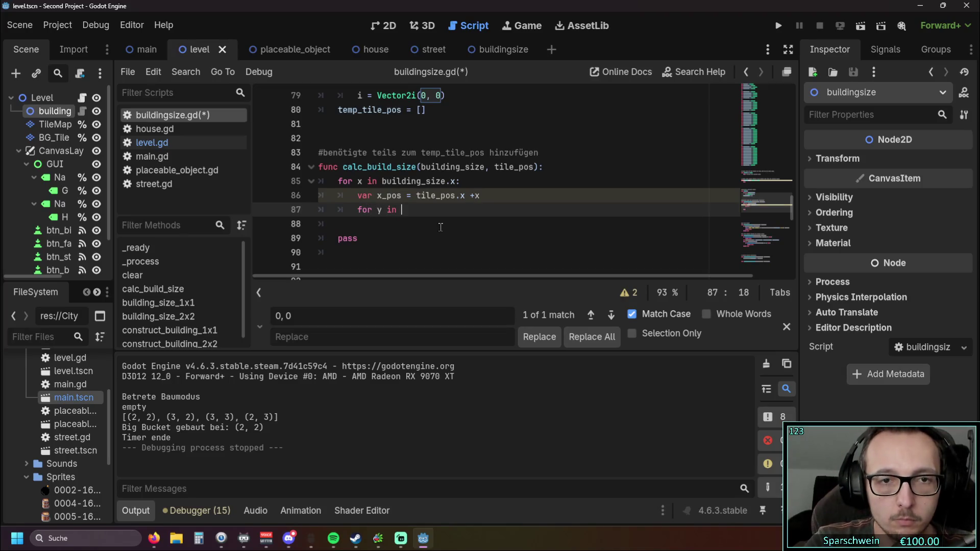
pyautogui.write('building')
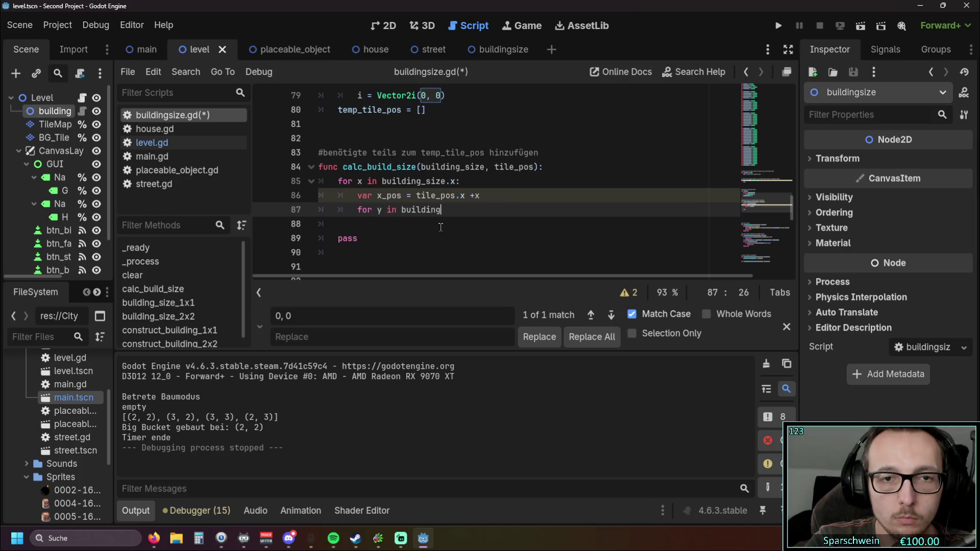
pyautogui.press('Down')
pyautogui.press('Down')
pyautogui.press('Down')
pyautogui.press('Up')
pyautogui.press('Return')
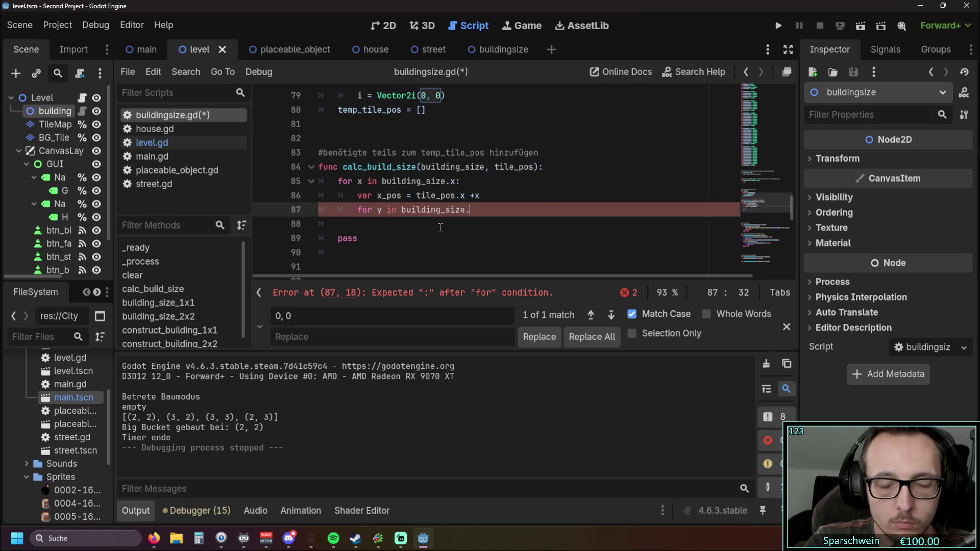
pyautogui.write('.y')
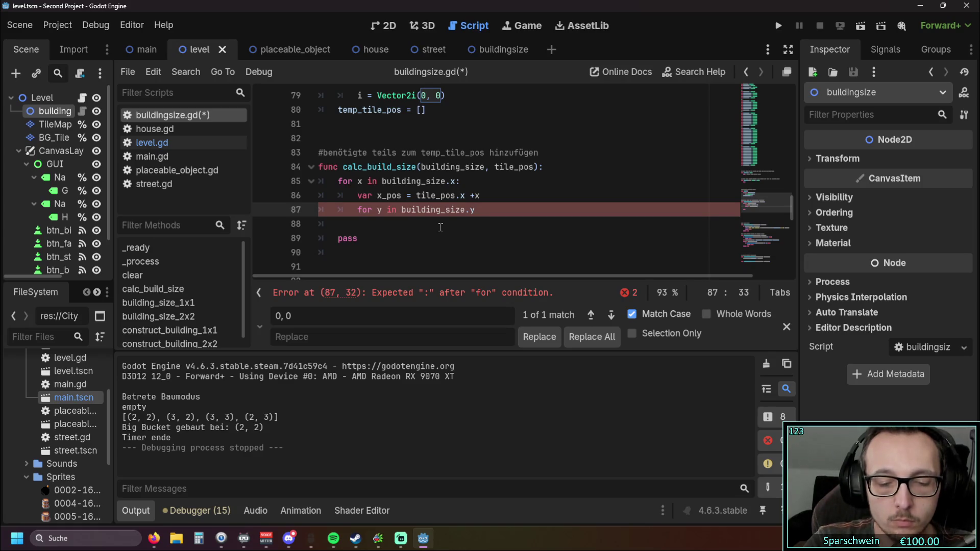
pyautogui.write(':')
pyautogui.press('Return')
# Add 'var y_pos = tile_pos.y' as the y loop's body.
pyautogui.write('v')
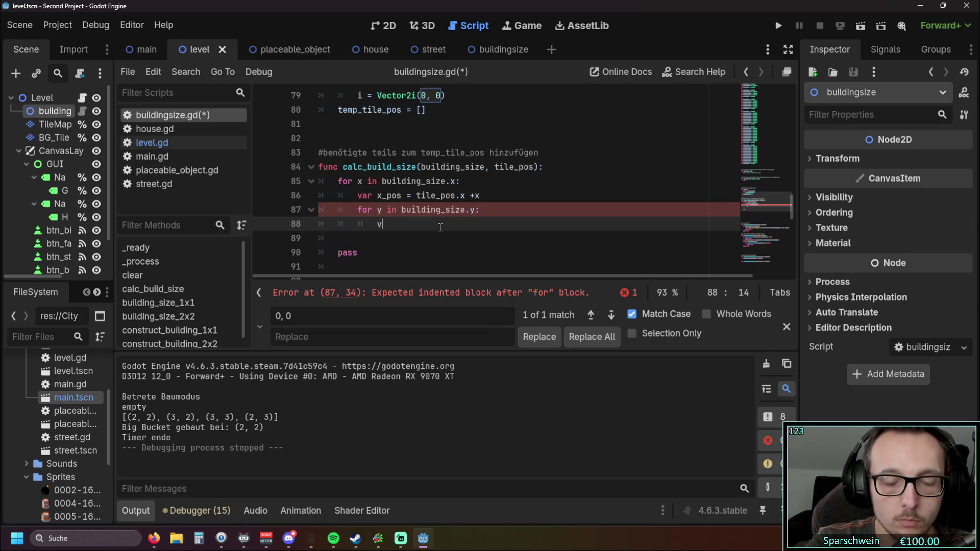
pyautogui.write('ar y-')
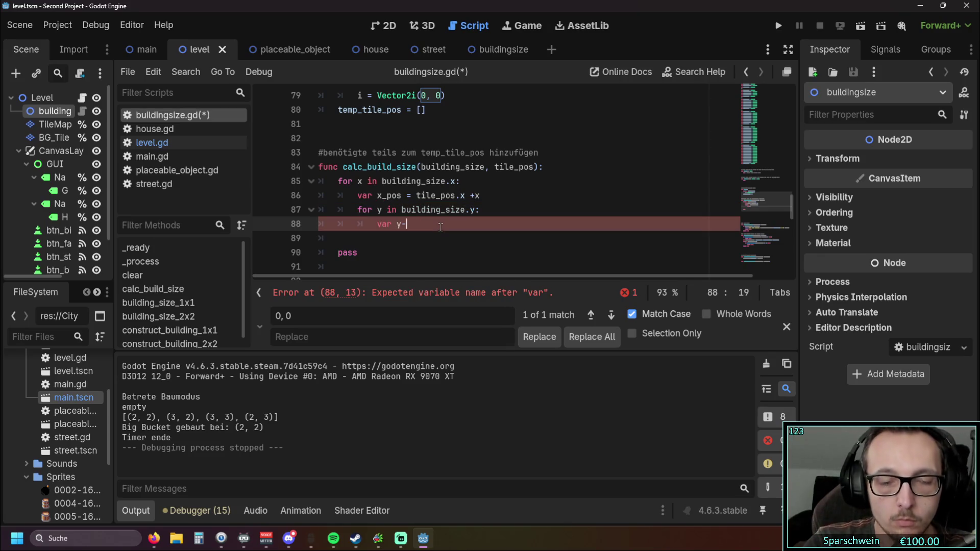
pyautogui.press('BackSpace')
pyautogui.write('_pos')
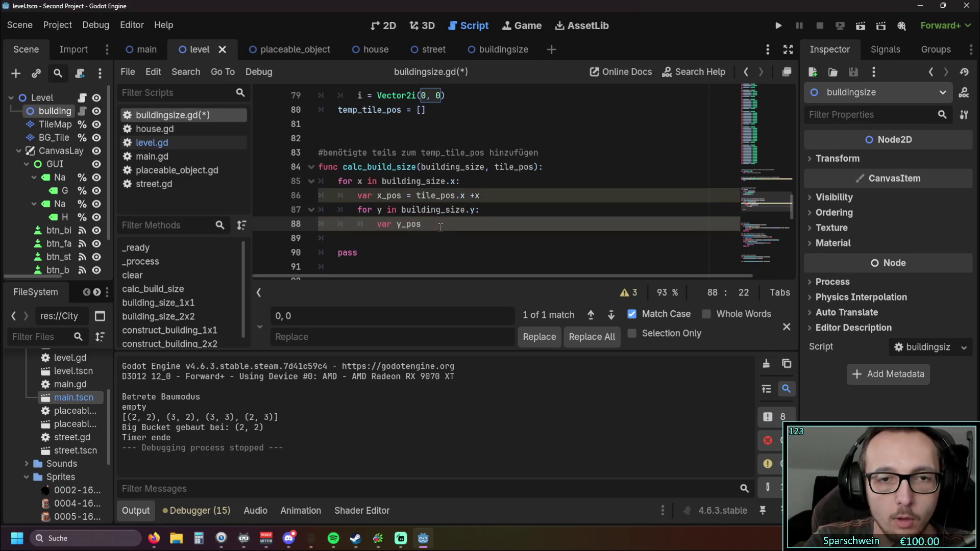
pyautogui.write(' = ')
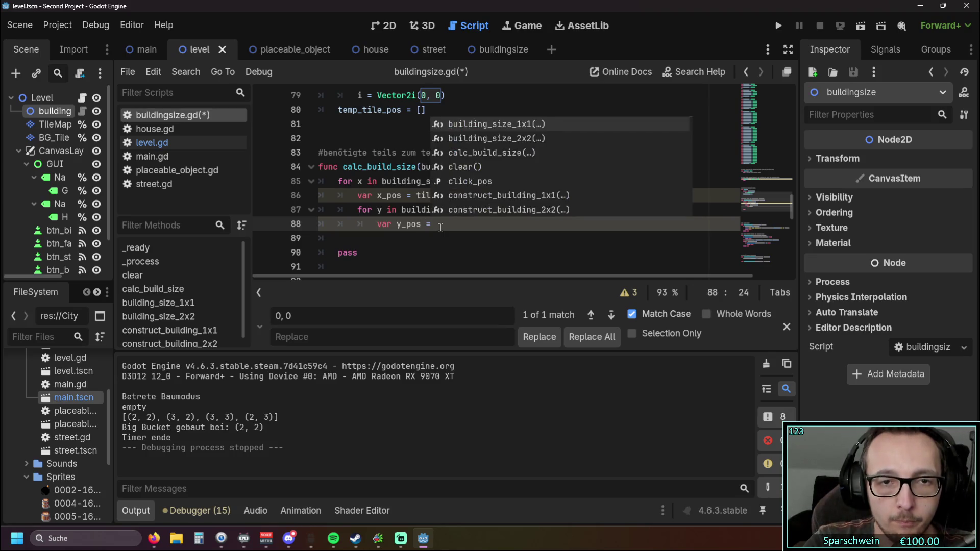
pyautogui.write('tile_pos')
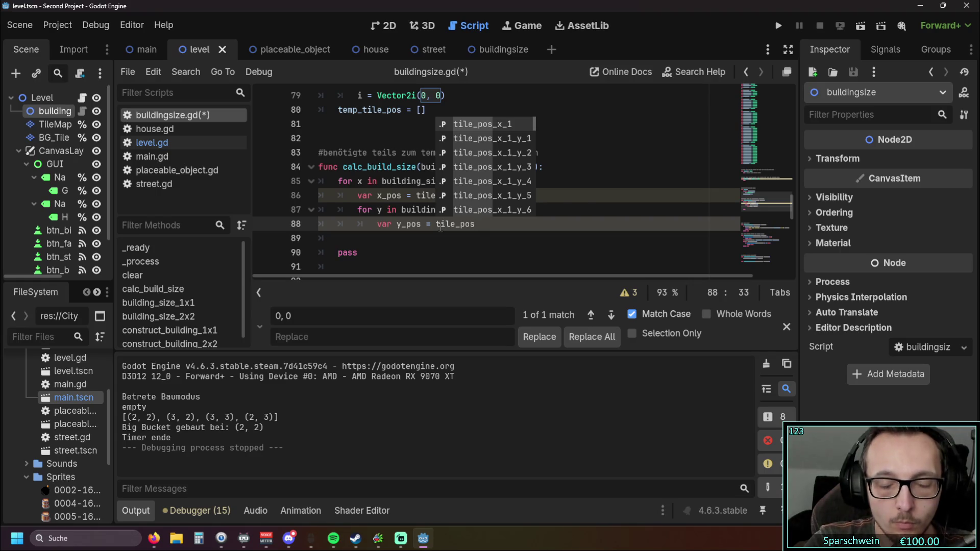
pyautogui.write('.y')
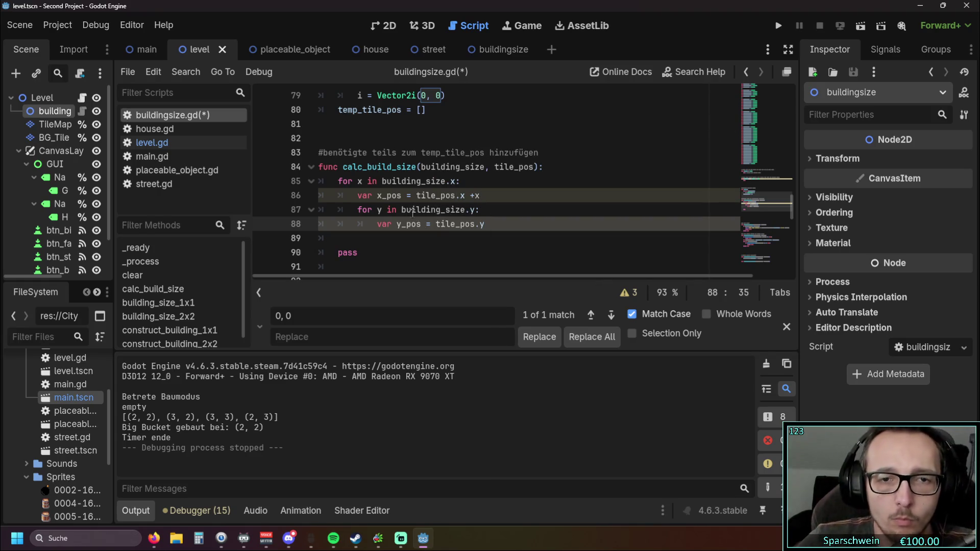
pyautogui.click(429, 236)
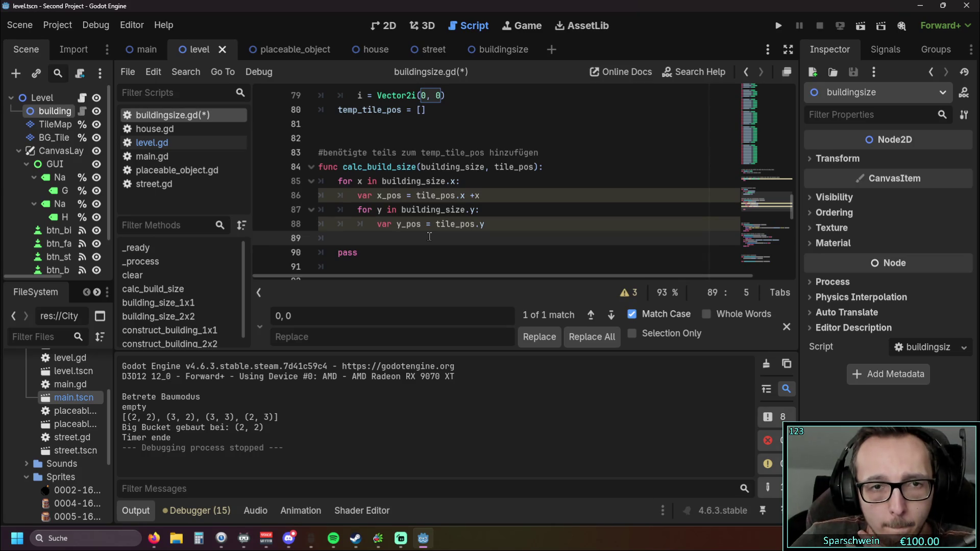
pyautogui.scroll(5, 429, 236)
pyautogui.scroll(-5, 427, 234)
pyautogui.scroll(-1, 427, 233)
pyautogui.scroll(-3, 465, 233)
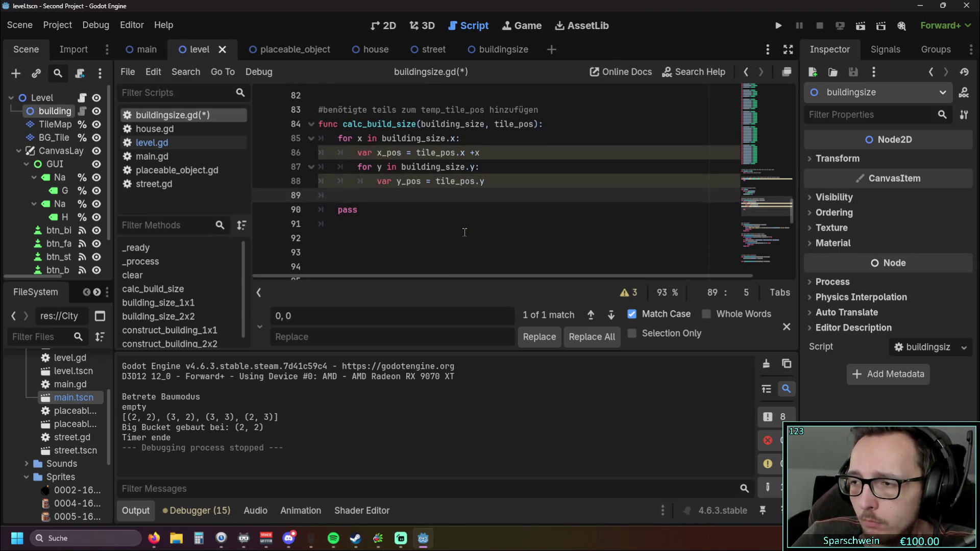
pyautogui.scroll(3, 461, 231)
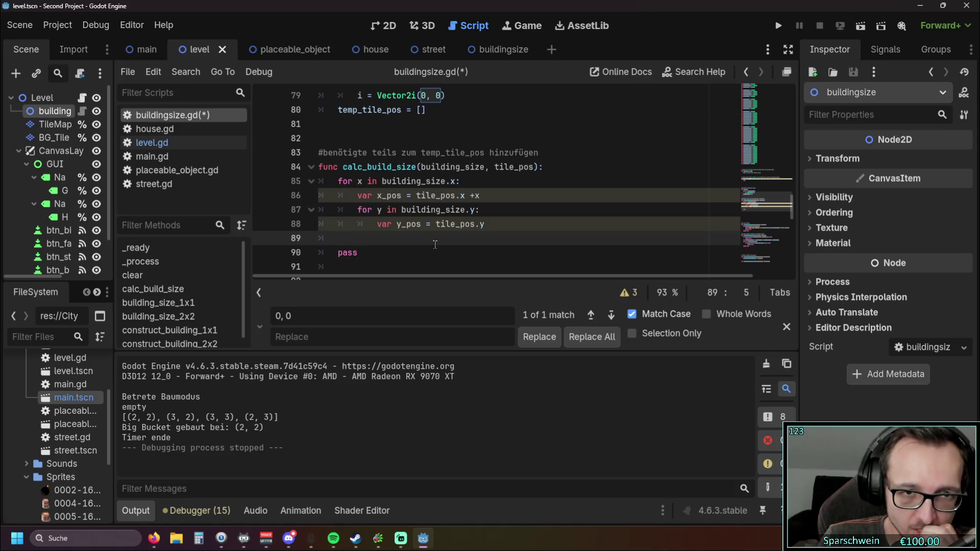
# Try a temp_tile_pos.append_array call on line 89 inside the inner loop, then erase it.
pyautogui.press('Tab')
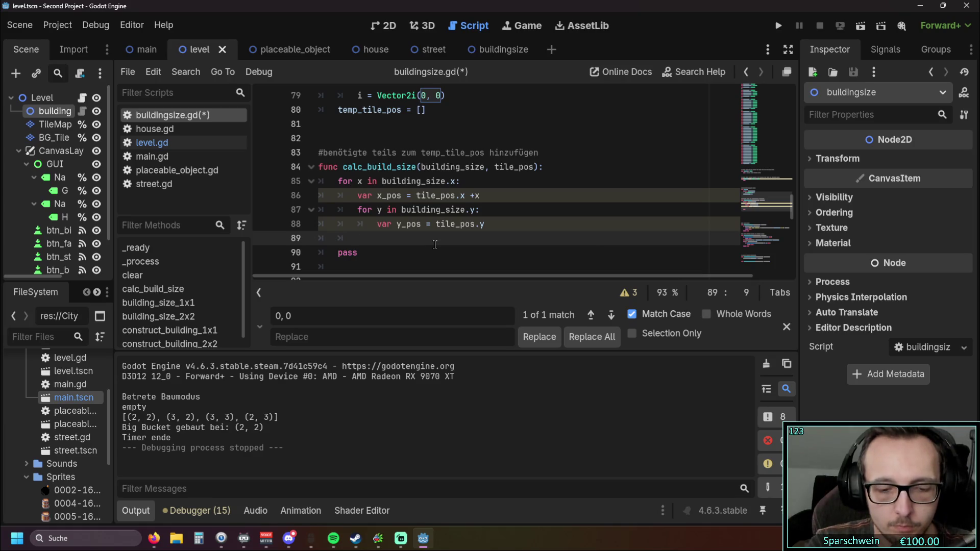
pyautogui.write('temp')
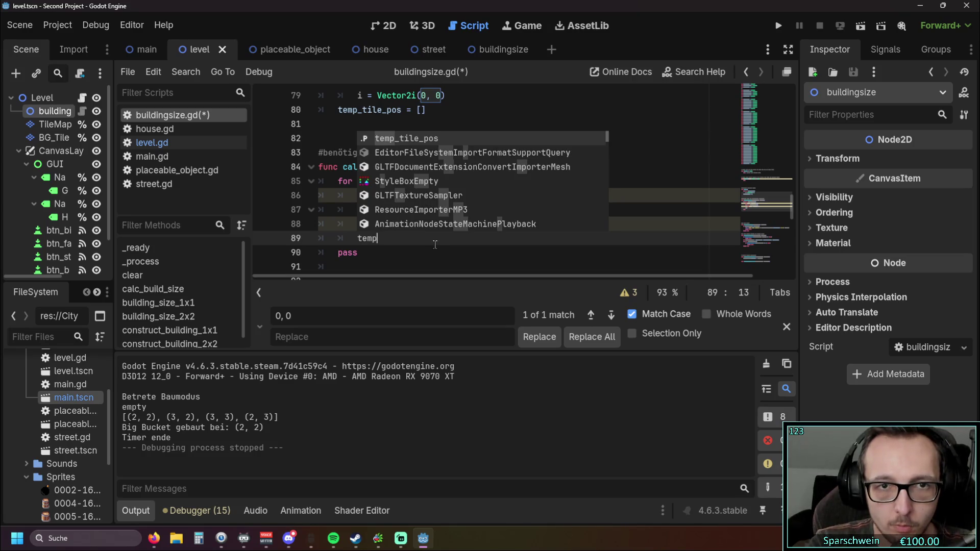
pyautogui.press('Return')
pyautogui.write('.append')
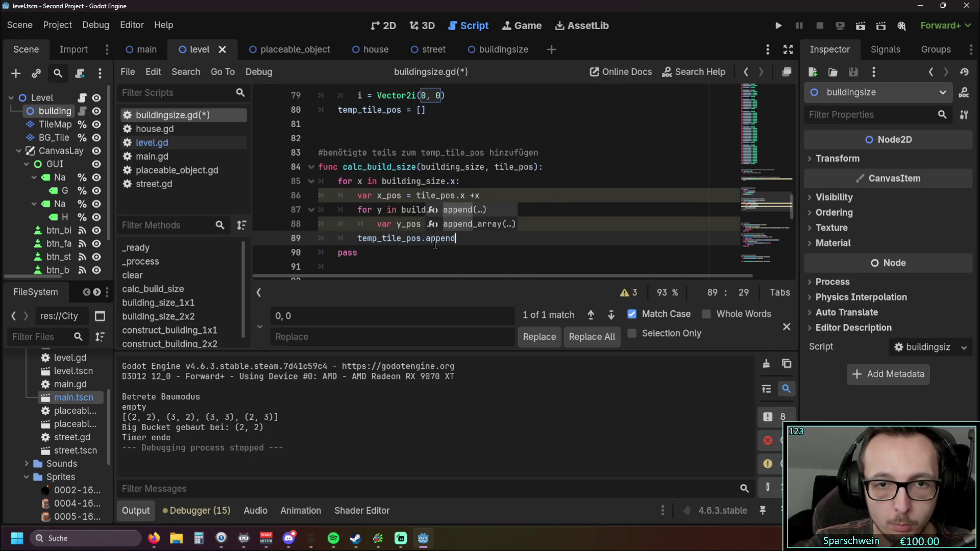
pyautogui.press('Down')
pyautogui.press('Return')
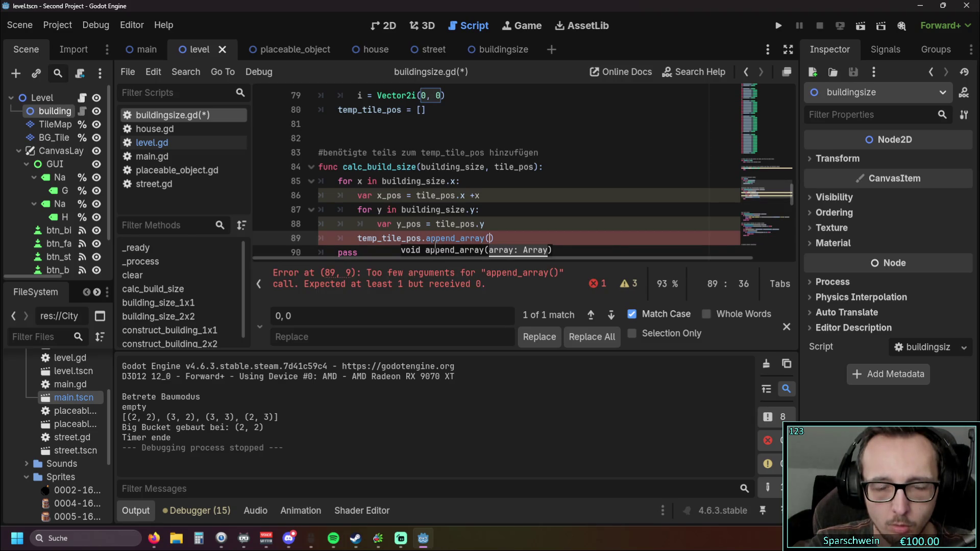
pyautogui.write('x')
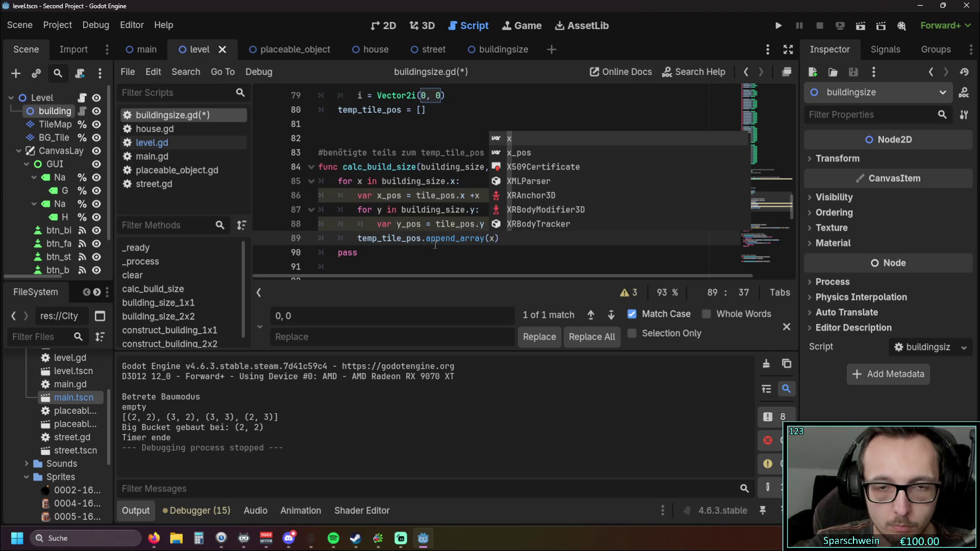
pyautogui.press('BackSpace')
pyautogui.press('BackSpace')
pyautogui.press('BackSpace')
pyautogui.press('BackSpace')
pyautogui.write('(')
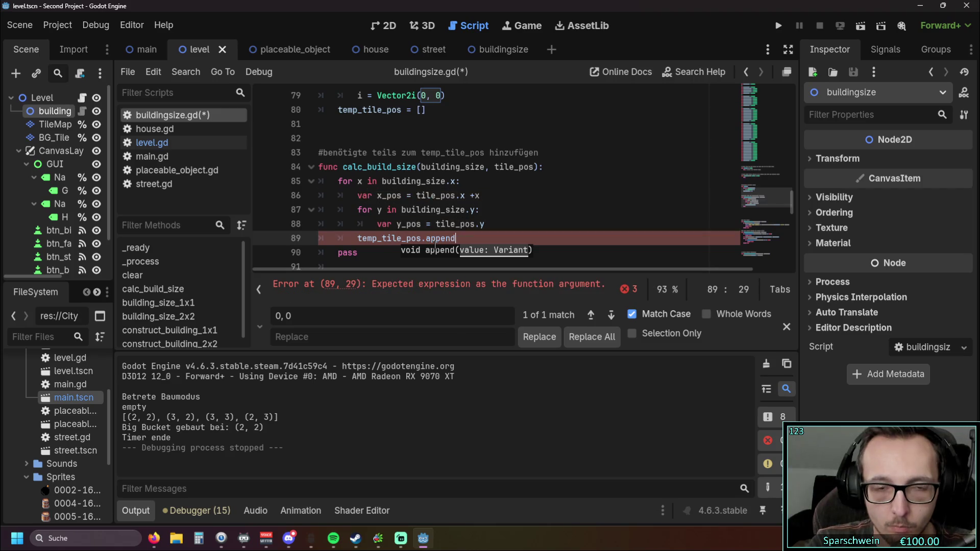
pyautogui.press('BackSpace')
pyautogui.press('BackSpace')
pyautogui.press('BackSpace')
pyautogui.press('BackSpace')
pyautogui.press('BackSpace')
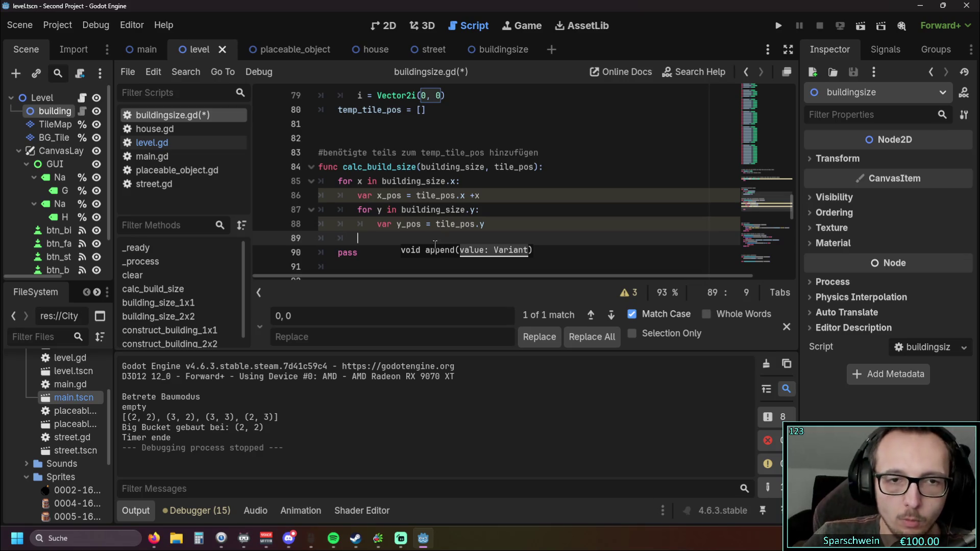
# Write the declaration 'var new_pos' on line 89, indented into the inner loop.
pyautogui.write('new')
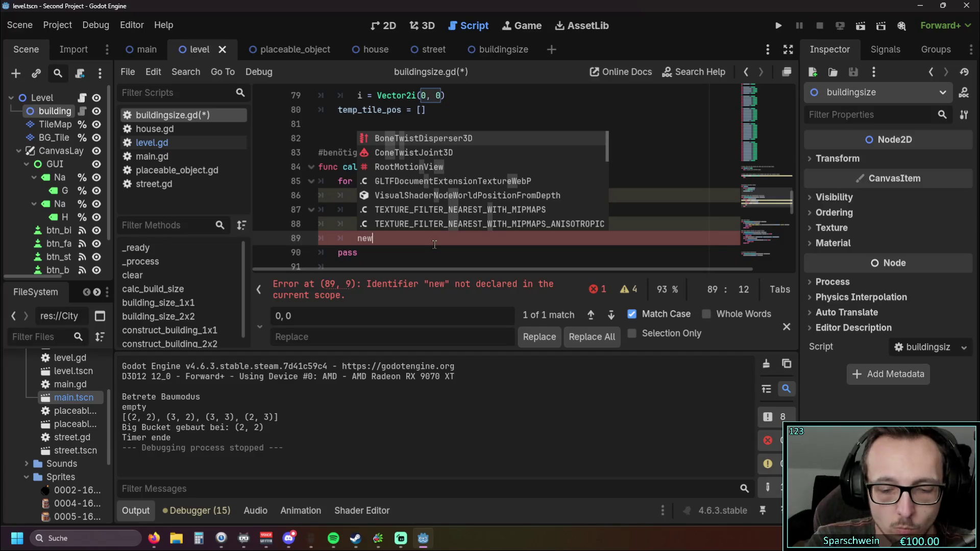
pyautogui.write('_')
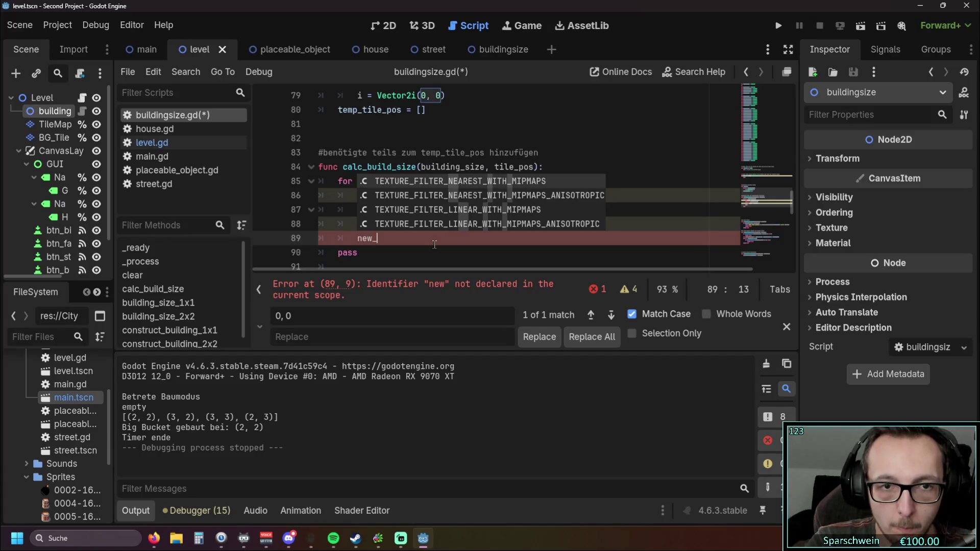
pyautogui.press('BackSpace')
pyautogui.press('BackSpace')
pyautogui.press('BackSpace')
pyautogui.press('BackSpace')
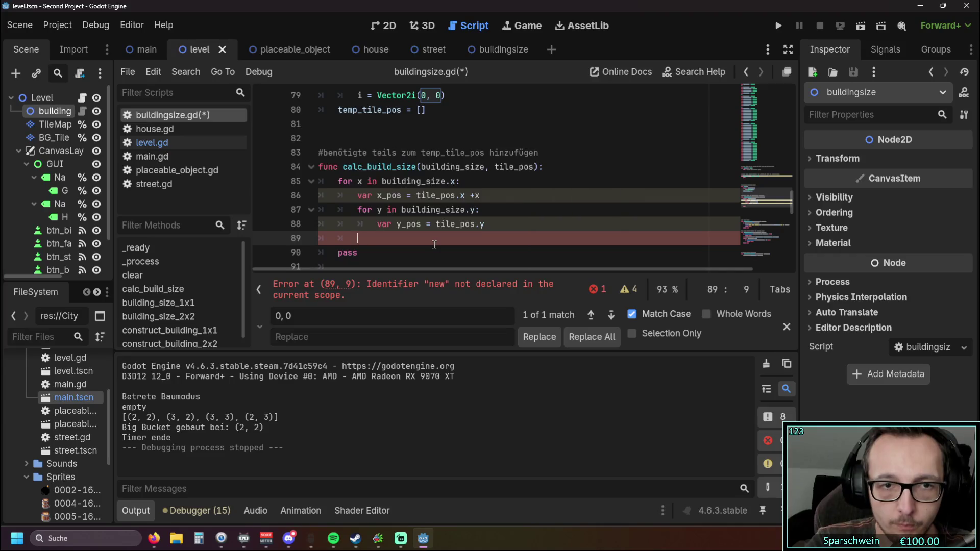
pyautogui.press('Tab')
pyautogui.write('new')
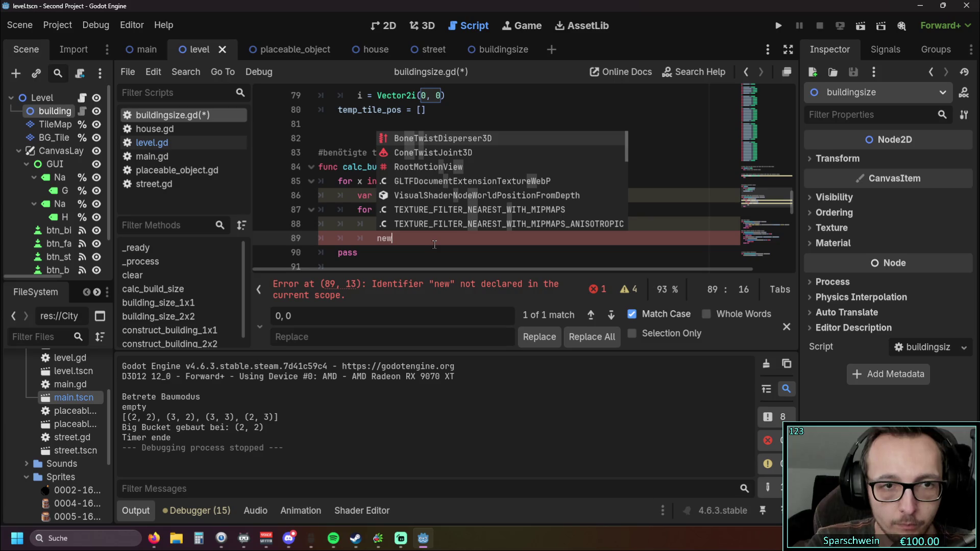
pyautogui.write('_pos')
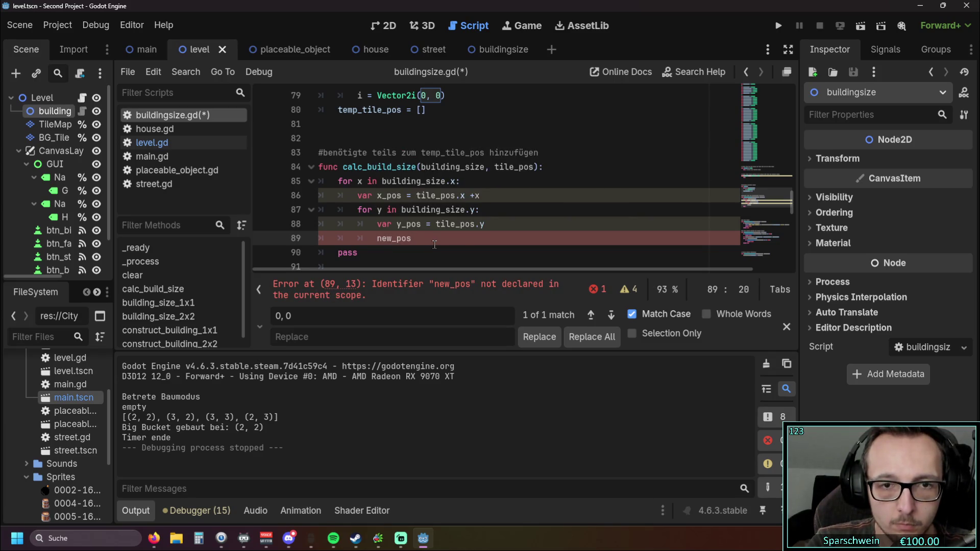
pyautogui.click(377, 238)
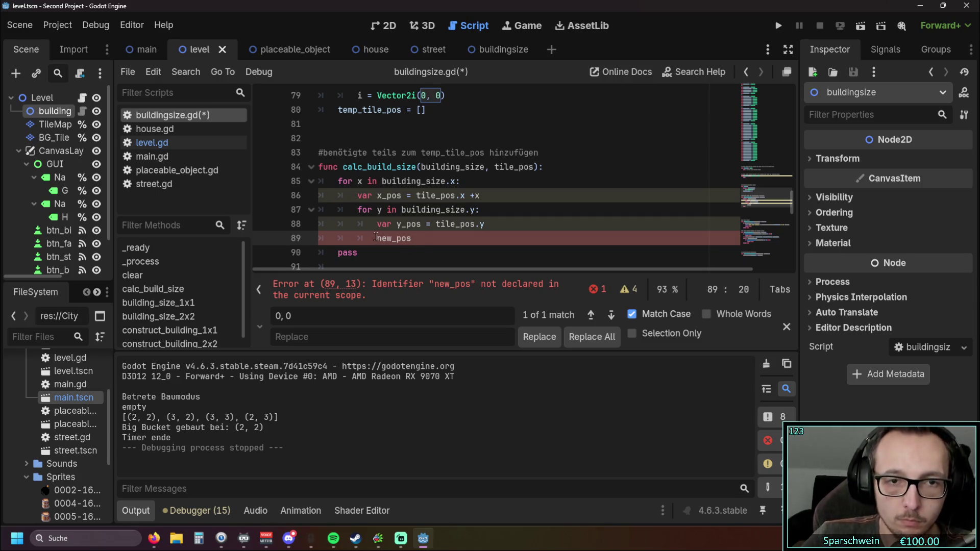
pyautogui.write('var')
pyautogui.click(384, 238)
pyautogui.press('BackSpace')
pyautogui.write('v')
# Assign new_pos the value Vector2i(x_pos, y_pos) using autocomplete.
pyautogui.press('End')
pyautogui.write('= ')
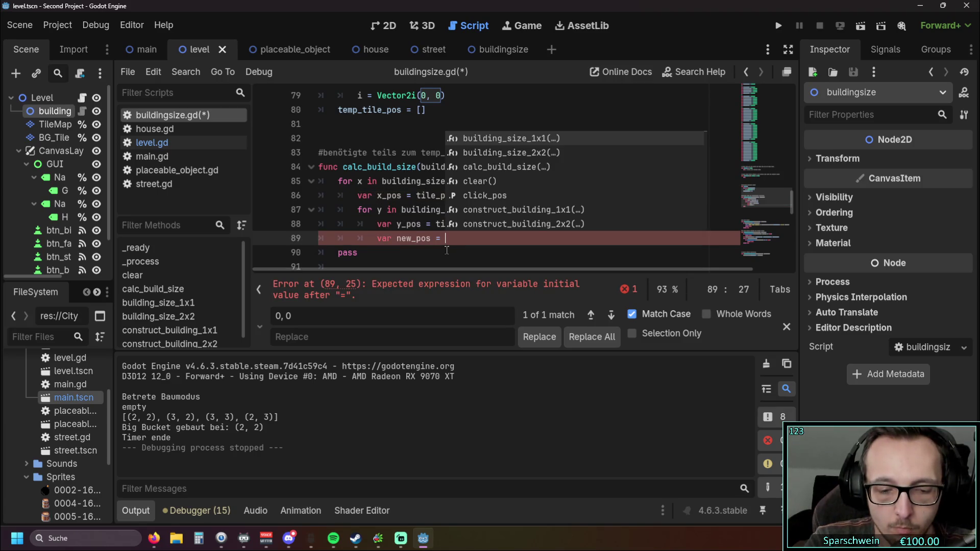
pyautogui.write('Vec')
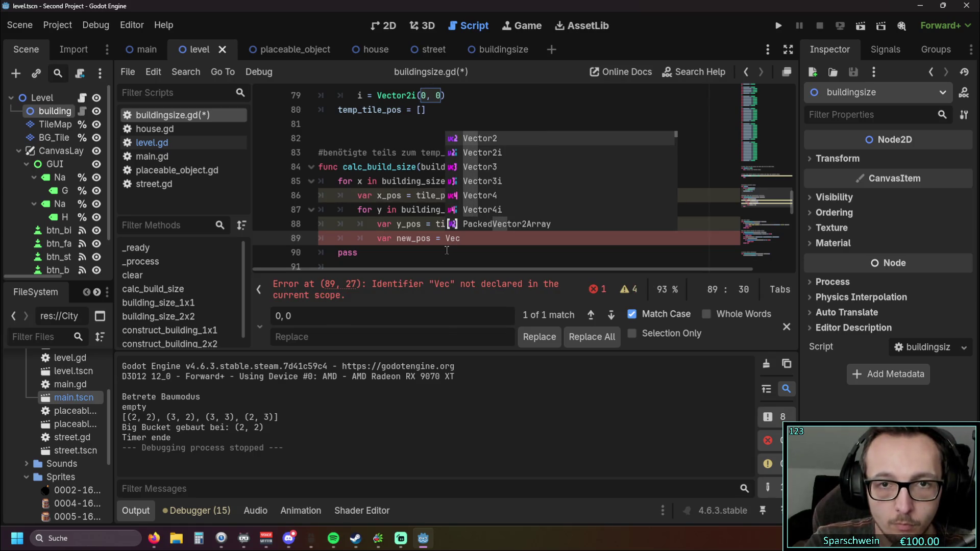
pyautogui.press('Down')
pyautogui.press('Return')
pyautogui.write('(x_p')
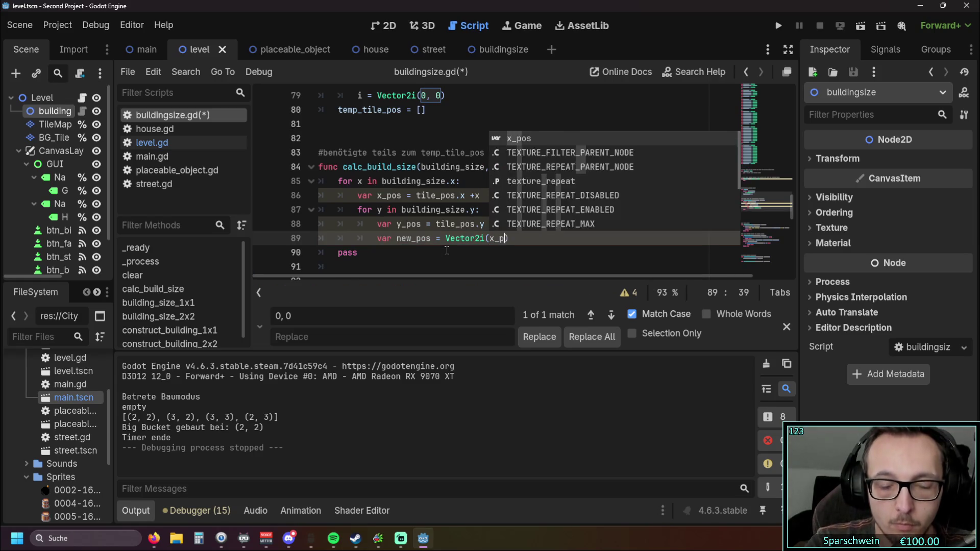
pyautogui.press('Return')
pyautogui.write(', y')
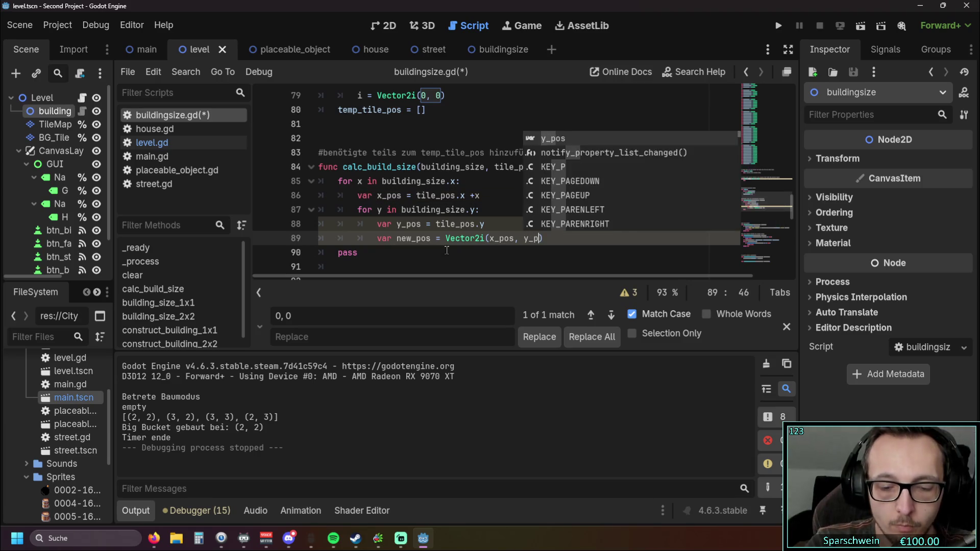
pyautogui.write('_p')
pyautogui.press('Return')
pyautogui.write(')')
# Add temp_tile_pos.append(new_pos) on the line below the declaration.
pyautogui.press('Return')
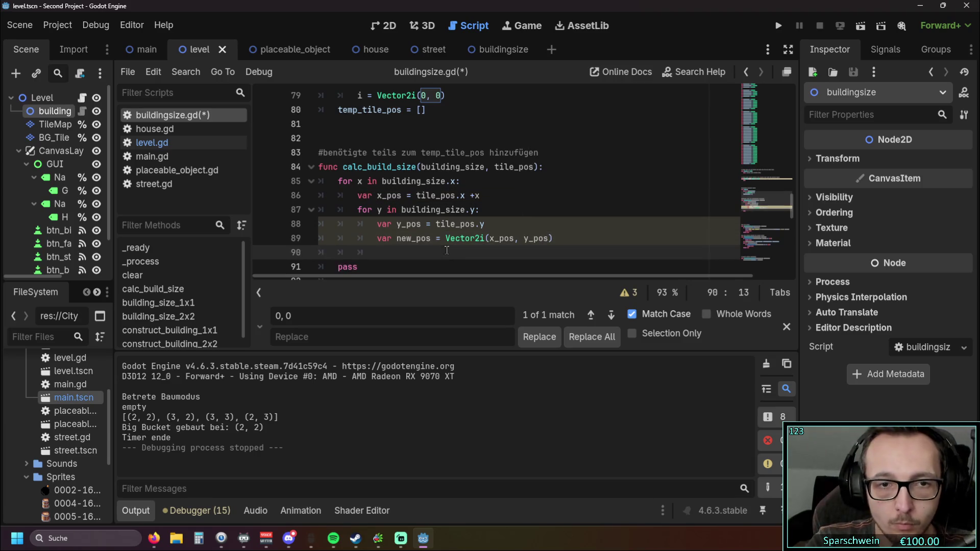
pyautogui.write('temp')
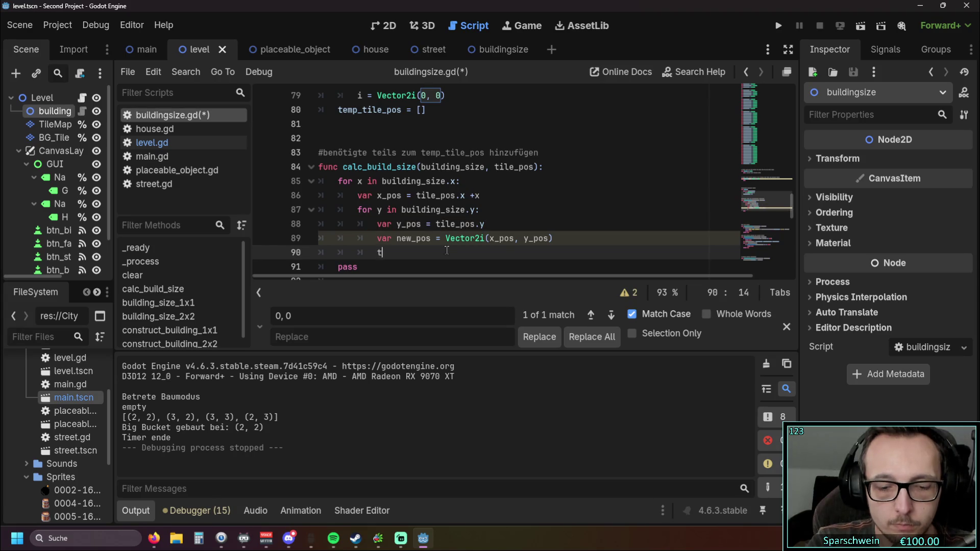
pyautogui.press('Return')
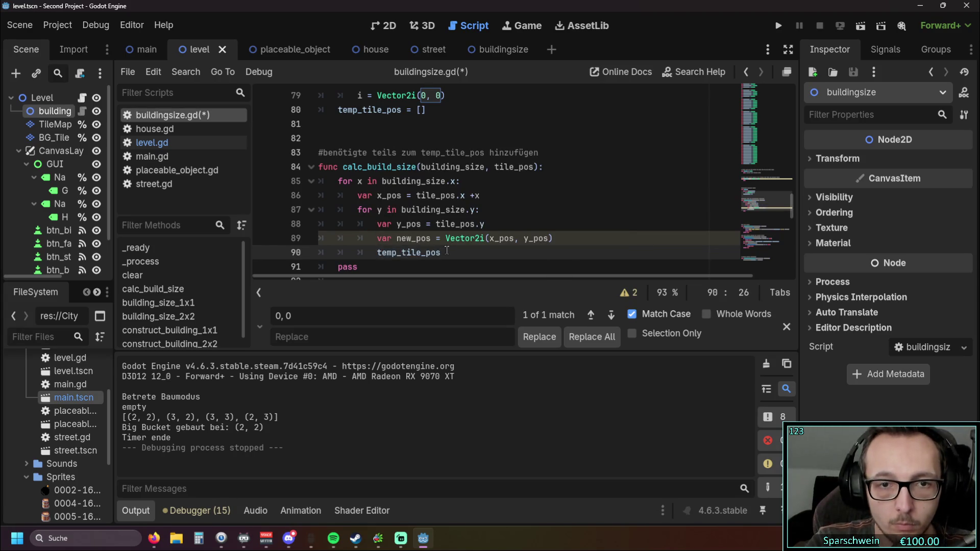
pyautogui.write('.append')
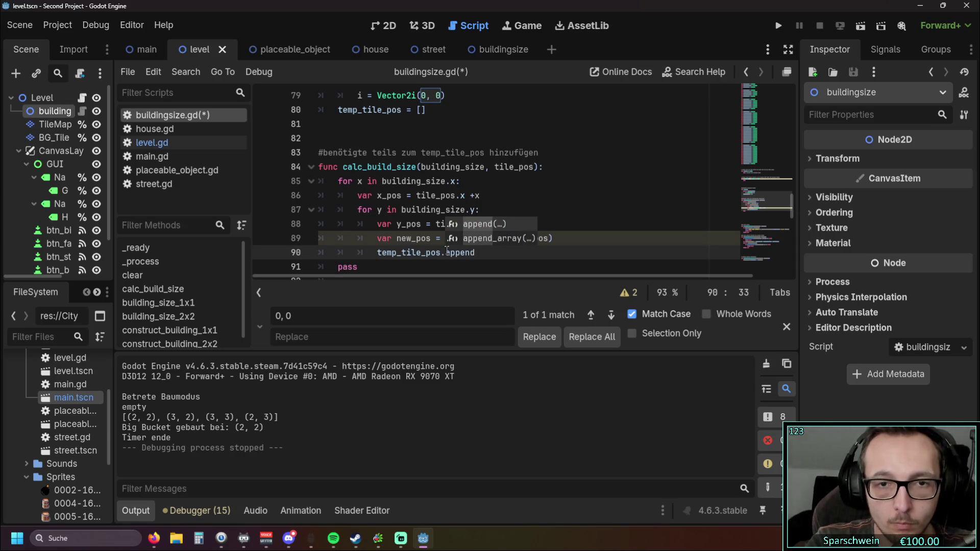
pyautogui.press('Return')
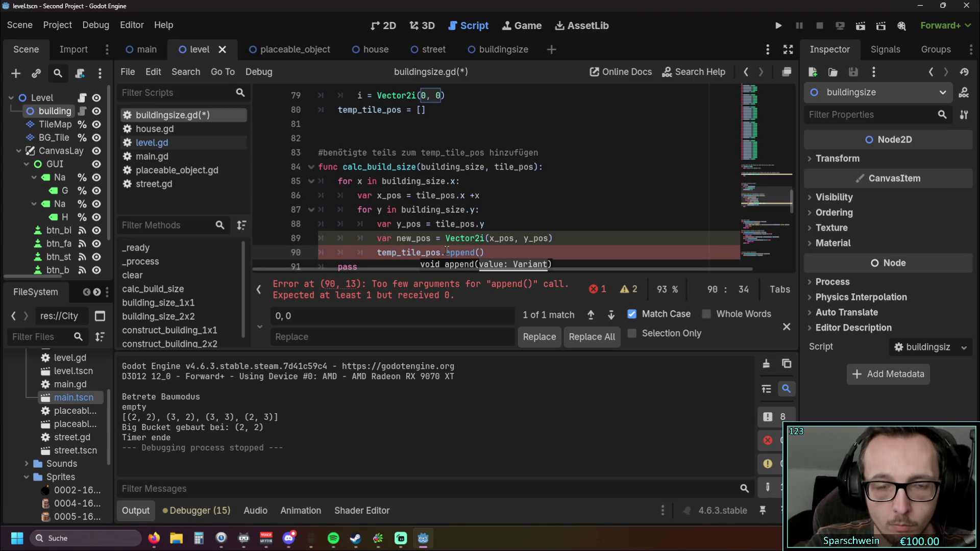
pyautogui.write('ew_pos')
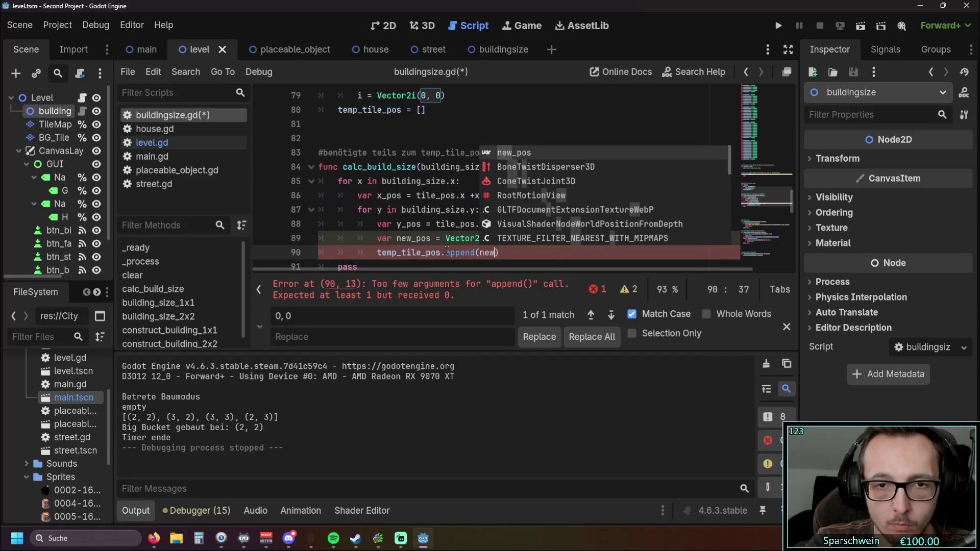
pyautogui.click(513, 213)
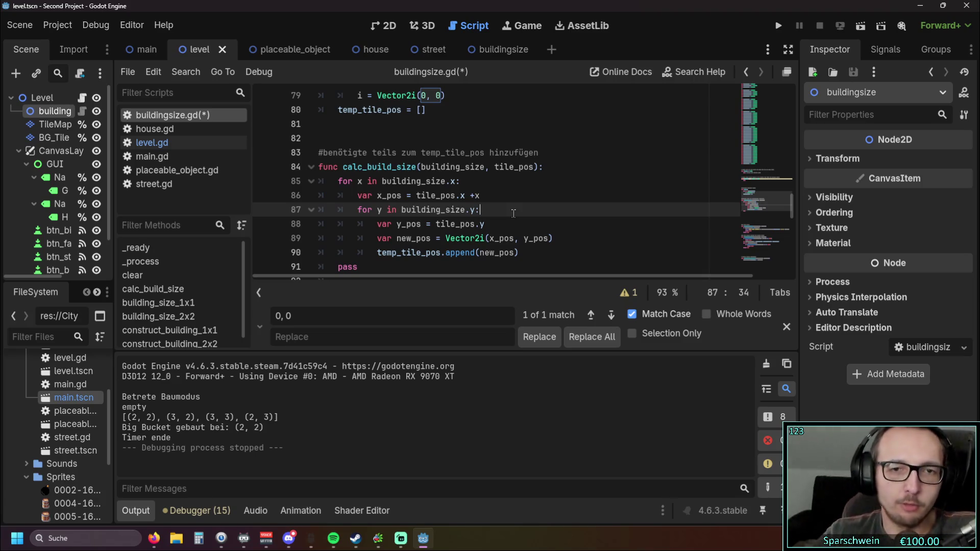
pyautogui.scroll(-1, 513, 214)
pyautogui.moveTo(553, 196); pyautogui.dragTo(376, 196)
pyautogui.click(417, 233)
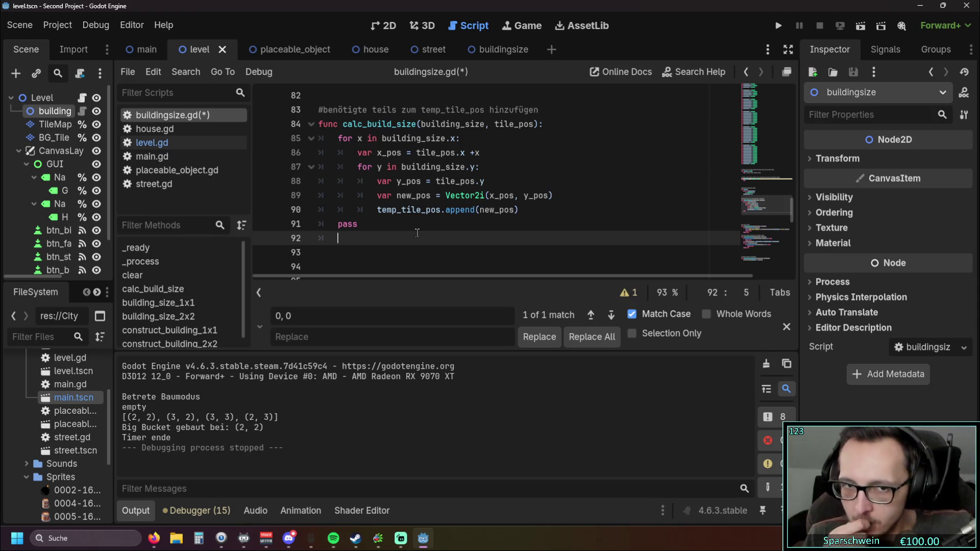
pyautogui.moveTo(446, 195); pyautogui.dragTo(553, 196)
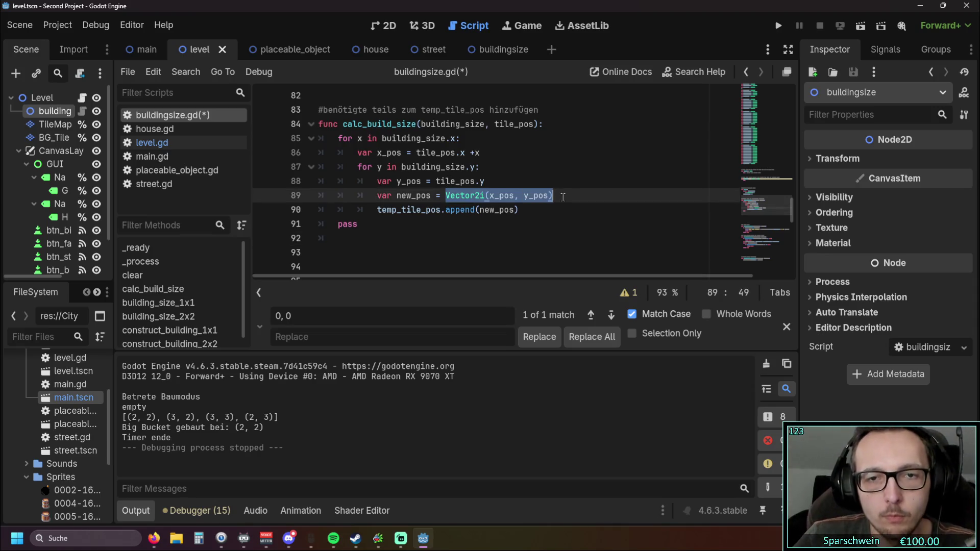
# Replace new_pos in the append call with Vector2i(x_pos, y_pos).
pyautogui.hotkey('ctrl', 'c')
pyautogui.doubleClick(490, 210)
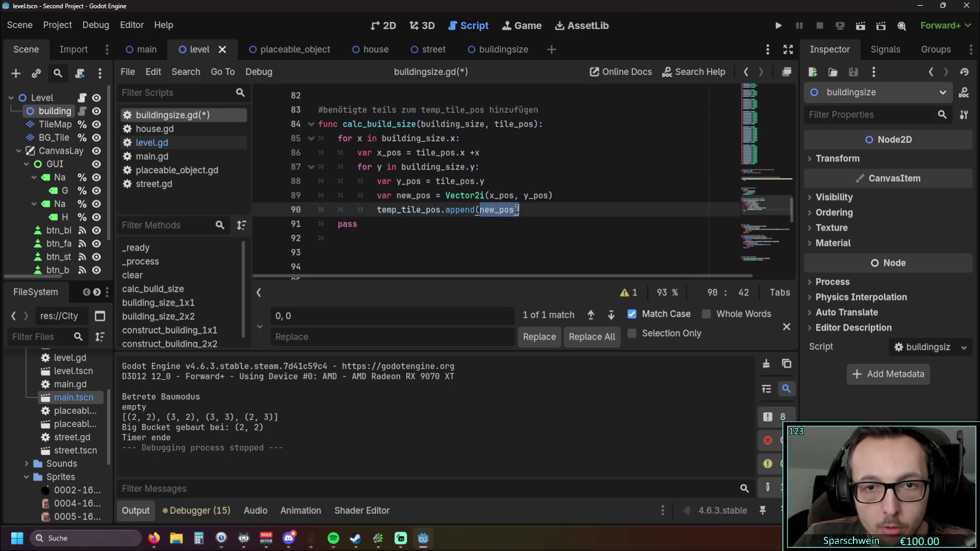
pyautogui.hotkey('ctrl', 'v')
# Delete the now-unused new_pos declaration line.
pyautogui.click(499, 239)
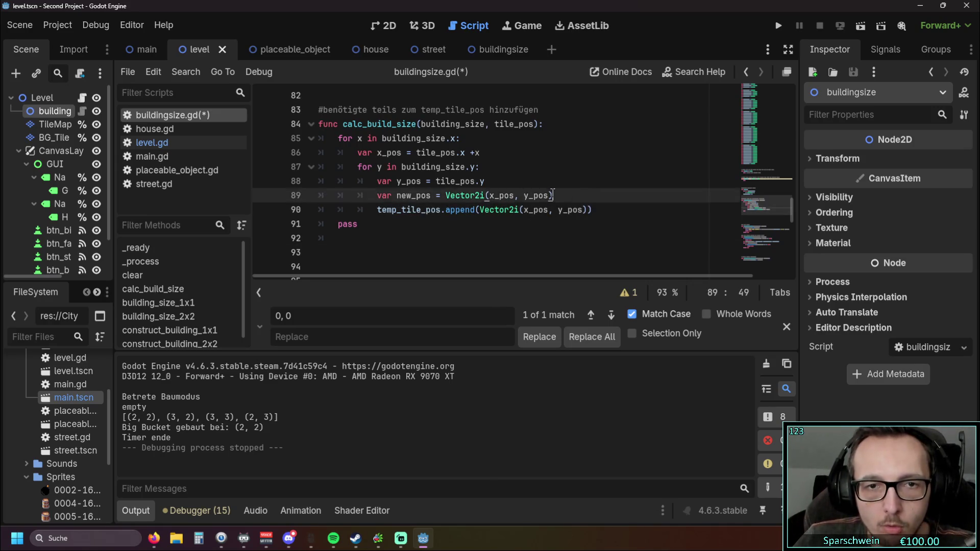
pyautogui.moveTo(553, 196); pyautogui.dragTo(401, 195)
pyautogui.hotkey('ctrl', 'shift', 'k')
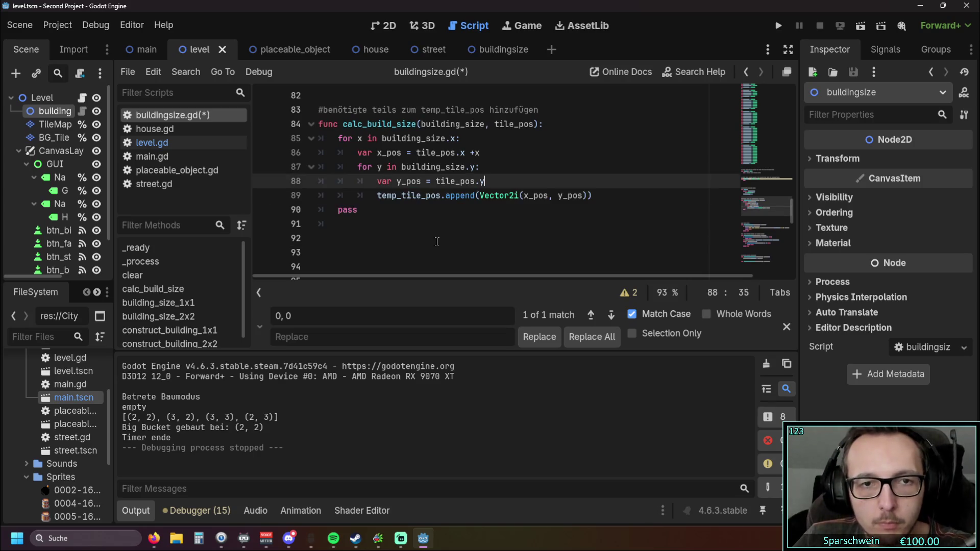
pyautogui.click(436, 238)
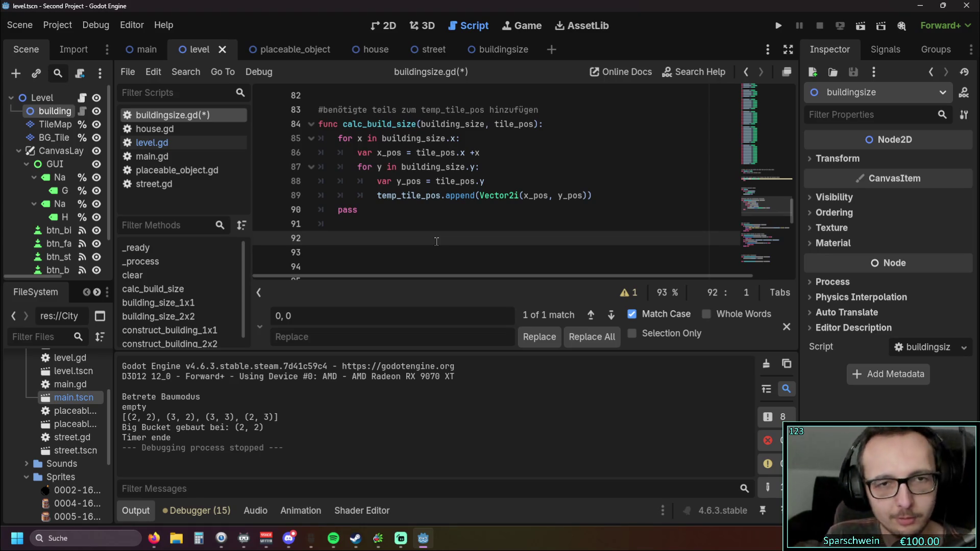
# Delete the empty lines after calc_build_size's pass, leaving one before the 1x1 check.
pyautogui.scroll(2, 373, 198)
pyautogui.scroll(-3, 388, 210)
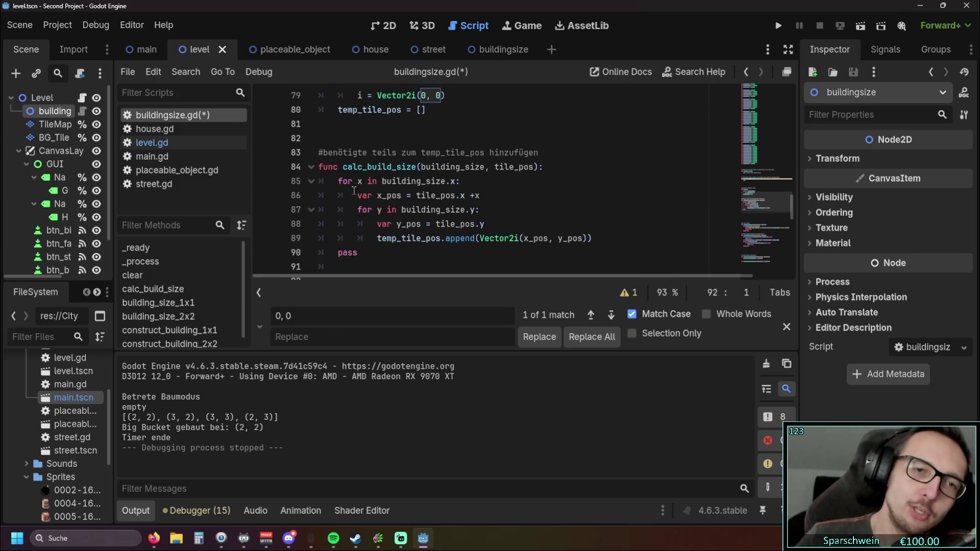
pyautogui.scroll(2, 417, 226)
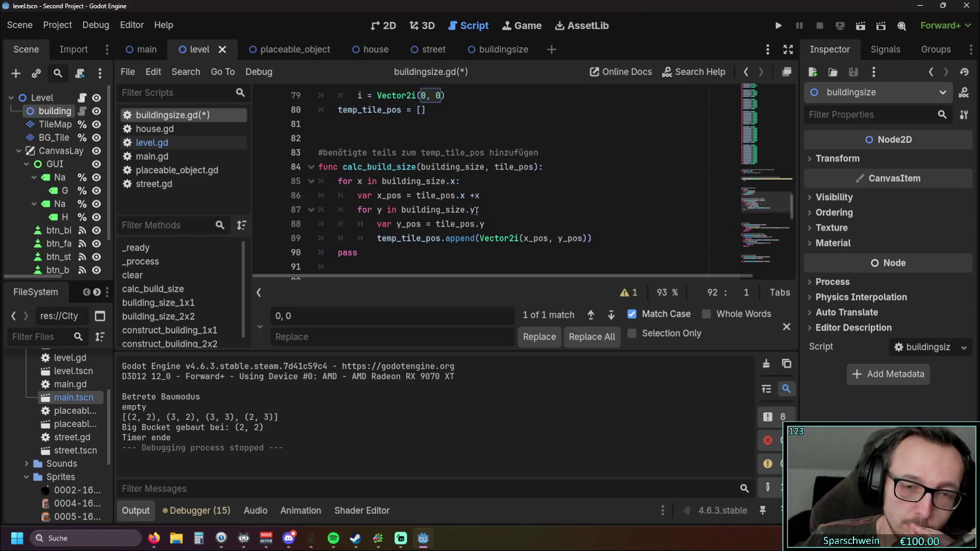
pyautogui.scroll(-1, 475, 214)
pyautogui.scroll(-3, 476, 213)
pyautogui.scroll(1, 377, 204)
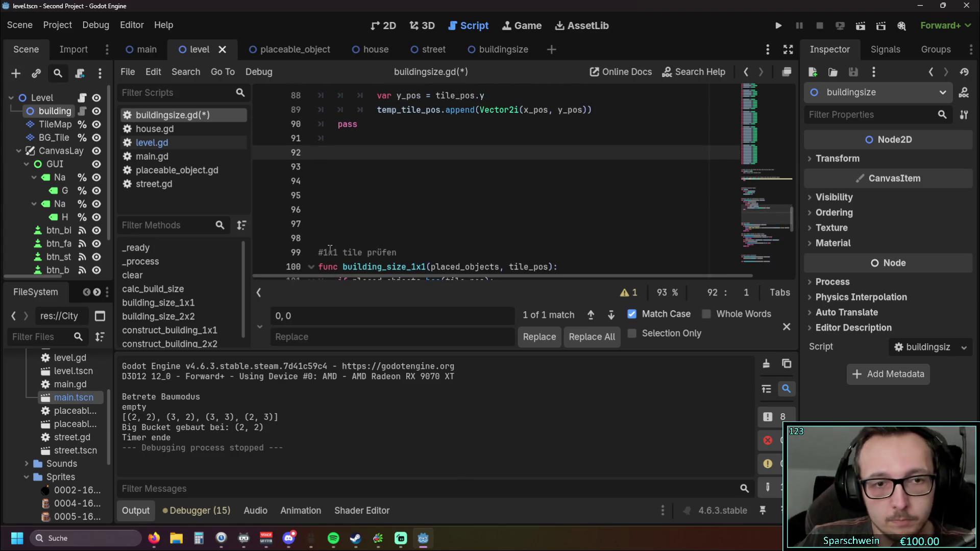
pyautogui.press('Delete')
pyautogui.press('Delete')
pyautogui.press('Delete')
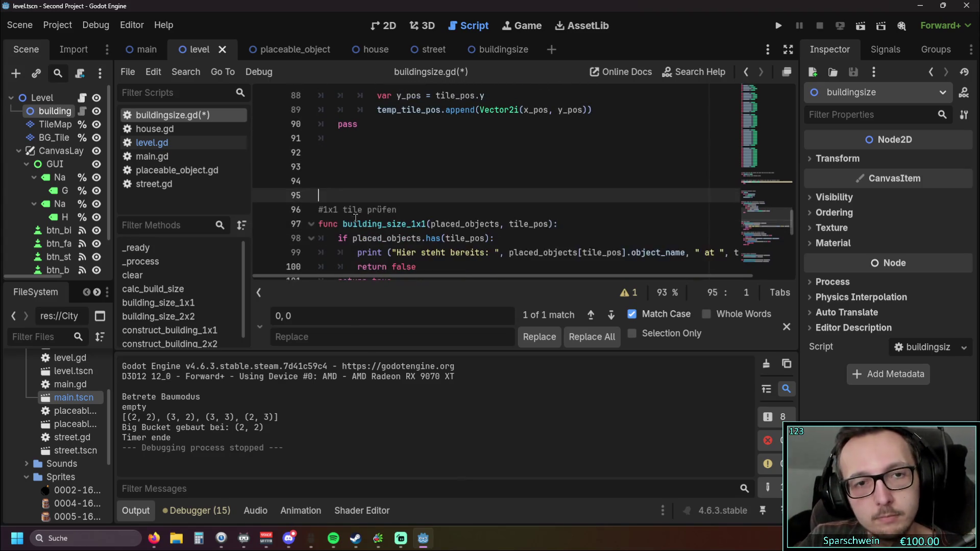
pyautogui.press('BackSpace')
pyautogui.scroll(1, 357, 217)
pyautogui.scroll(-2, 463, 201)
pyautogui.scroll(2, 463, 201)
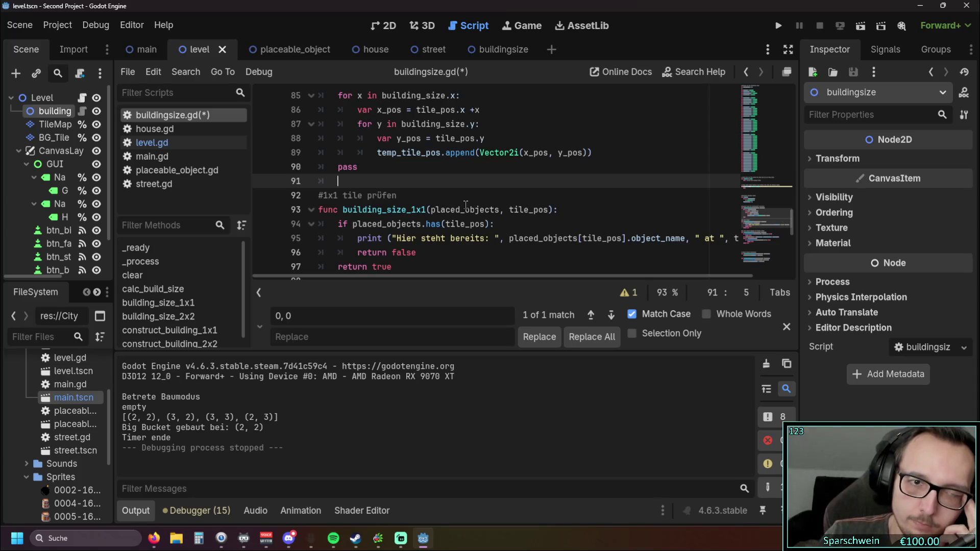
# Replace '1x1' with 'betreffende' and change 'tile' to 'tiles' in the comment.
pyautogui.moveTo(337, 195); pyautogui.dragTo(323, 196)
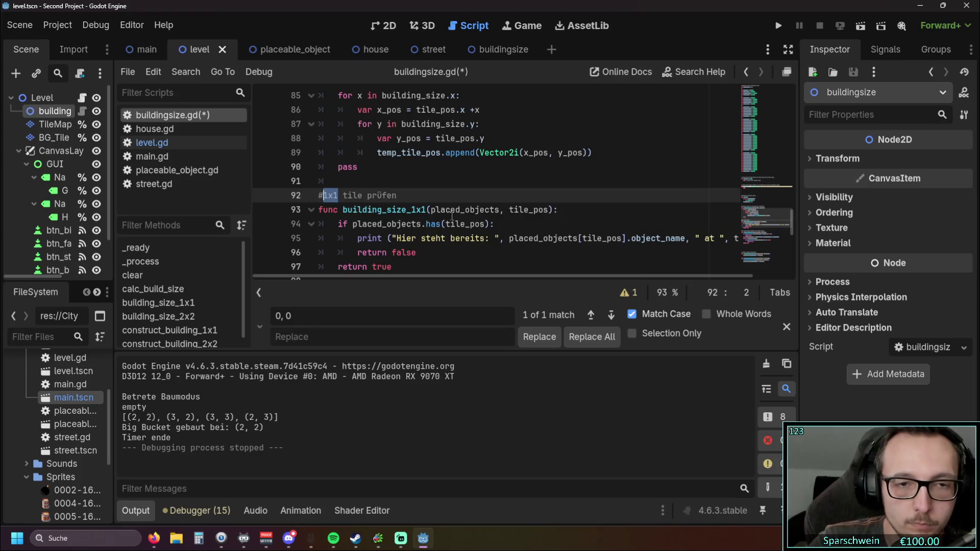
pyautogui.press('Delete')
pyautogui.press('Delete')
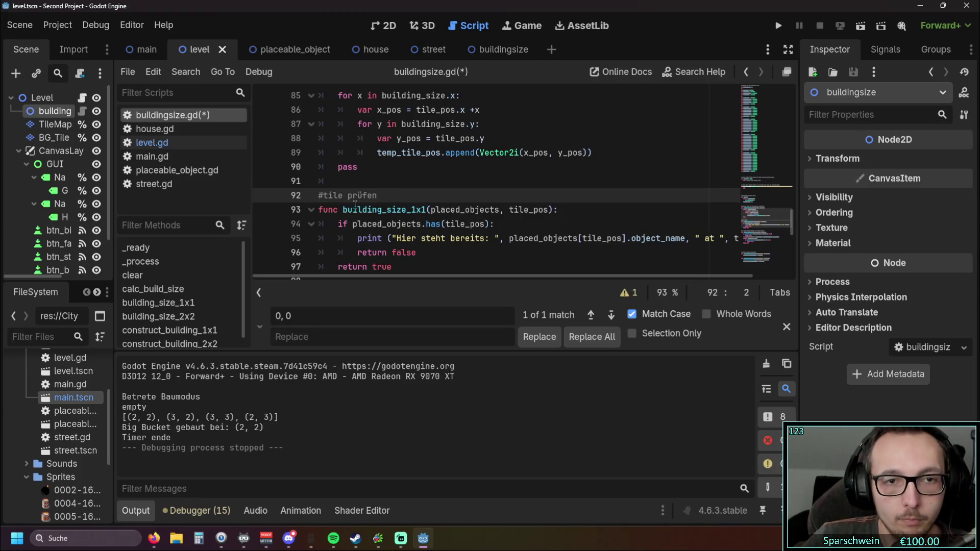
pyautogui.write('betreffende')
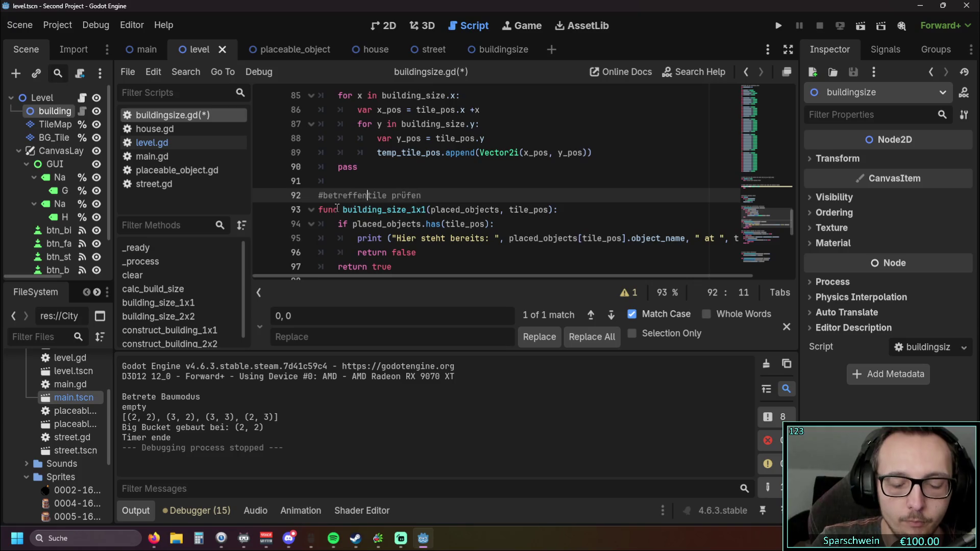
pyautogui.click(401, 196)
pyautogui.write('s')
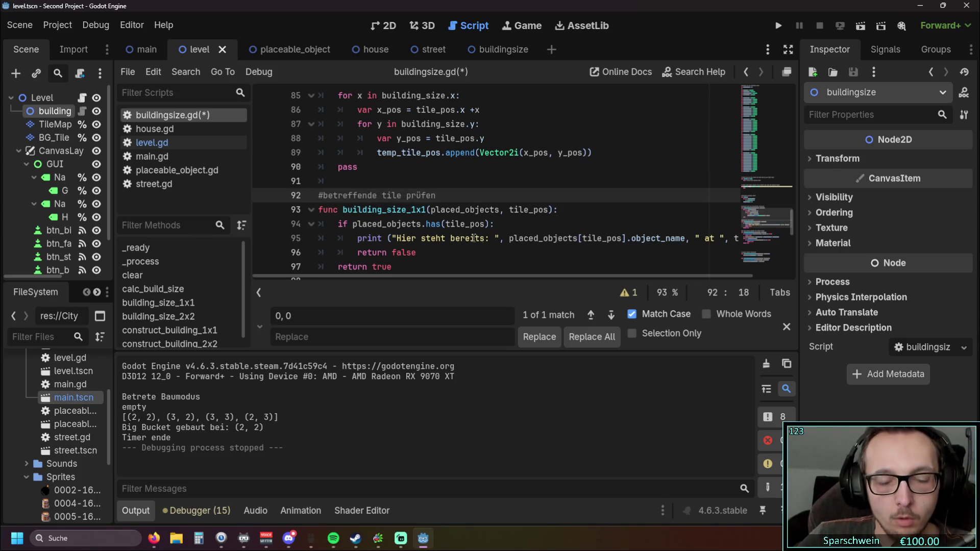
pyautogui.click(508, 224)
pyautogui.click(506, 264)
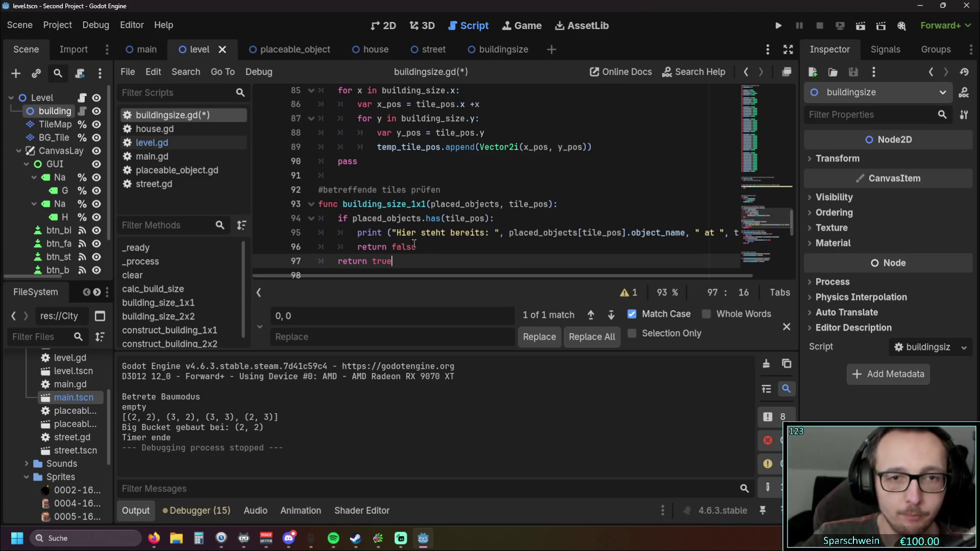
pyautogui.click(424, 205)
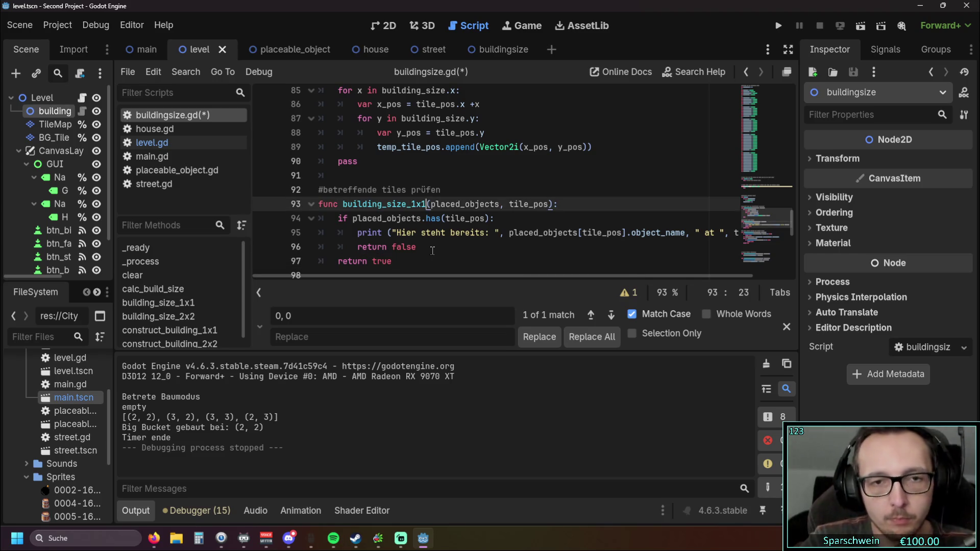
# Rename the function building_size_1x1 to building_size.
pyautogui.press('BackSpace')
pyautogui.press('BackSpace')
pyautogui.press('BackSpace')
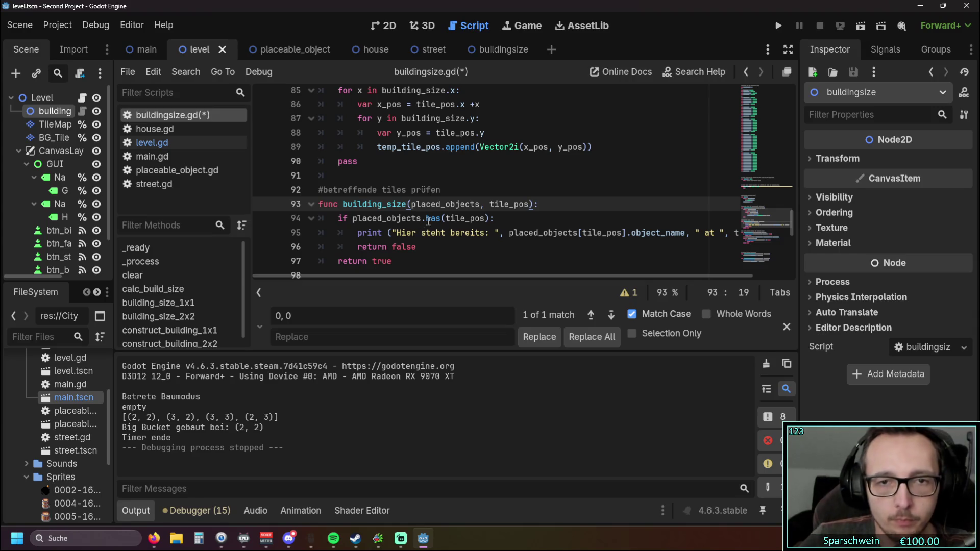
pyautogui.scroll(1, 438, 226)
pyautogui.scroll(-2, 438, 225)
pyautogui.scroll(1, 438, 225)
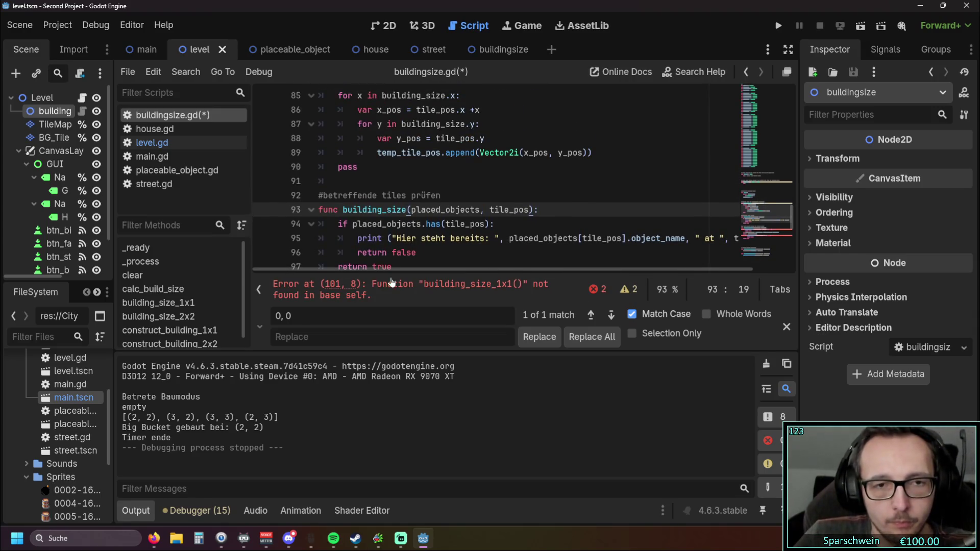
pyautogui.scroll(-3, 505, 229)
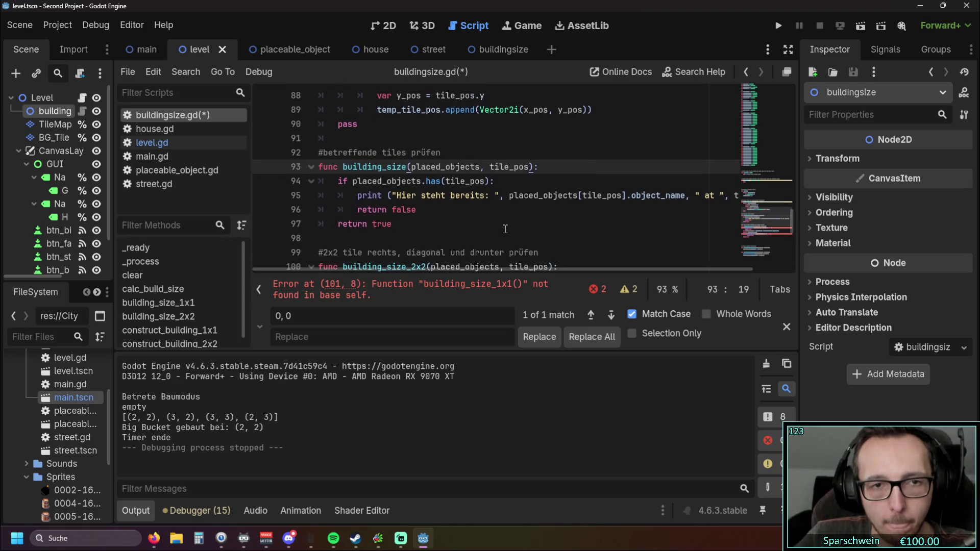
pyautogui.scroll(3, 506, 229)
# Add a 'for i in temp_tile_pos:' loop at the start of building_size.
pyautogui.click(546, 211)
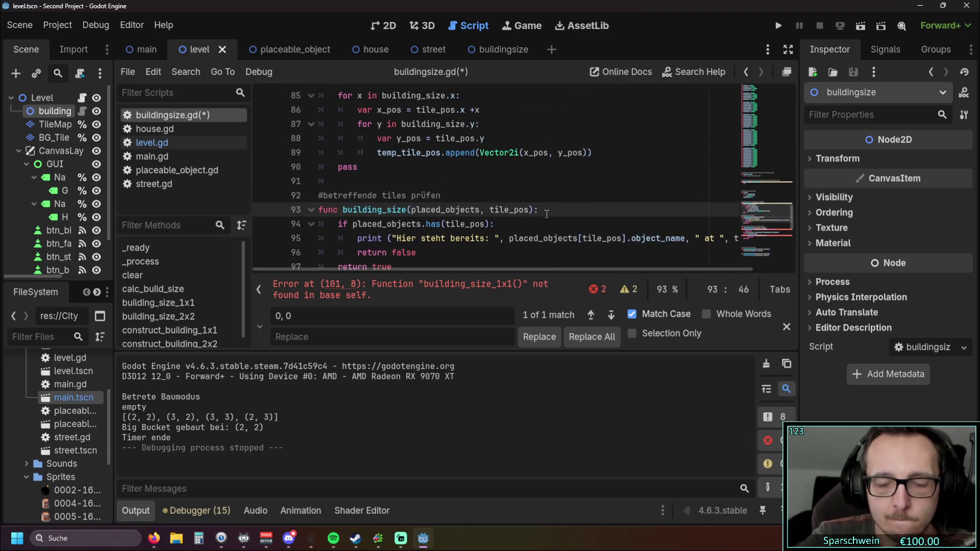
pyautogui.press('Return')
pyautogui.write('for')
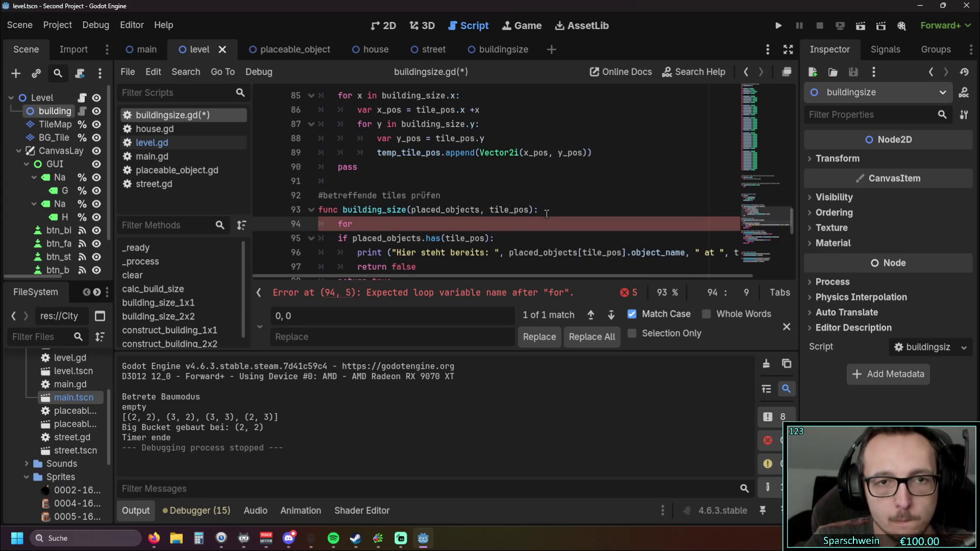
pyautogui.write('temp')
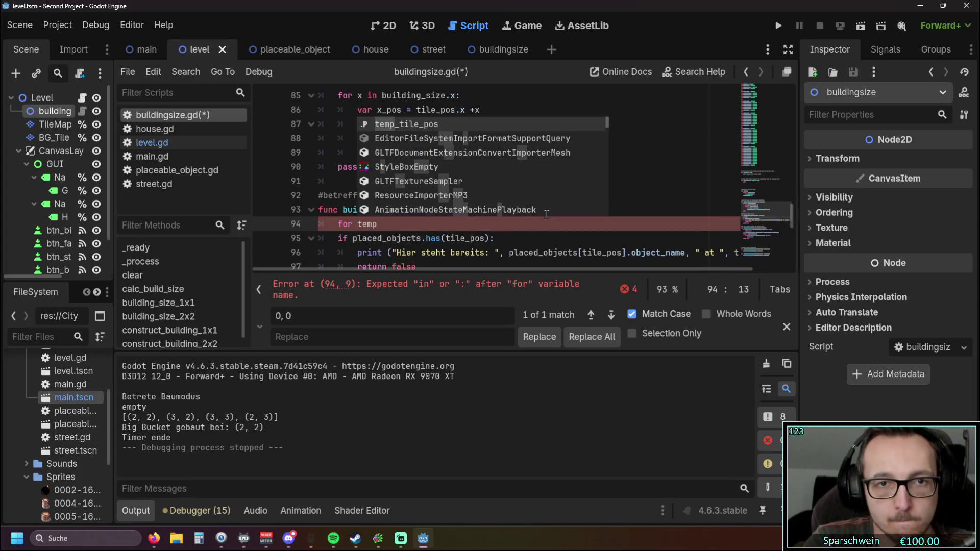
pyautogui.press('Return')
pyautogui.press('Left')
pyautogui.hotkey('ctrl', 'Left')
pyautogui.write('i i')
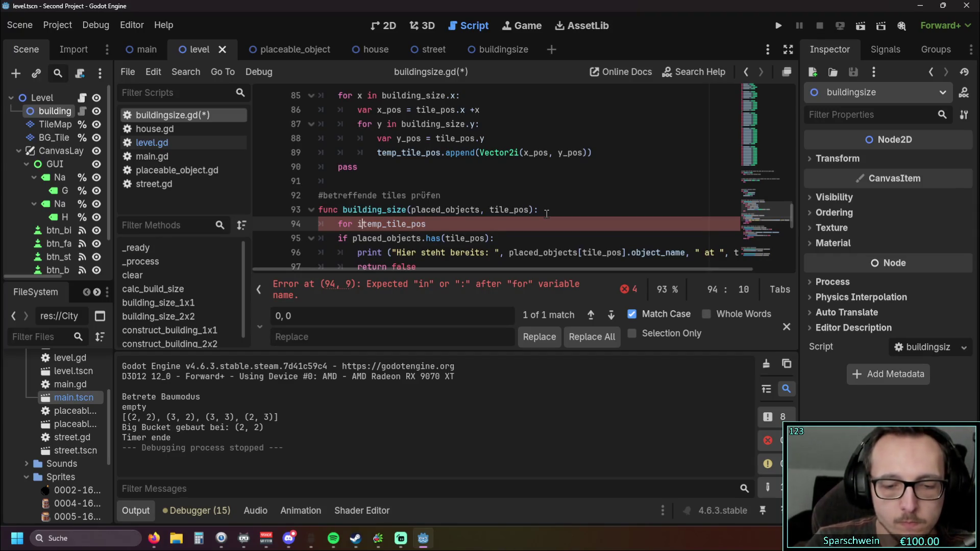
pyautogui.write('n')
pyautogui.click(474, 225)
pyautogui.write('()')
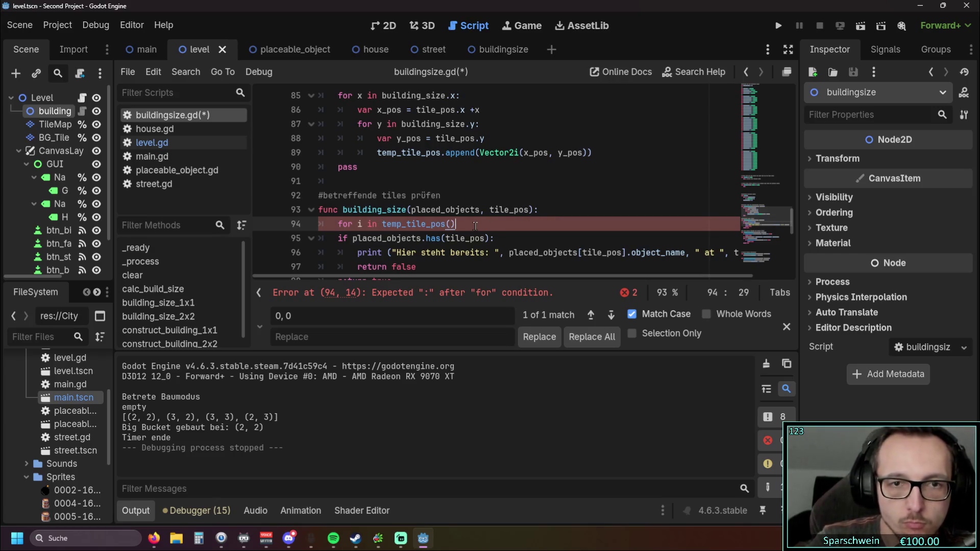
pyautogui.press('BackSpace')
pyautogui.press('BackSpace')
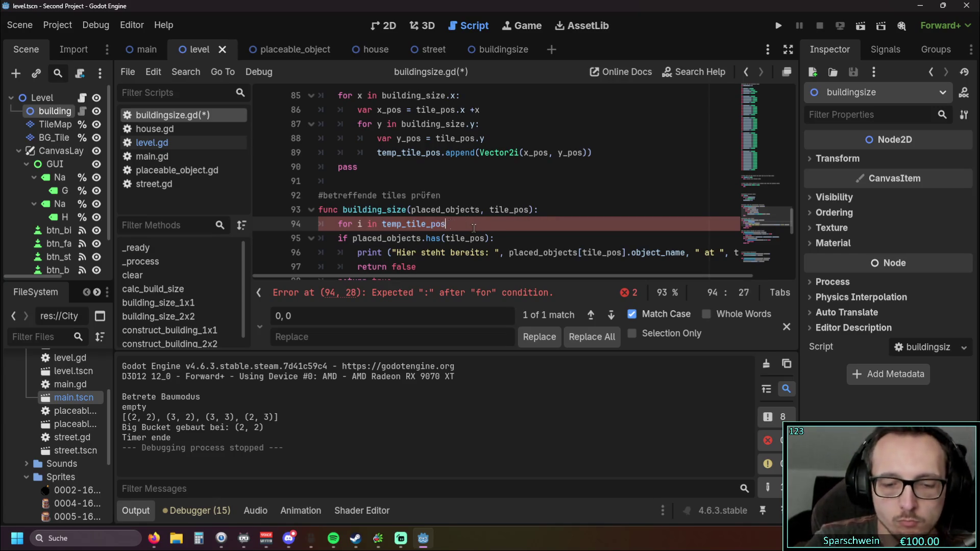
pyautogui.write(':')
pyautogui.press('Return')
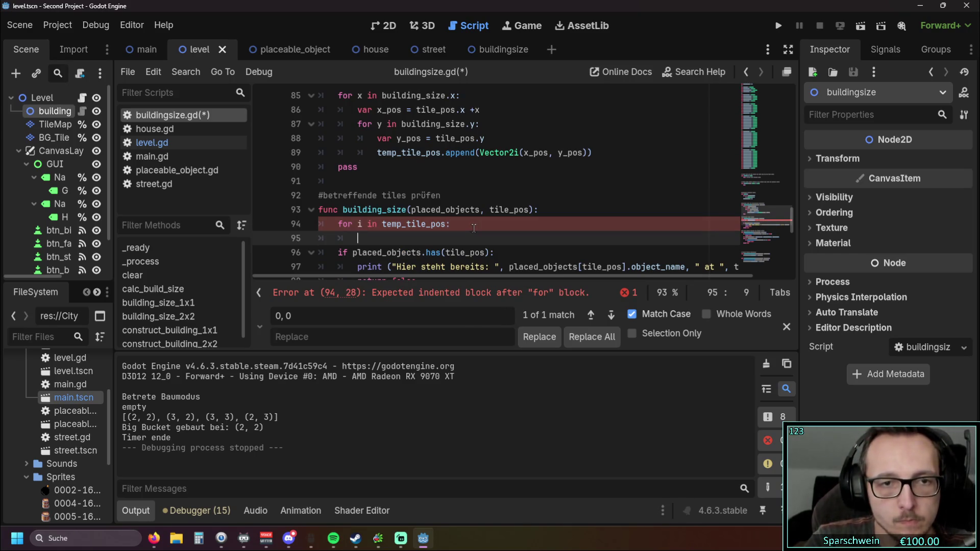
# Indent the if check and its return lines into the loop and remove the empty line.
pyautogui.scroll(-2, 473, 228)
pyautogui.scroll(1, 473, 240)
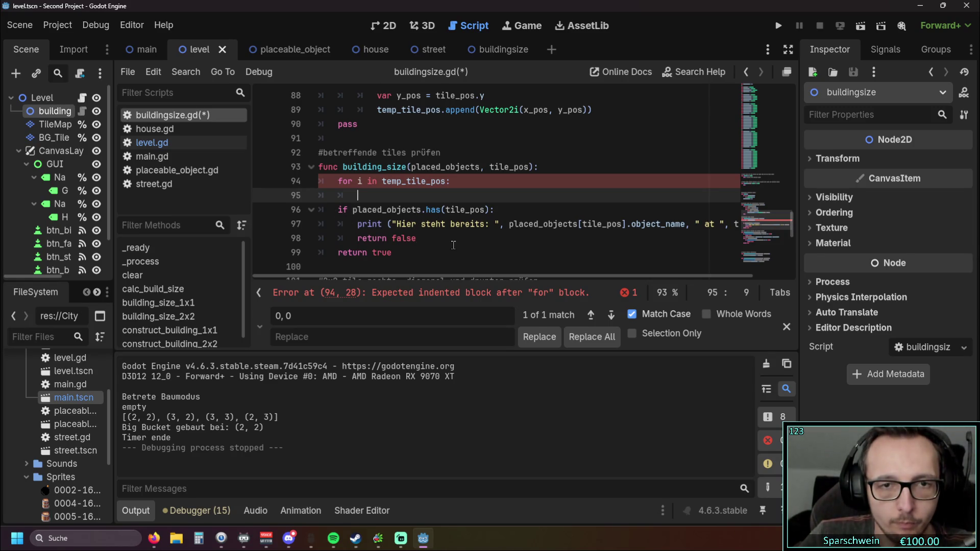
pyautogui.click(339, 209)
pyautogui.press('Tab')
pyautogui.press('Down')
pyautogui.press('Tab')
pyautogui.press('Down')
pyautogui.press('Tab')
pyautogui.press('Down')
pyautogui.press('Tab')
pyautogui.press('Up')
pyautogui.press('Up')
pyautogui.press('Up')
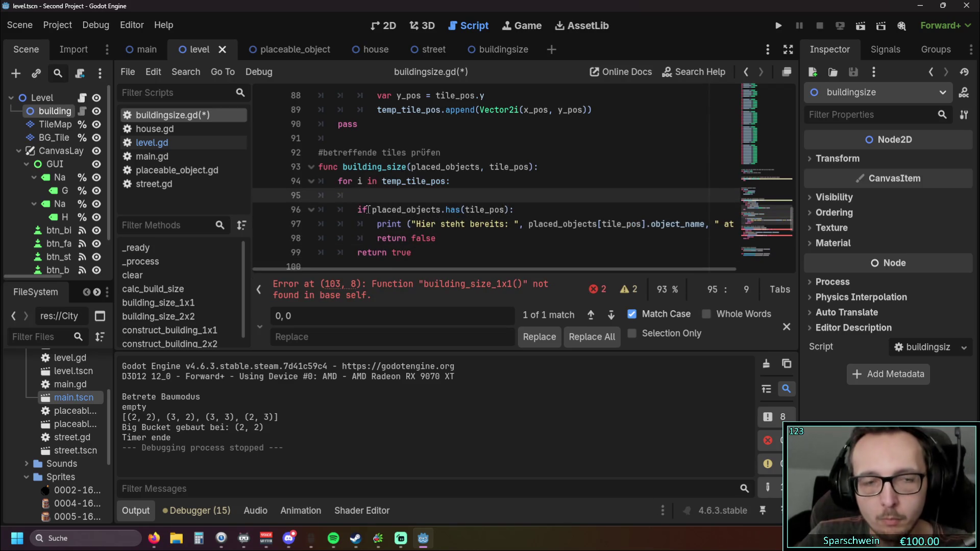
pyautogui.hotkey('ctrl', 'shift', 'k')
# Replace tile_pos with i in the has() check and the print's placed_objects lookup.
pyautogui.moveTo(465, 195); pyautogui.dragTo(507, 196)
pyautogui.write('i')
pyautogui.click(499, 239)
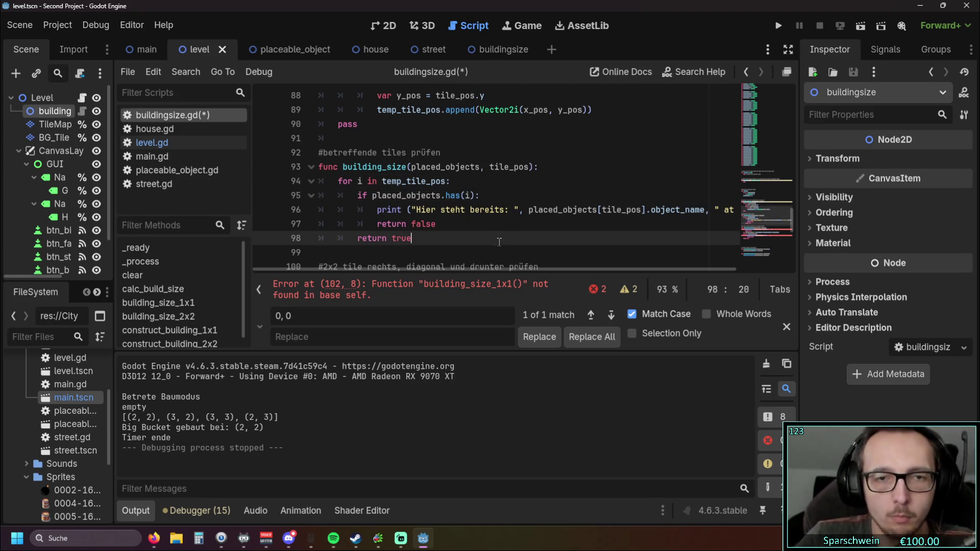
pyautogui.moveTo(429, 270); pyautogui.dragTo(503, 272)
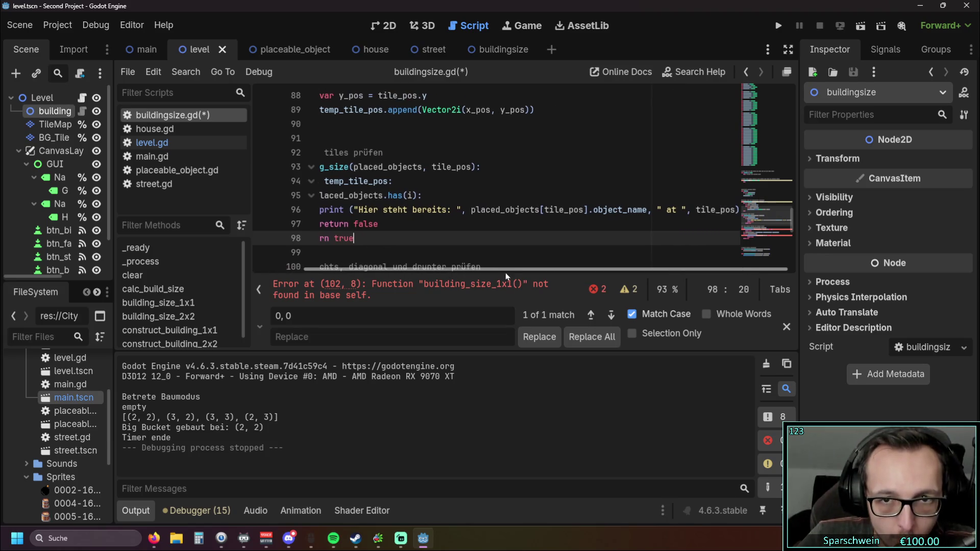
pyautogui.moveTo(544, 210); pyautogui.dragTo(585, 210)
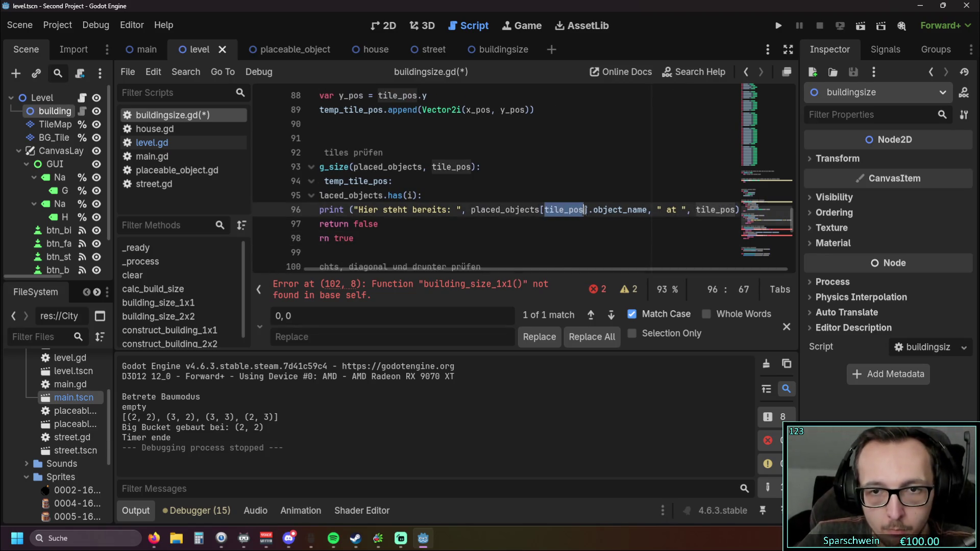
pyautogui.write('i')
pyautogui.click(502, 238)
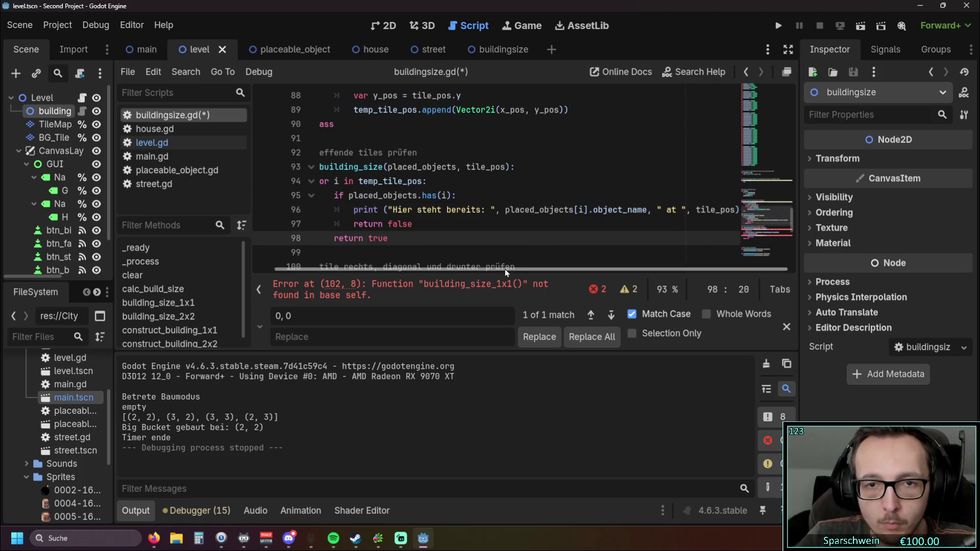
pyautogui.moveTo(581, 269); pyautogui.dragTo(369, 263)
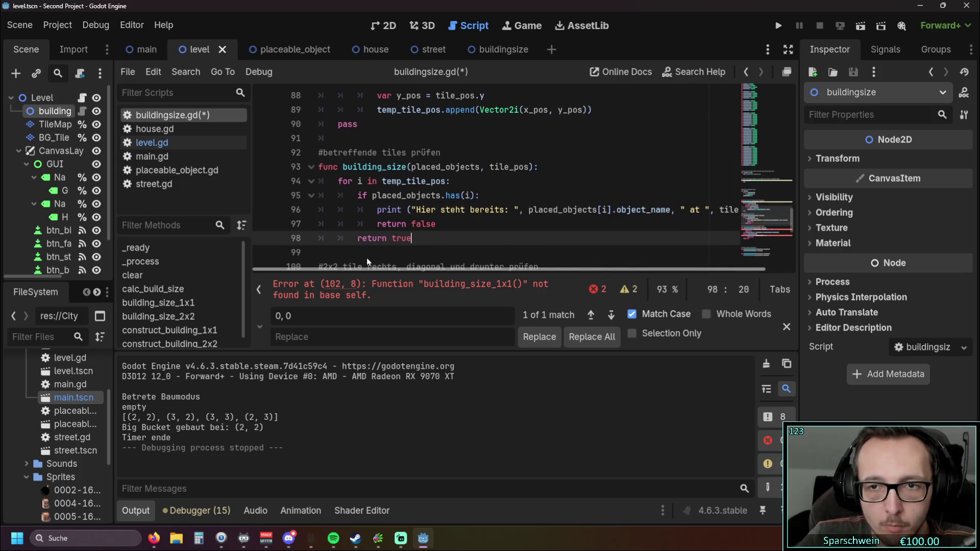
pyautogui.click(468, 249)
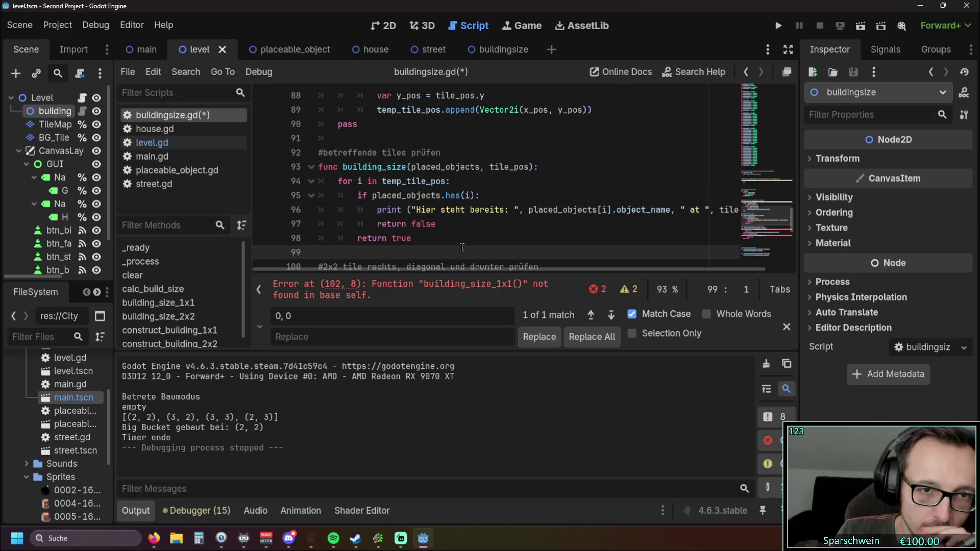
pyautogui.scroll(-3, 454, 243)
pyautogui.scroll(-1, 442, 237)
pyautogui.moveTo(431, 211)
pyautogui.mouseDown()
pyautogui.moveTo(311, 143)
pyautogui.moveTo(288, 107)
pyautogui.mouseUp()
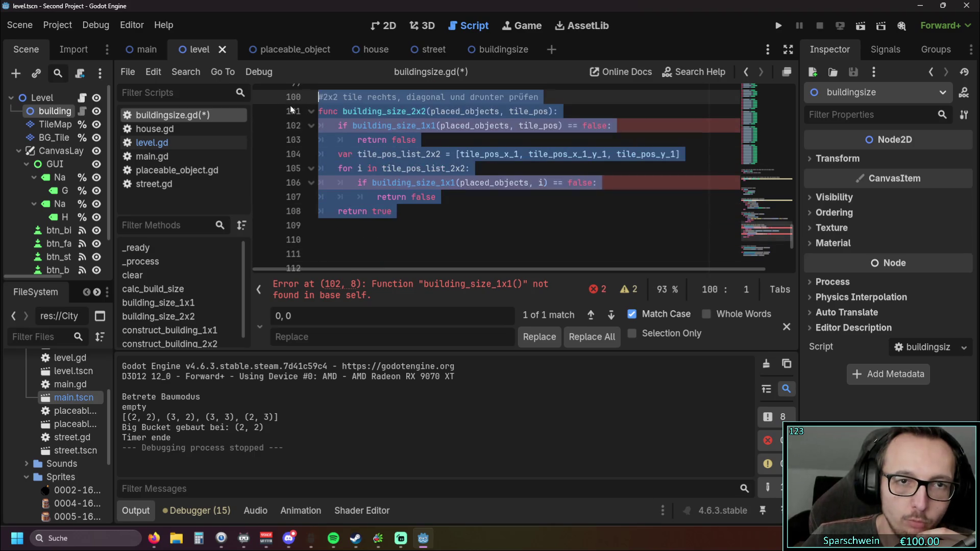
# Delete the selected building_size_2x2 function (lines 100–108), then undo three edits while reviewing.
pyautogui.scroll(1, 288, 108)
pyautogui.press('BackSpace')
pyautogui.press('BackSpace')
pyautogui.scroll(3, 418, 217)
pyautogui.scroll(-1, 418, 217)
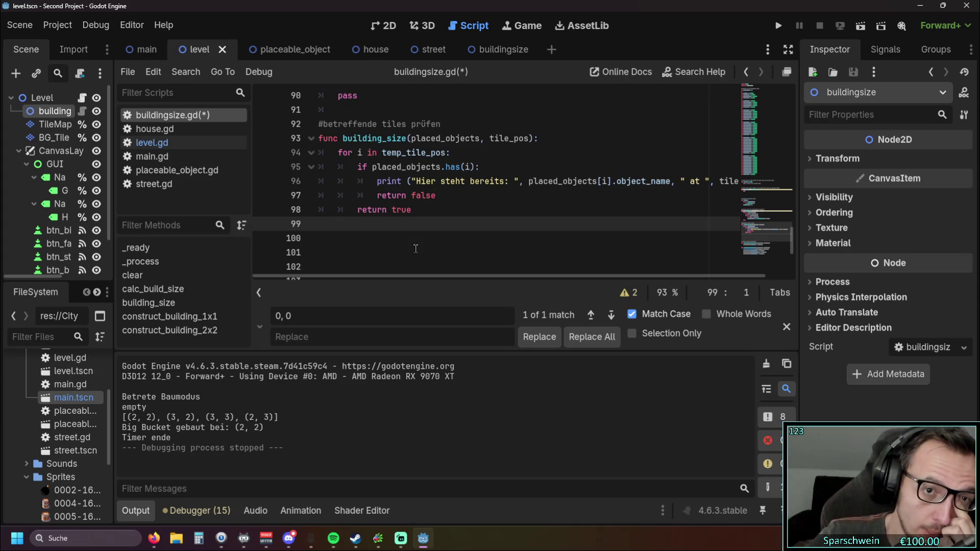
pyautogui.hotkey('ctrl', 'z')
pyautogui.hotkey('ctrl', 'z')
pyautogui.hotkey('ctrl', 'z')
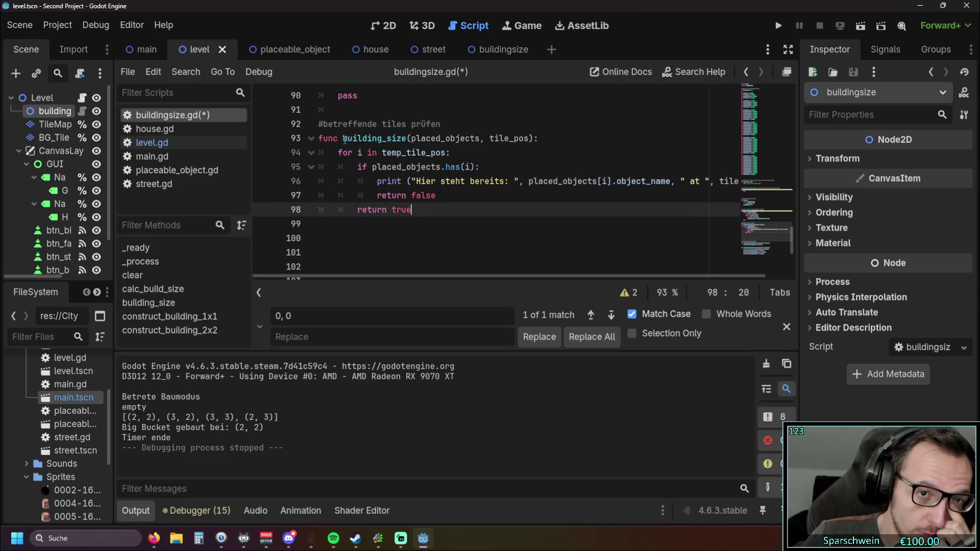
pyautogui.hotkey('ctrl', 'z')
pyautogui.hotkey('ctrl', 'z')
pyautogui.hotkey('ctrl', 'z')
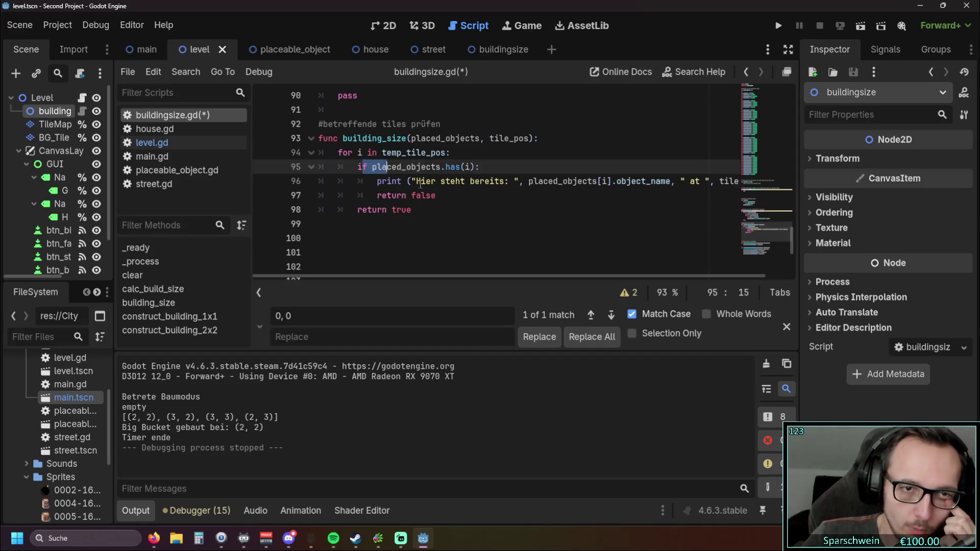
pyautogui.hotkey('ctrl', 'z')
pyautogui.hotkey('ctrl', 'z')
pyautogui.hotkey('ctrl', 'z')
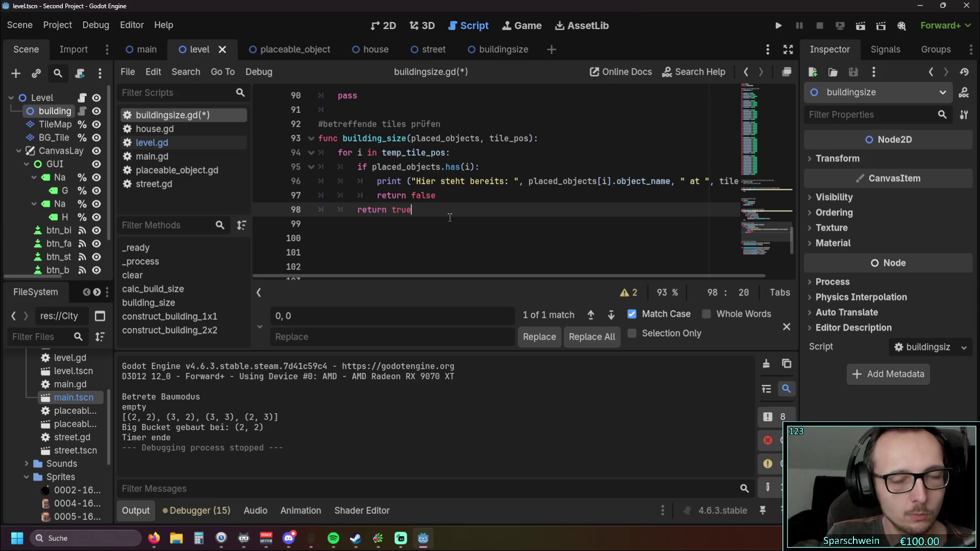
# Remove an extra blank line below building_size, before the construct functions.
pyautogui.scroll(1, 449, 218)
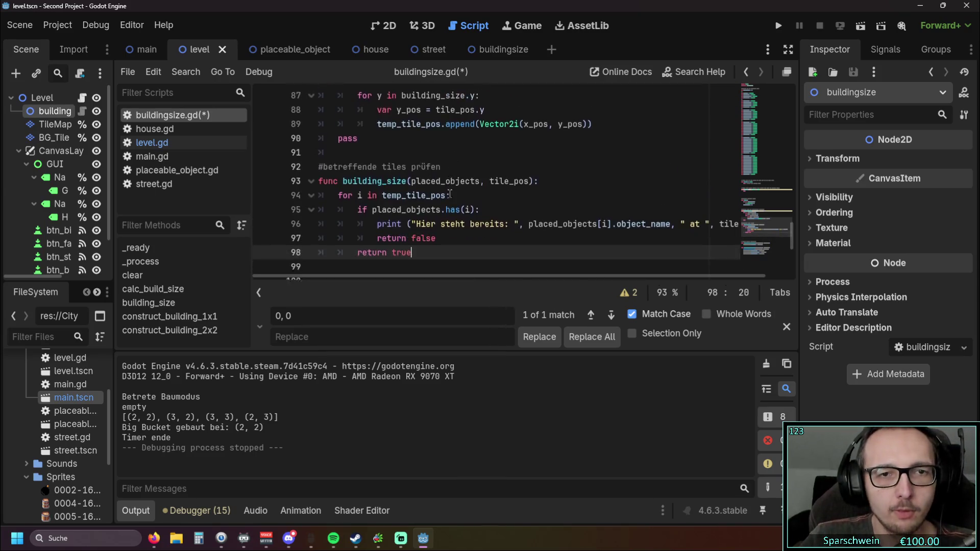
pyautogui.scroll(-3, 408, 224)
pyautogui.scroll(1, 358, 230)
pyautogui.click(347, 233)
pyautogui.press('BackSpace')
pyautogui.press('BackSpace')
pyautogui.press('BackSpace')
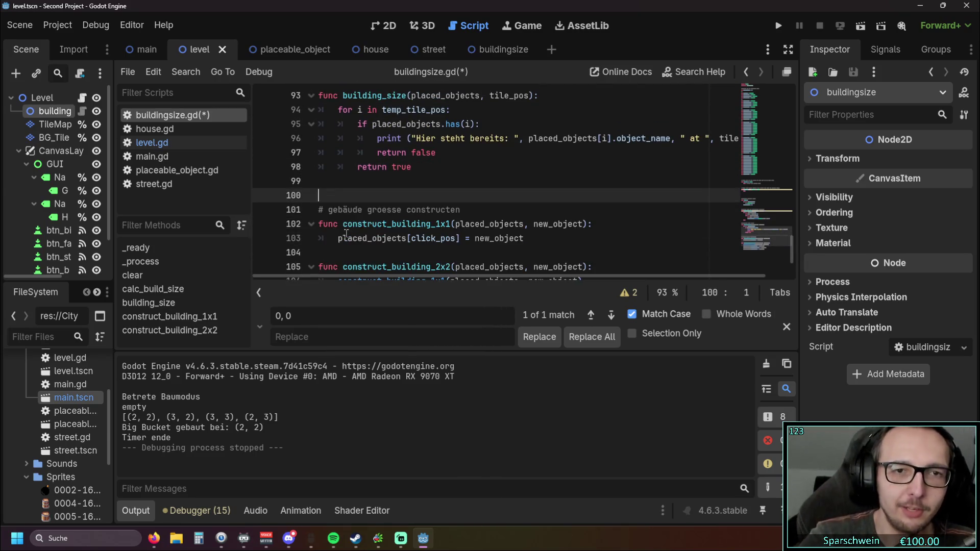
pyautogui.scroll(3, 449, 184)
pyautogui.scroll(1, 449, 185)
pyautogui.scroll(-1, 444, 182)
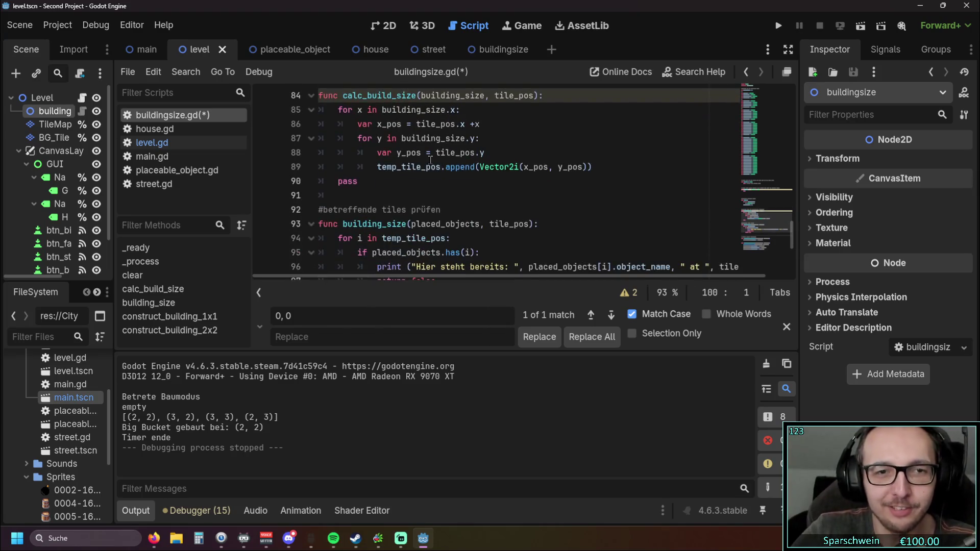
pyautogui.scroll(-4, 439, 181)
pyautogui.moveTo(492, 196)
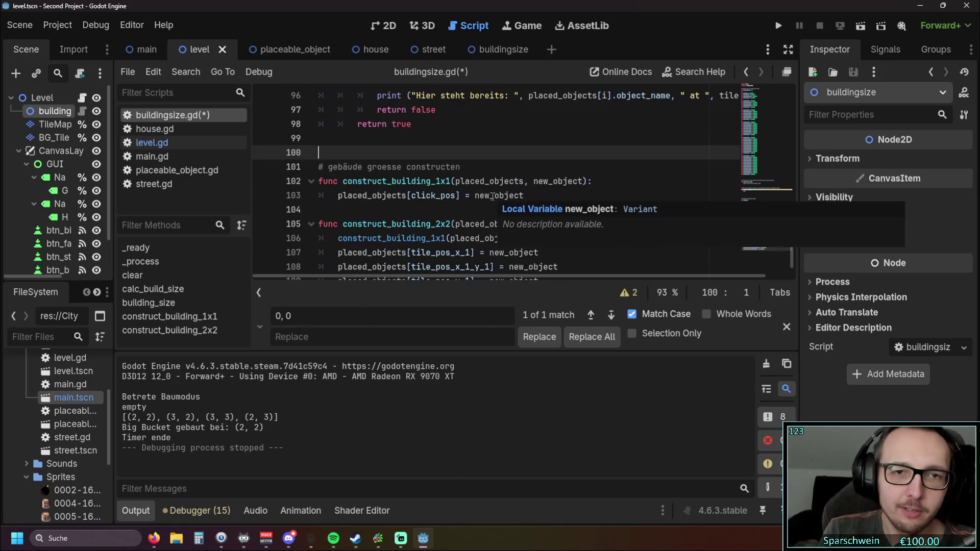
pyautogui.scroll(-1, 495, 195)
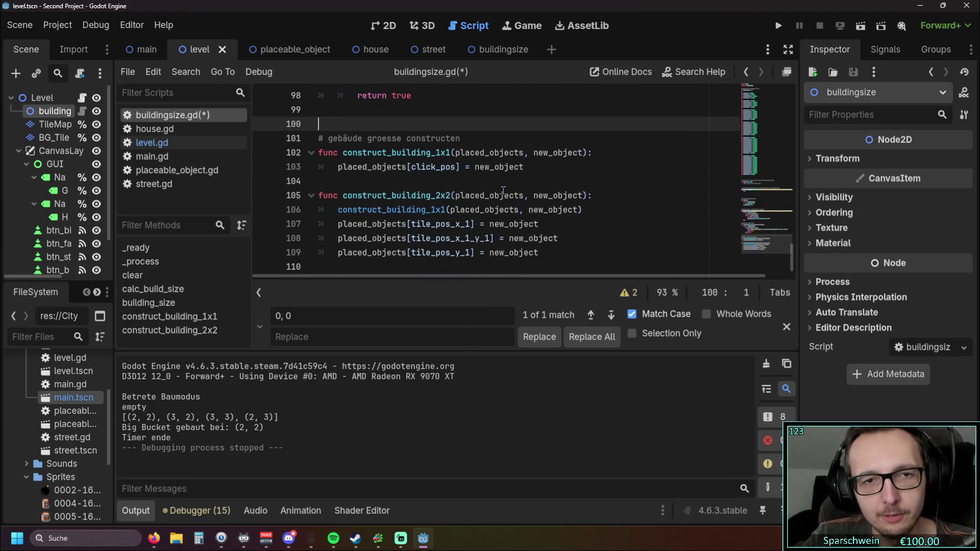
pyautogui.scroll(1, 517, 189)
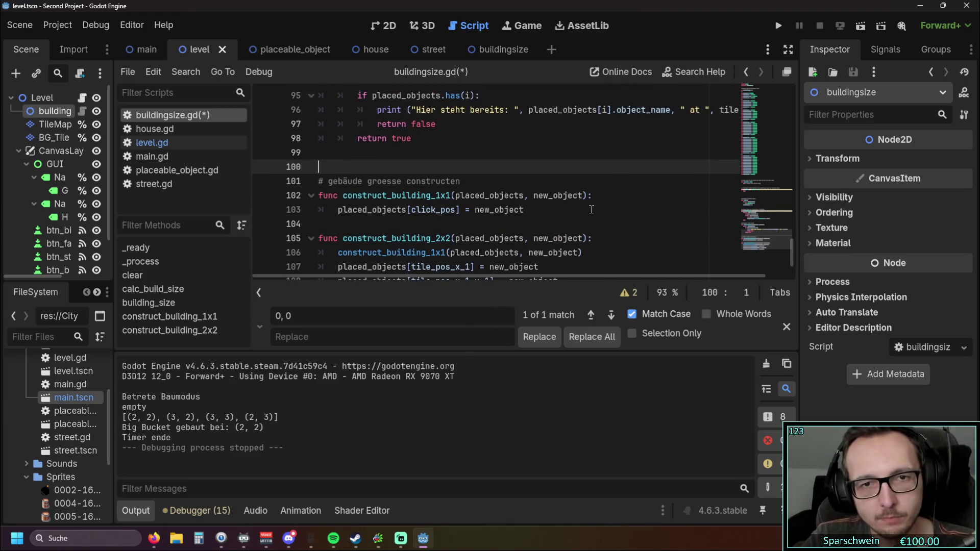
pyautogui.scroll(1, 591, 210)
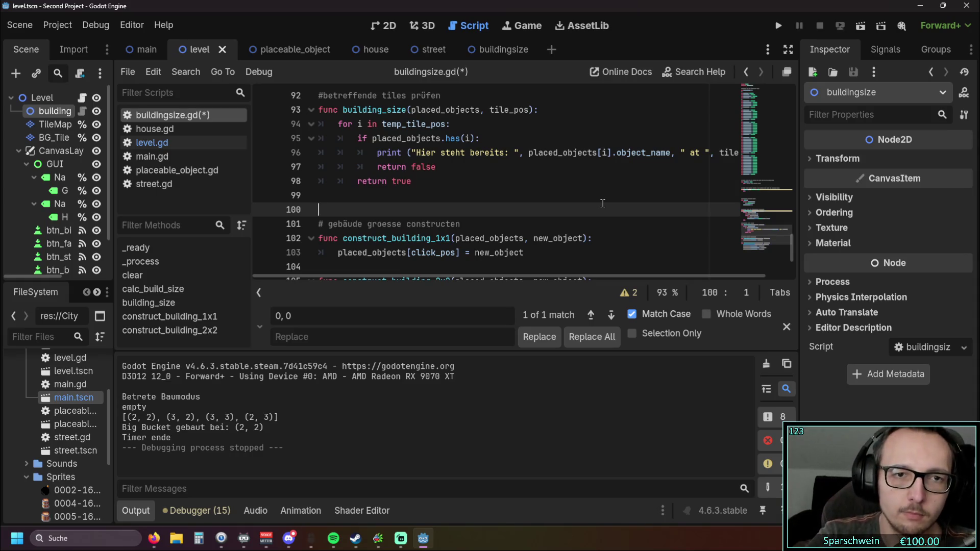
pyautogui.scroll(2, 454, 176)
# Insert a blank line after calc_build_size's pass, before the building_size comment.
pyautogui.click(430, 168)
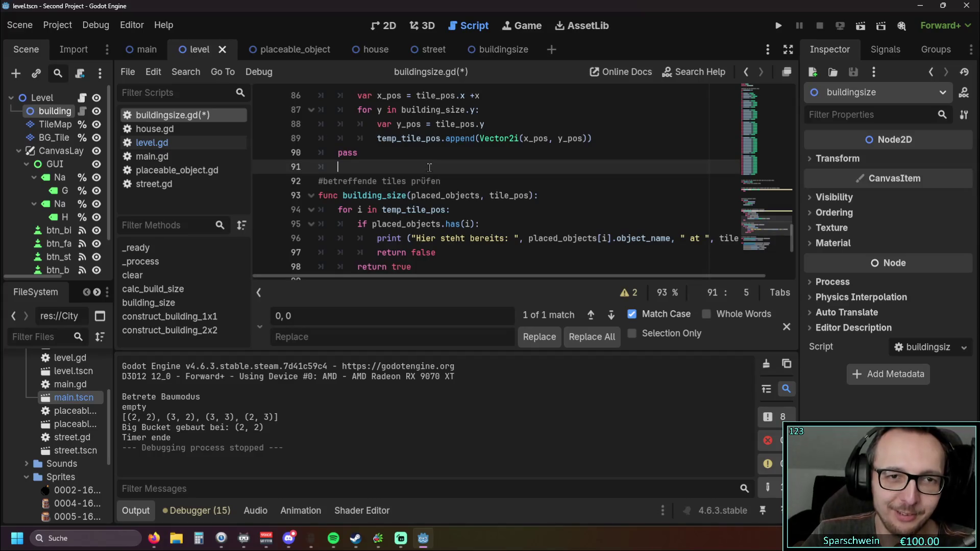
pyautogui.press('Return')
pyautogui.scroll(-3, 431, 168)
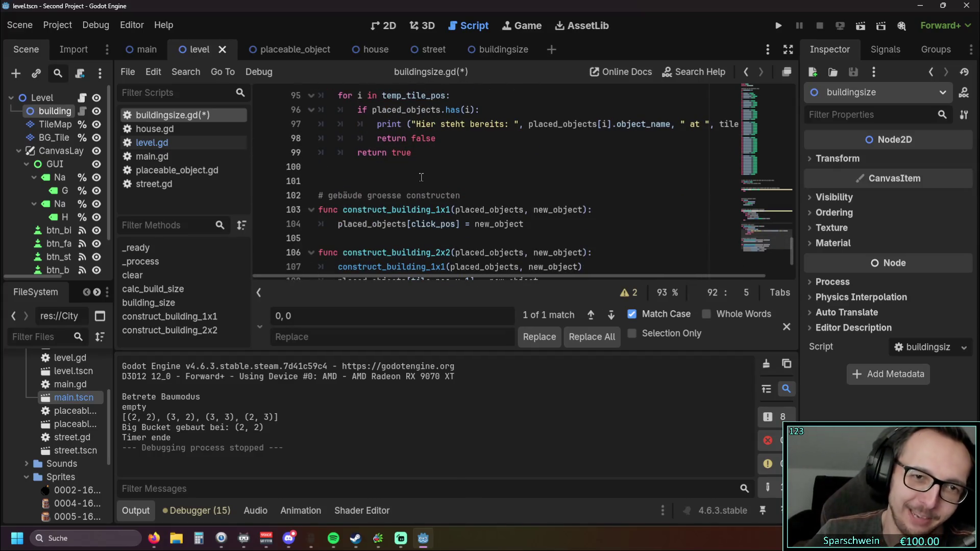
pyautogui.scroll(3, 414, 188)
pyautogui.hotkey('alt', 'Up')
pyautogui.hotkey('alt', 'Up')
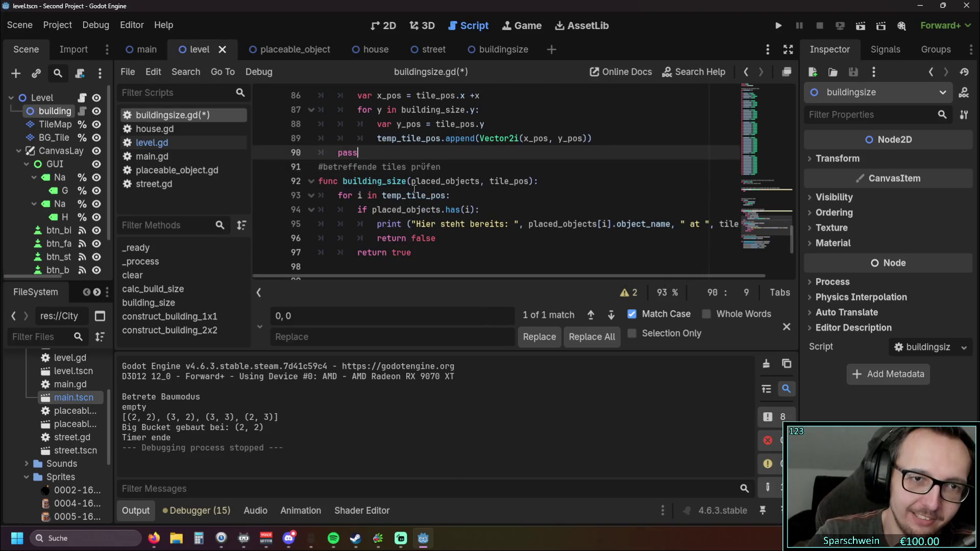
pyautogui.hotkey('alt', 'Down')
pyautogui.hotkey('alt', 'Down')
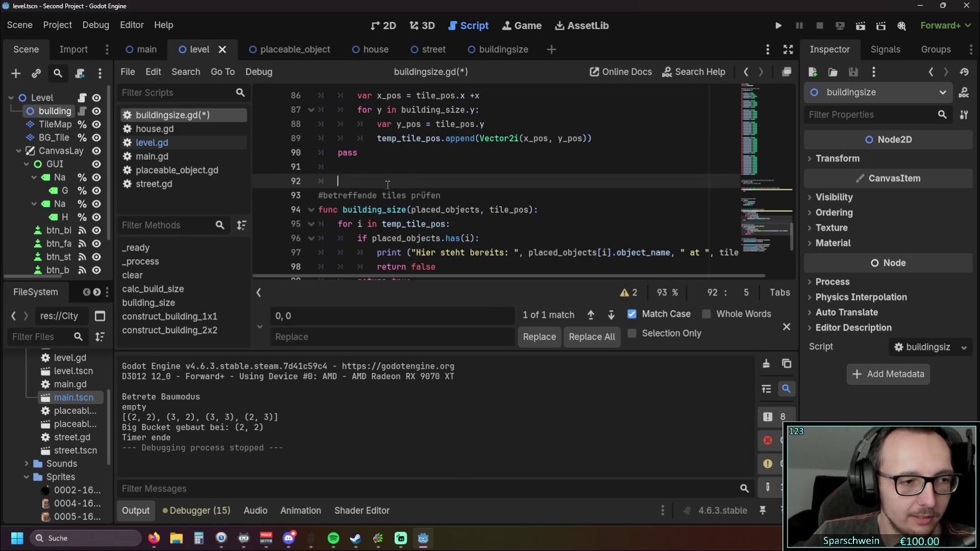
pyautogui.scroll(-2, 391, 181)
pyautogui.click(335, 209)
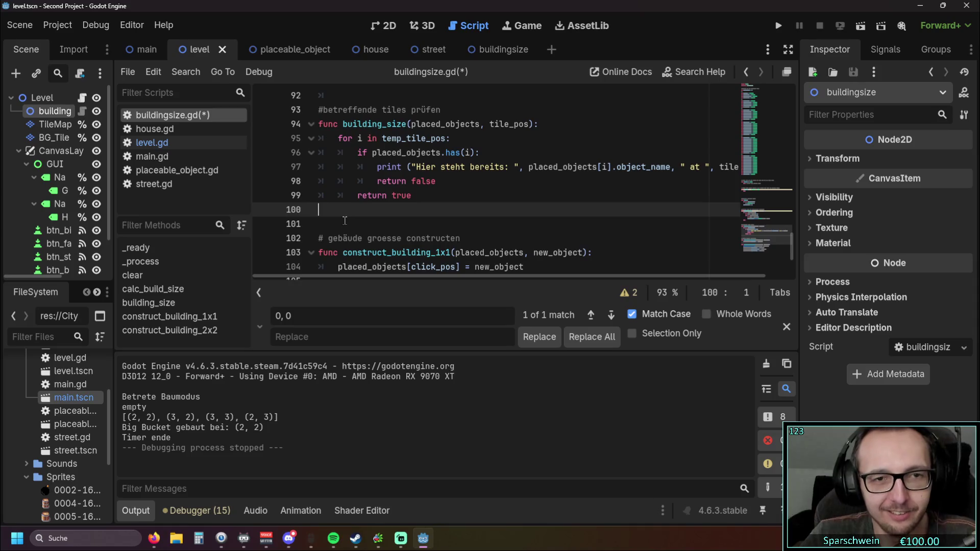
pyautogui.scroll(-1, 347, 222)
pyautogui.scroll(-1, 348, 222)
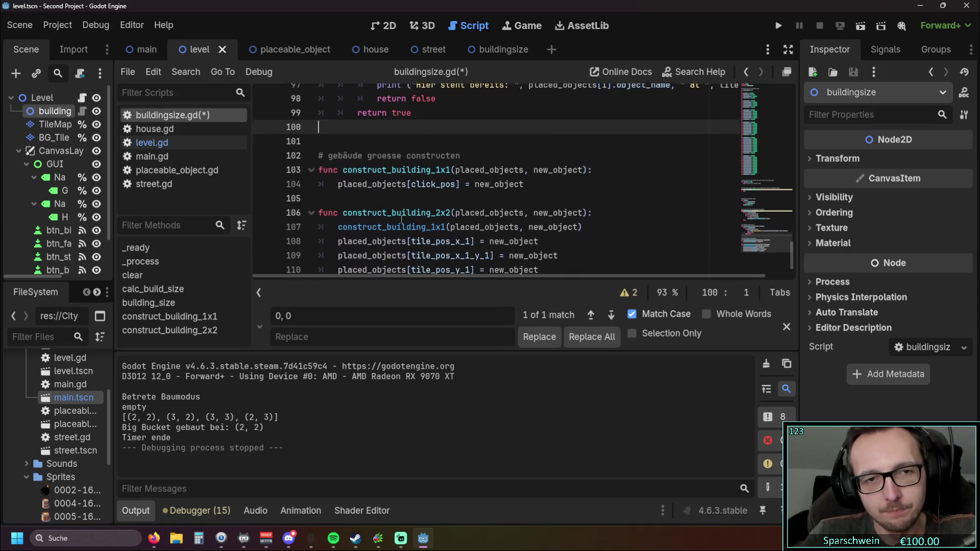
# Tidy the construct comment and rename construct_building_1x1 to construct_building.
pyautogui.click(328, 152)
pyautogui.press('BackSpace')
pyautogui.scroll(2, 428, 205)
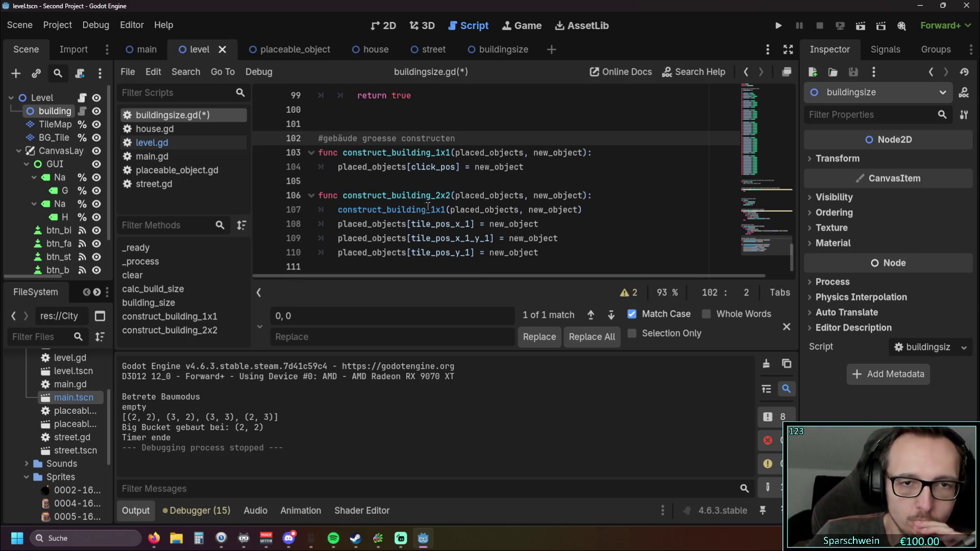
pyautogui.scroll(-1, 483, 225)
pyautogui.click(473, 138)
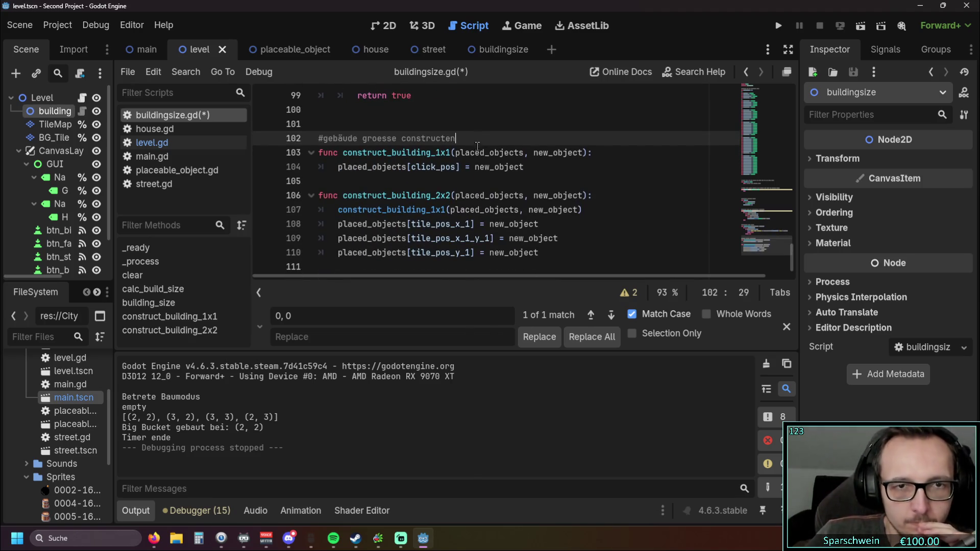
pyautogui.click(448, 151)
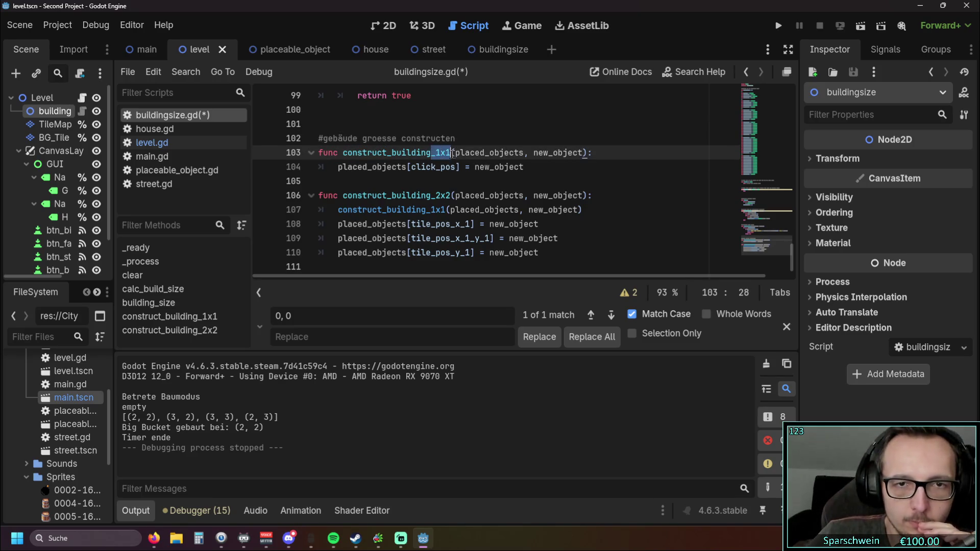
pyautogui.press('BackSpace')
pyautogui.press('BackSpace')
pyautogui.press('BackSpace')
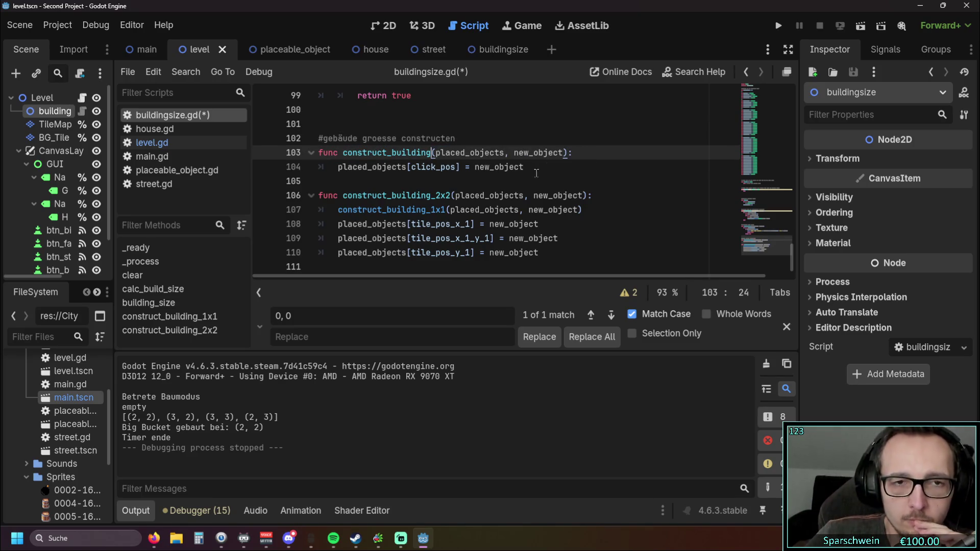
# Add a 'for i in temp_tile_pos:' loop at the top of construct_building.
pyautogui.click(584, 150)
pyautogui.press('Return')
pyautogui.write('for ')
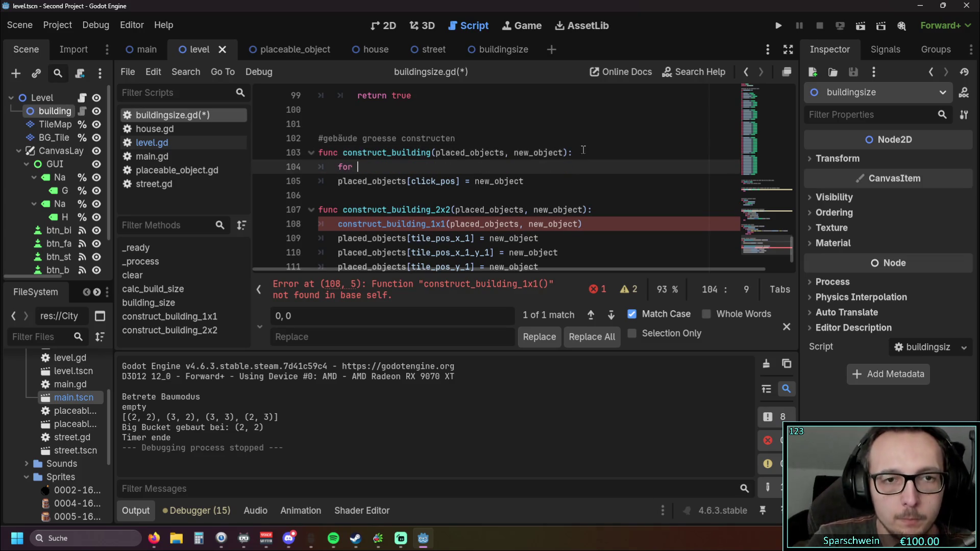
pyautogui.write('i in')
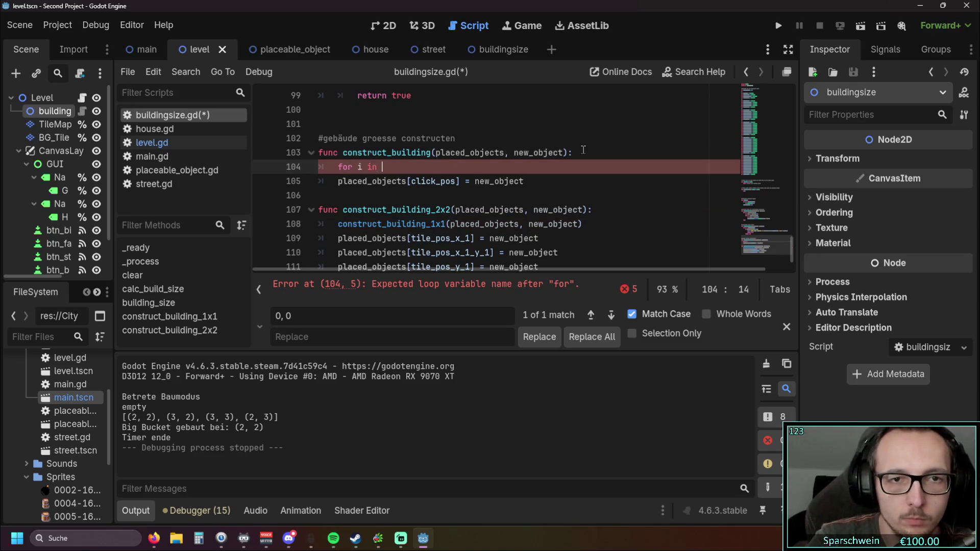
pyautogui.scroll(2, 466, 151)
pyautogui.write('temp_')
pyautogui.press('Return')
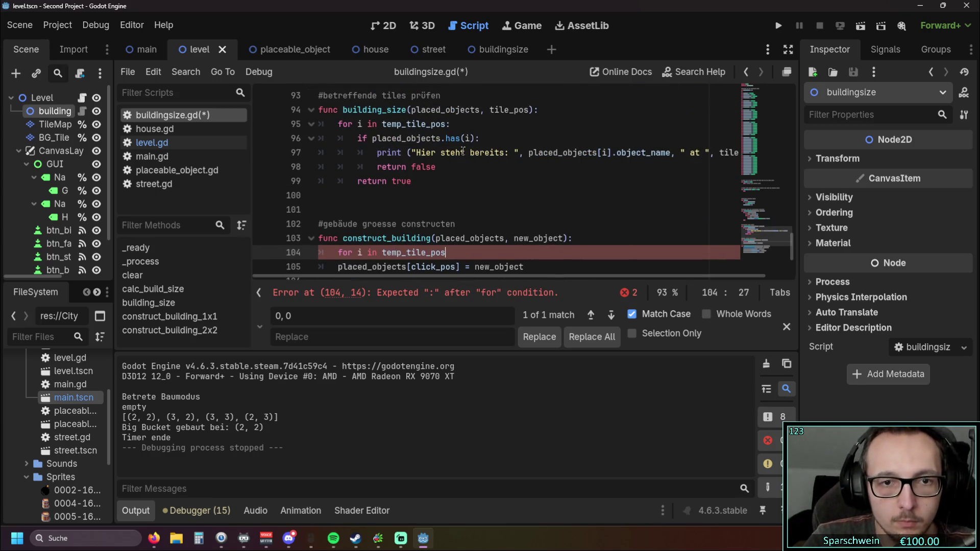
pyautogui.write(':')
pyautogui.press('Return')
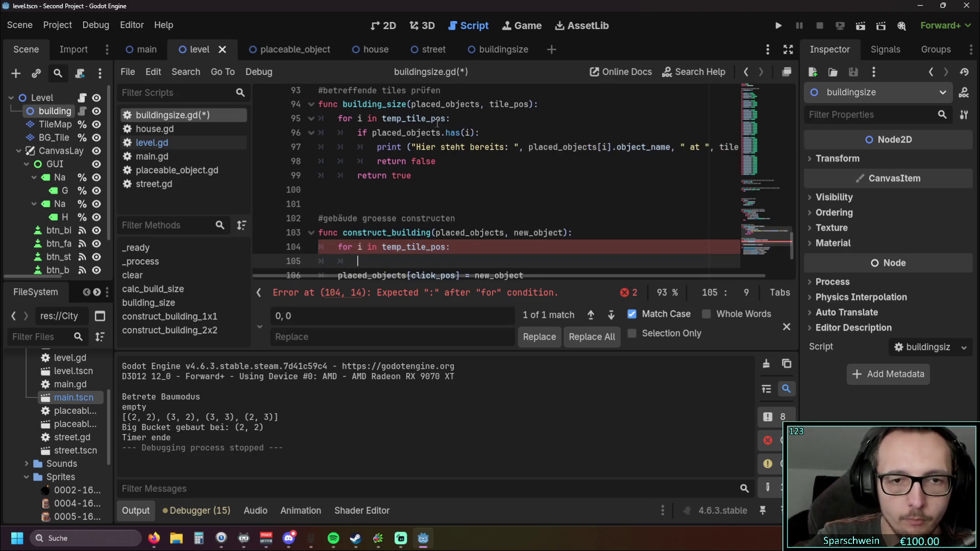
pyautogui.scroll(-2, 459, 204)
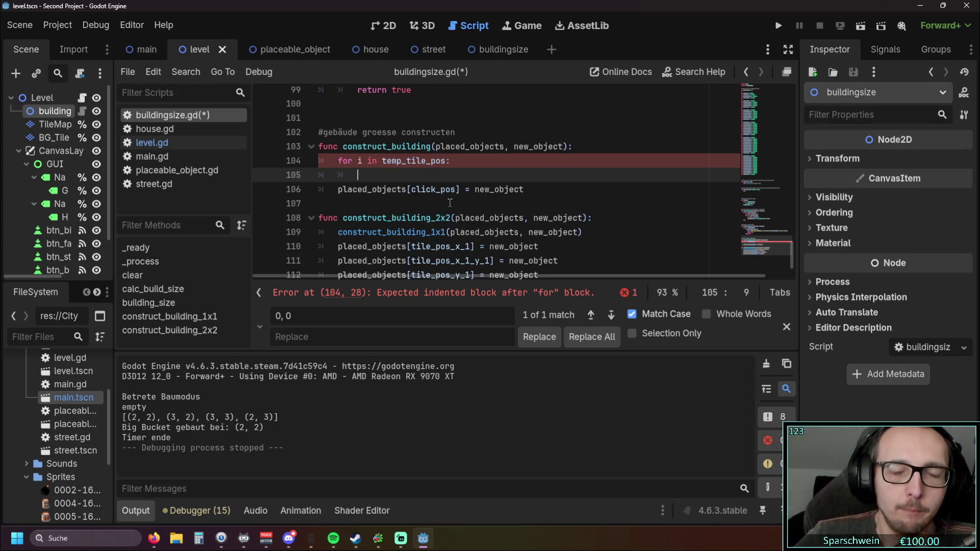
pyautogui.scroll(1, 449, 203)
pyautogui.scroll(-1, 444, 199)
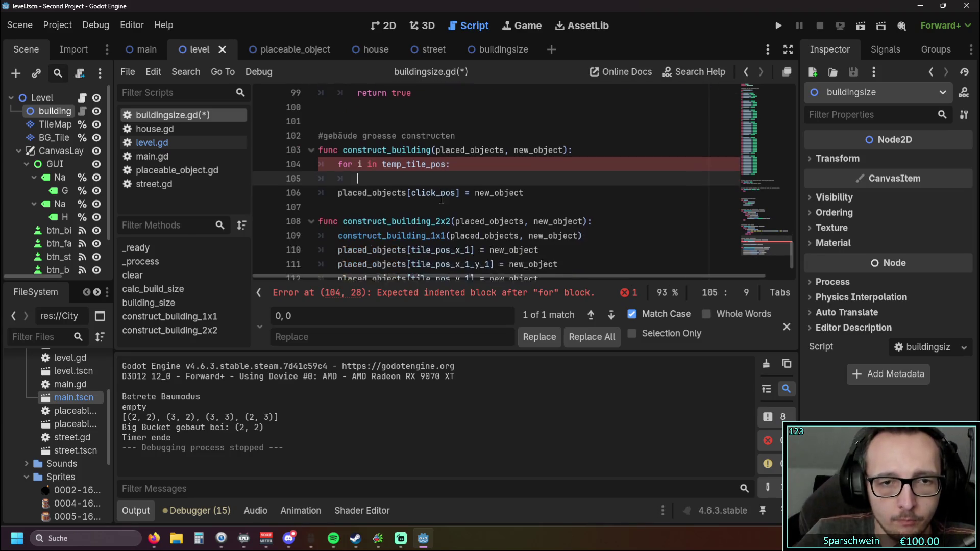
pyautogui.press('BackSpace')
pyautogui.press('BackSpace')
pyautogui.press('BackSpace')
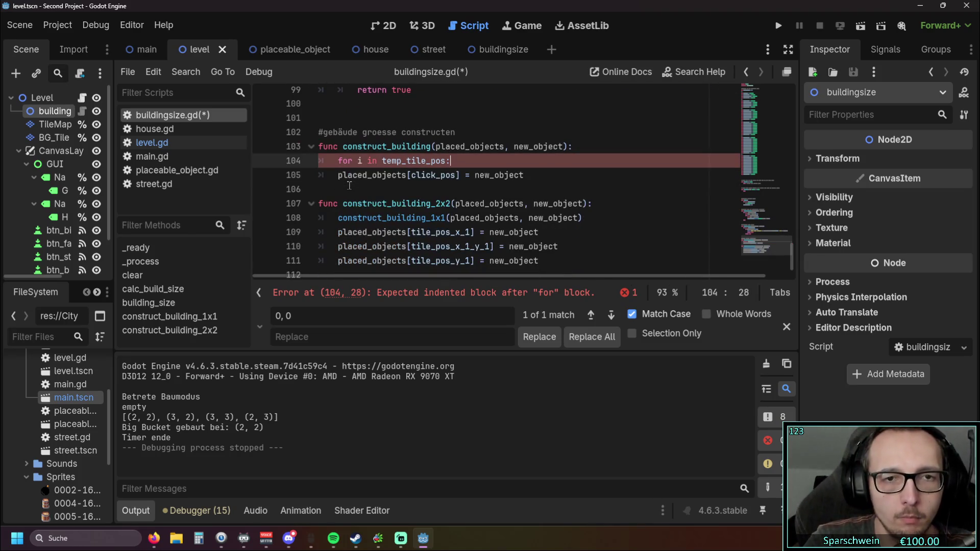
# Indent the new_object assignment into the loop, indexing placed_objects[i] instead of click_pos.
pyautogui.click(337, 175)
pyautogui.press('Tab')
pyautogui.moveTo(431, 181); pyautogui.dragTo(473, 182)
pyautogui.write('i')
# Delete the whole construct_building_2x2 function.
pyautogui.scroll(-2, 478, 254)
pyautogui.click(478, 254)
pyautogui.moveTo(479, 254); pyautogui.dragTo(295, 168)
pyautogui.press('BackSpace')
pyautogui.scroll(3, 427, 226)
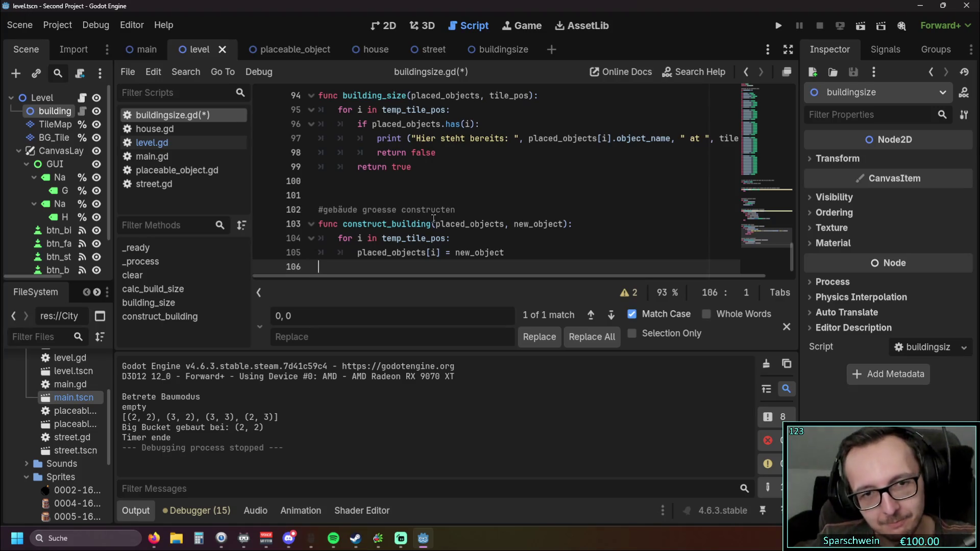
# Close the Find/Replace bar and switch the bottom panel to Audio.
pyautogui.click(786, 327)
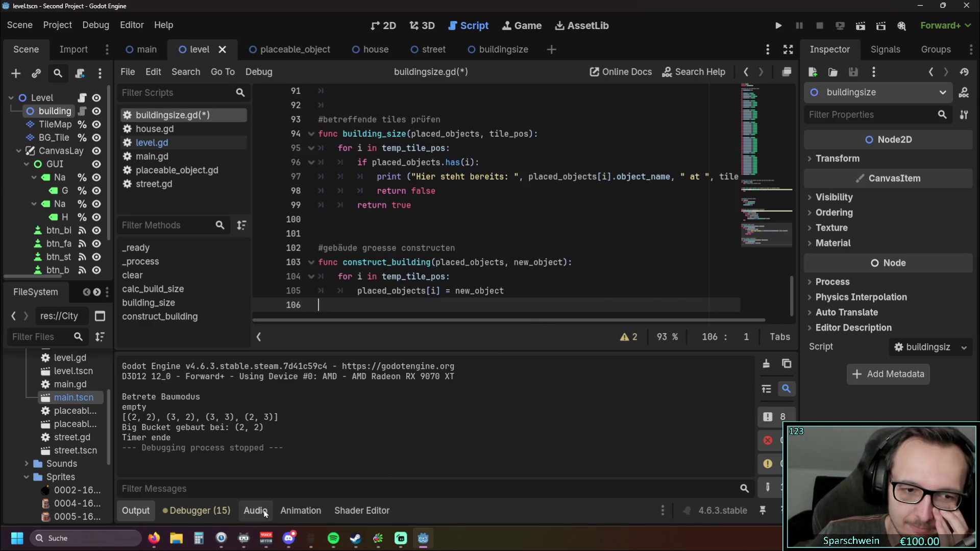
pyautogui.click(255, 510)
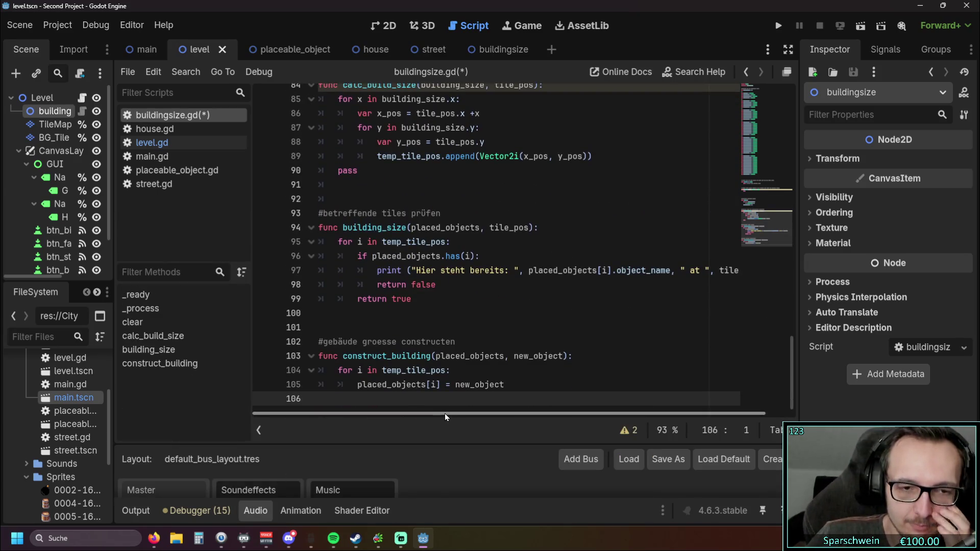
pyautogui.scroll(4, 423, 295)
pyautogui.scroll(-4, 537, 287)
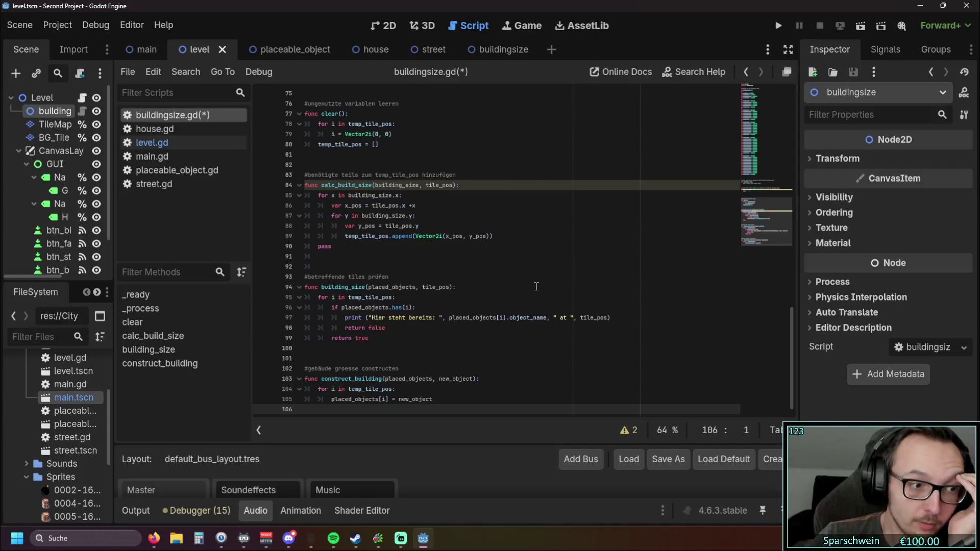
pyautogui.scroll(10, 504, 280)
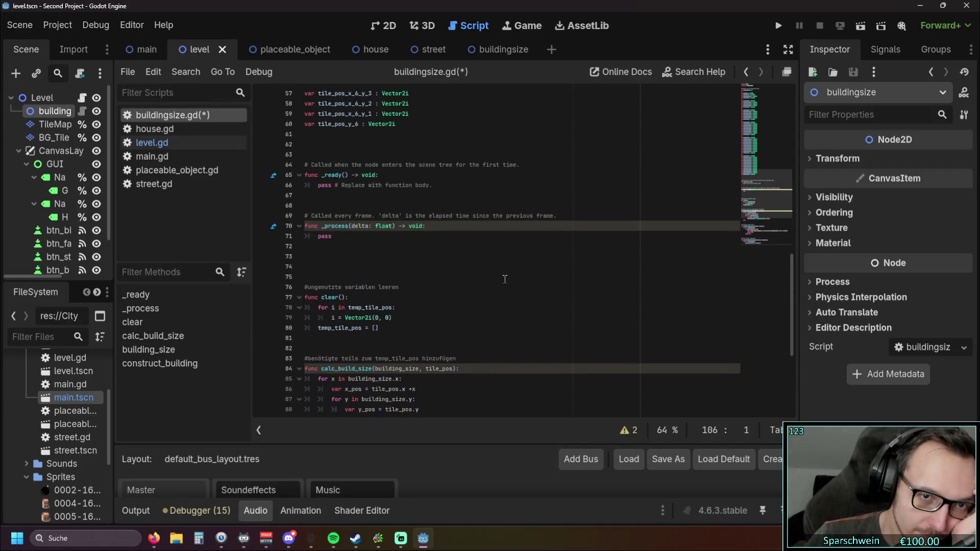
# Delete the old tile_pos variable declarations, keeping only temp_tile_pos.
pyautogui.click(428, 267)
pyautogui.moveTo(306, 266)
pyautogui.mouseDown()
pyautogui.moveTo(306, 153)
pyautogui.moveTo(305, 215)
pyautogui.moveTo(286, 144)
pyautogui.mouseUp()
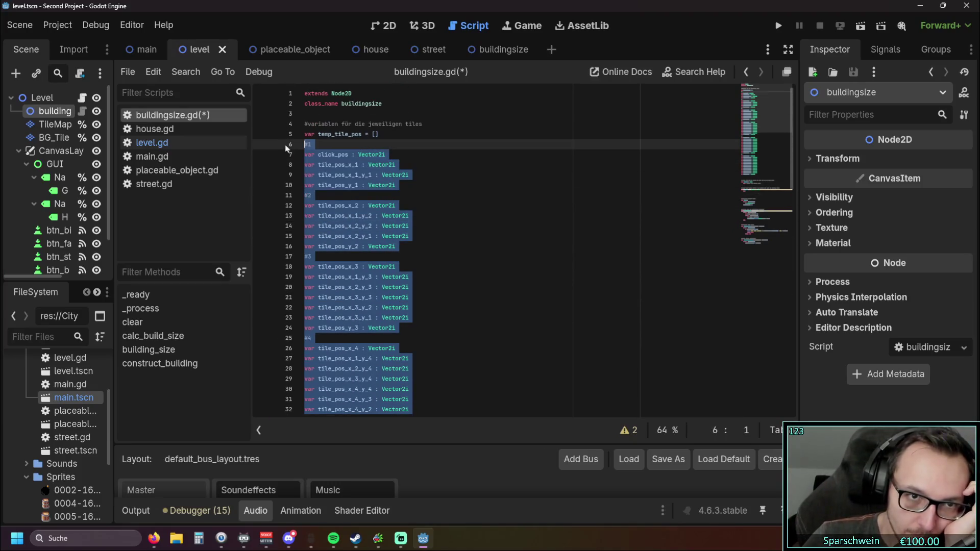
pyautogui.press('Delete')
pyautogui.click(406, 253)
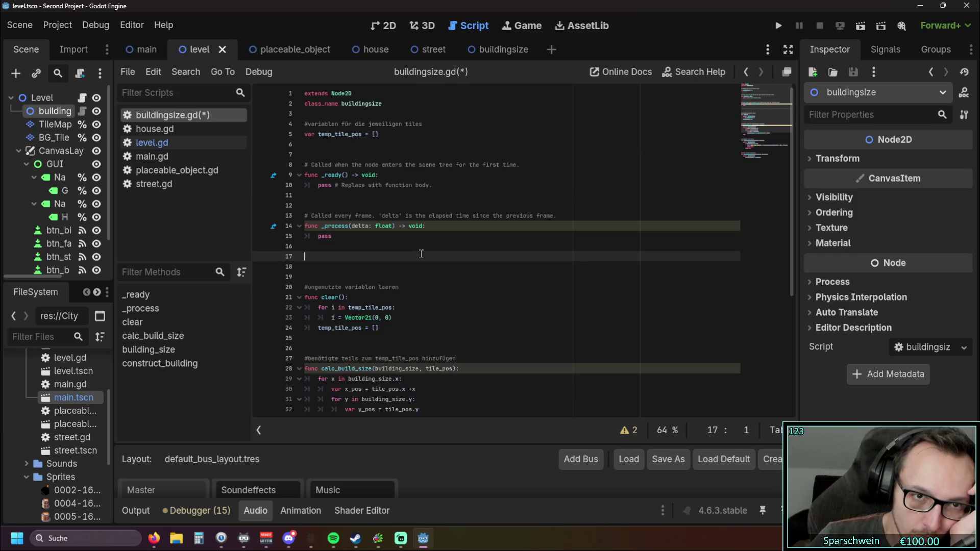
pyautogui.scroll(-5, 411, 244)
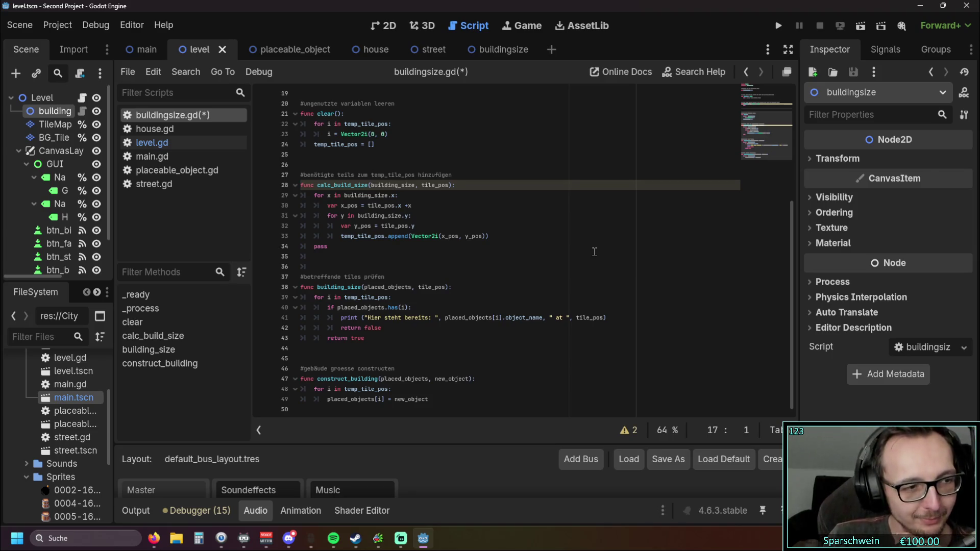
pyautogui.keyDown('ctrl'); pyautogui.scroll(6, 571, 243); pyautogui.keyUp('ctrl')
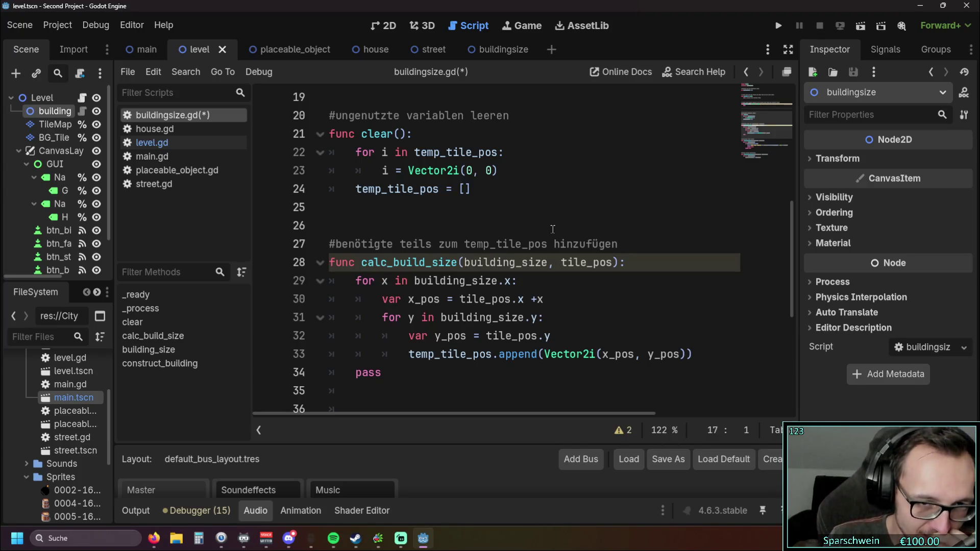
pyautogui.scroll(-5, 553, 229)
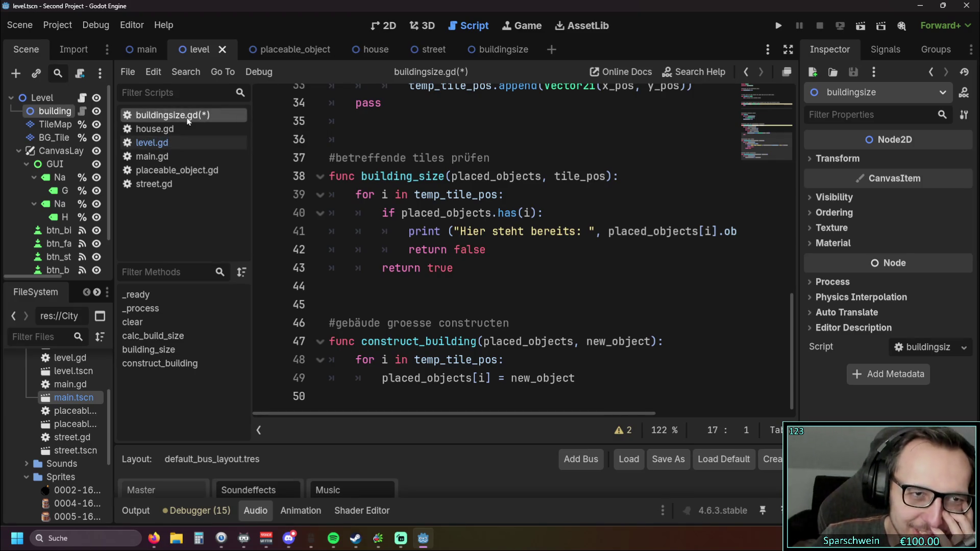
pyautogui.click(189, 146)
# Delete the match header and 1x1 case from the left-click build code.
pyautogui.scroll(-1, 510, 245)
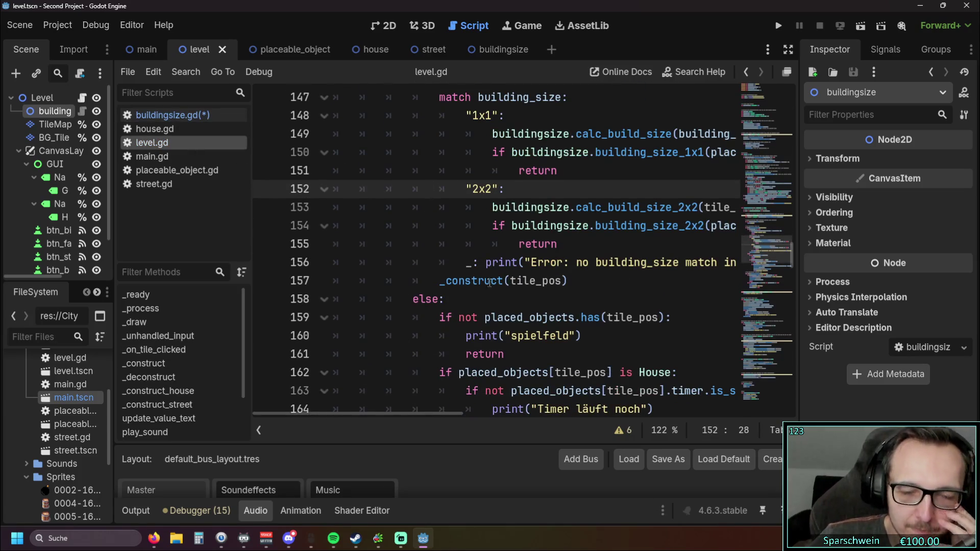
pyautogui.keyDown('ctrl'); pyautogui.scroll(-3, 523, 243); pyautogui.keyUp('ctrl')
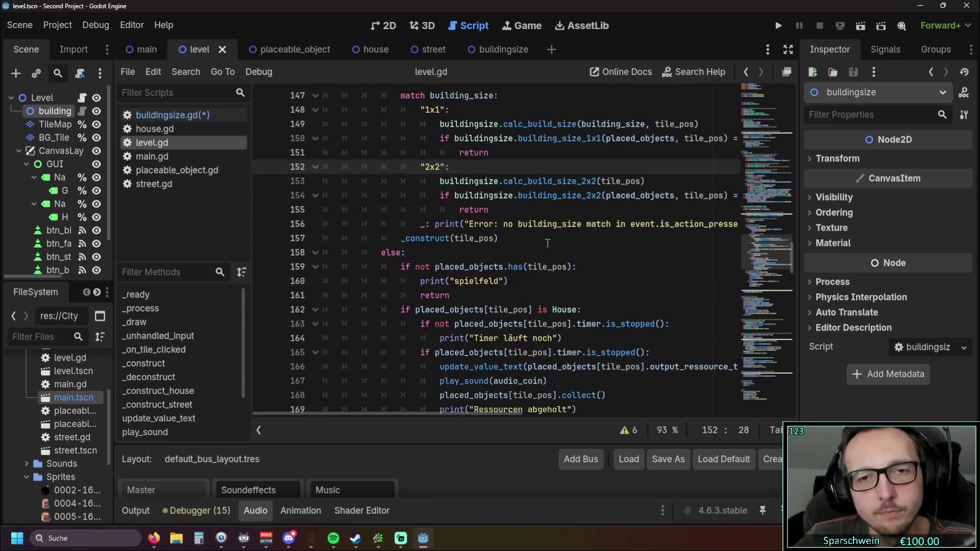
pyautogui.scroll(2, 552, 213)
pyautogui.moveTo(454, 195); pyautogui.dragTo(322, 182)
pyautogui.moveTo(553, 194)
pyautogui.mouseDown()
pyautogui.moveTo(470, 196)
pyautogui.moveTo(319, 167)
pyautogui.mouseUp()
pyautogui.press('BackSpace')
pyautogui.press('BackSpace')
pyautogui.scroll(1, 510, 240)
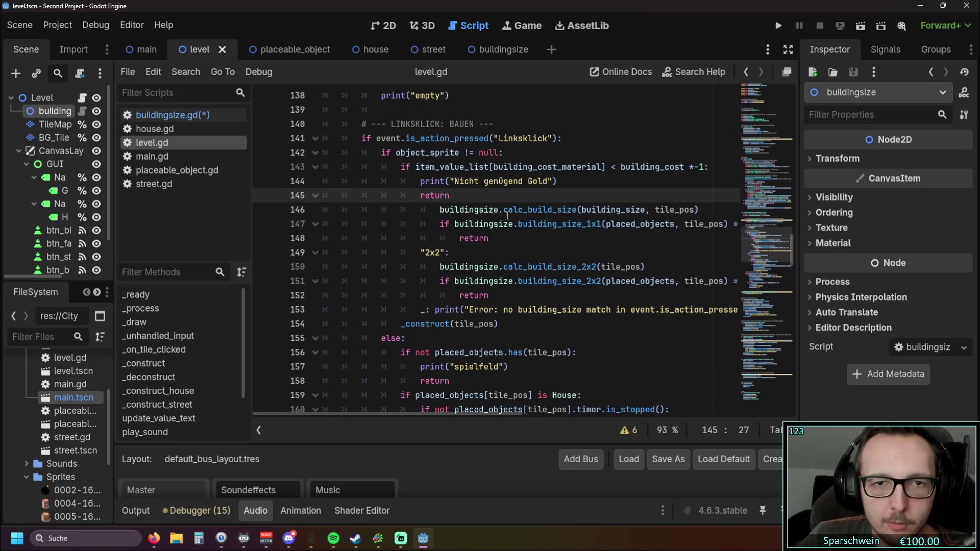
pyautogui.click(436, 210)
pyautogui.press('BackSpace')
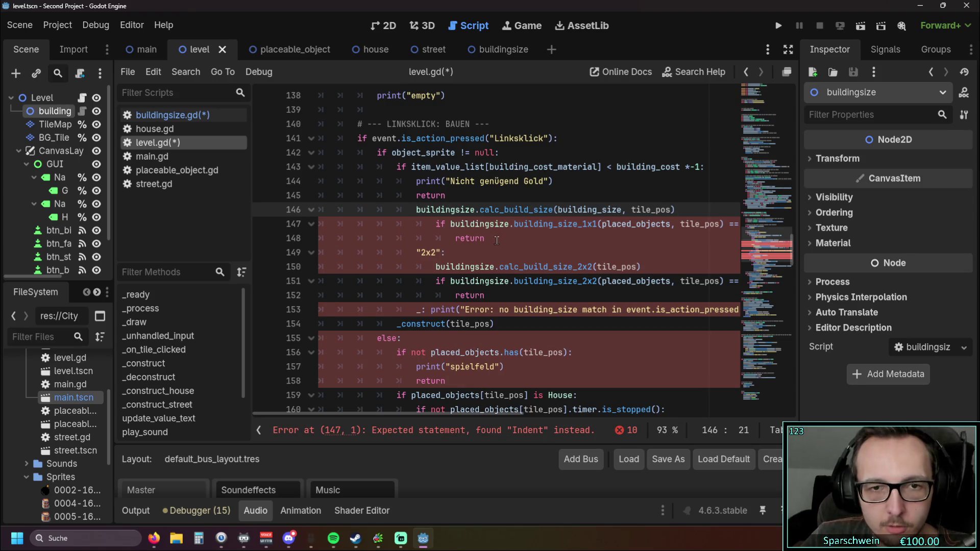
# Rename the building_size_1x1 check to building_size.
pyautogui.click(498, 297)
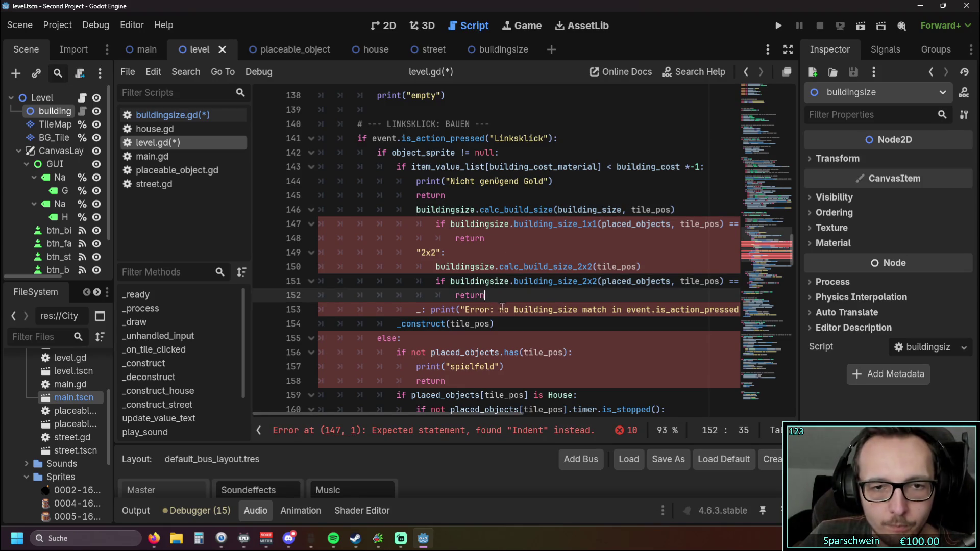
pyautogui.moveTo(494, 294); pyautogui.dragTo(258, 226)
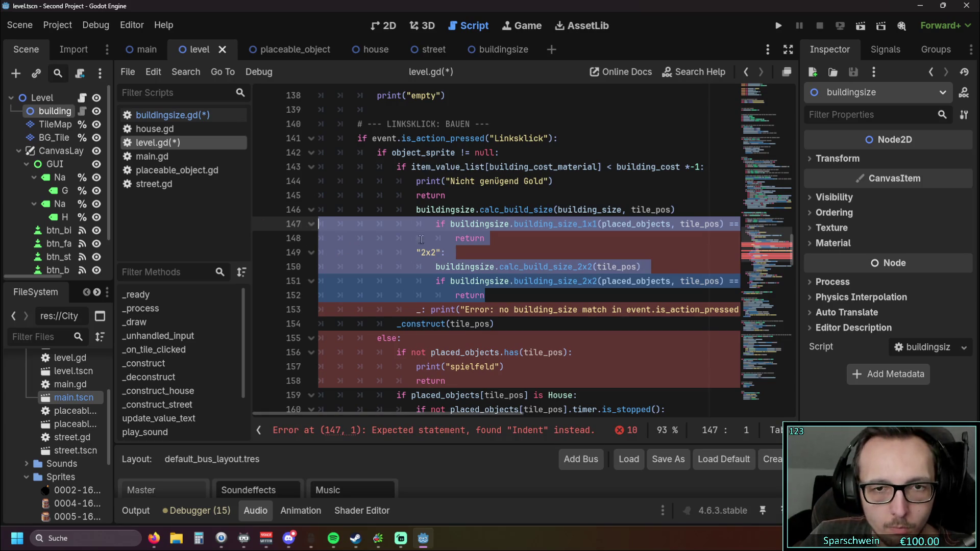
pyautogui.moveTo(395, 413)
pyautogui.mouseDown()
pyautogui.moveTo(445, 413)
pyautogui.moveTo(367, 408)
pyautogui.mouseUp()
pyautogui.click(513, 281)
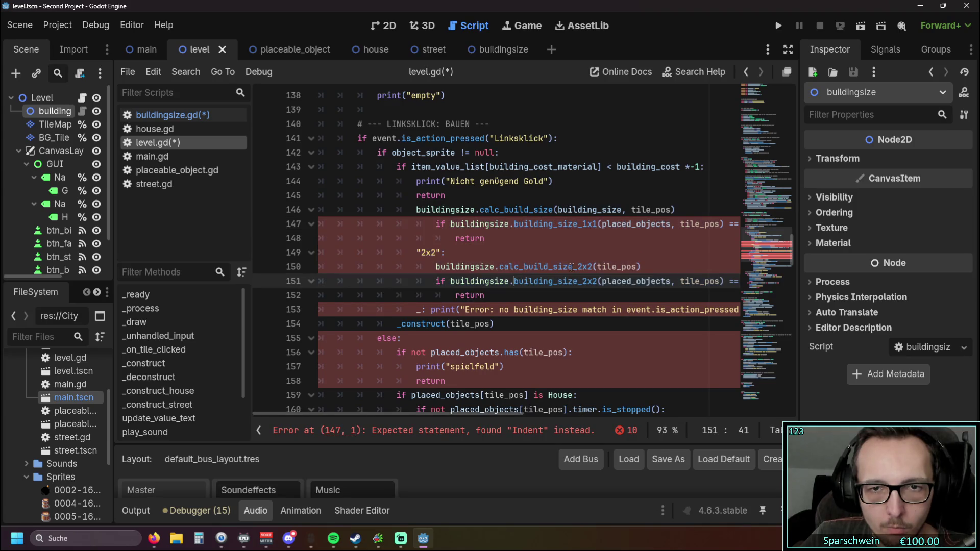
pyautogui.click(602, 225)
pyautogui.press('BackSpace')
pyautogui.press('BackSpace')
pyautogui.press('BackSpace')
# Remove the 2x2 case, calc_build_size_2x2 call and building_size_2x2 check, then indent calc_build_size.
pyautogui.moveTo(653, 266); pyautogui.dragTo(336, 239)
pyautogui.hotkey('shift', 'End')
pyautogui.press('BackSpace')
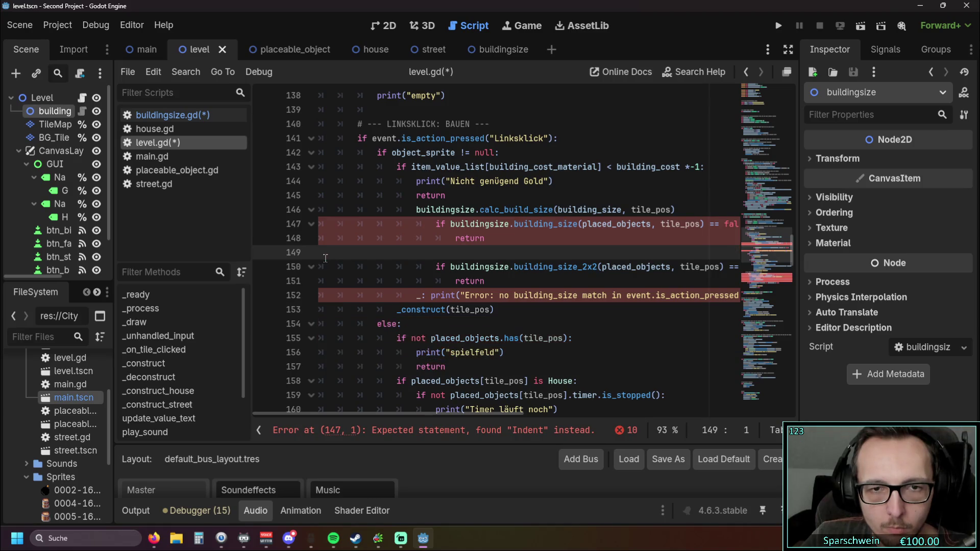
pyautogui.moveTo(515, 269); pyautogui.dragTo(487, 237)
pyautogui.press('BackSpace')
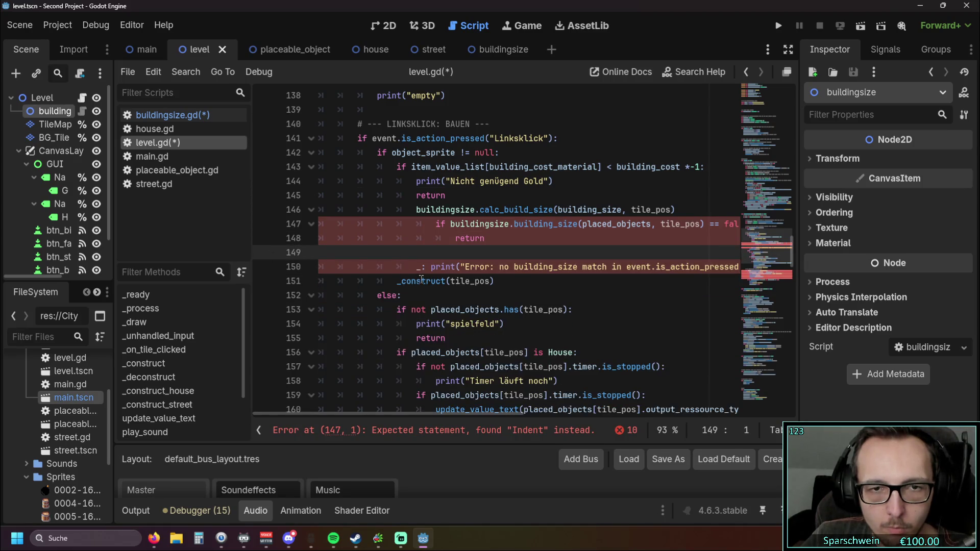
pyautogui.click(399, 281)
pyautogui.click(416, 210)
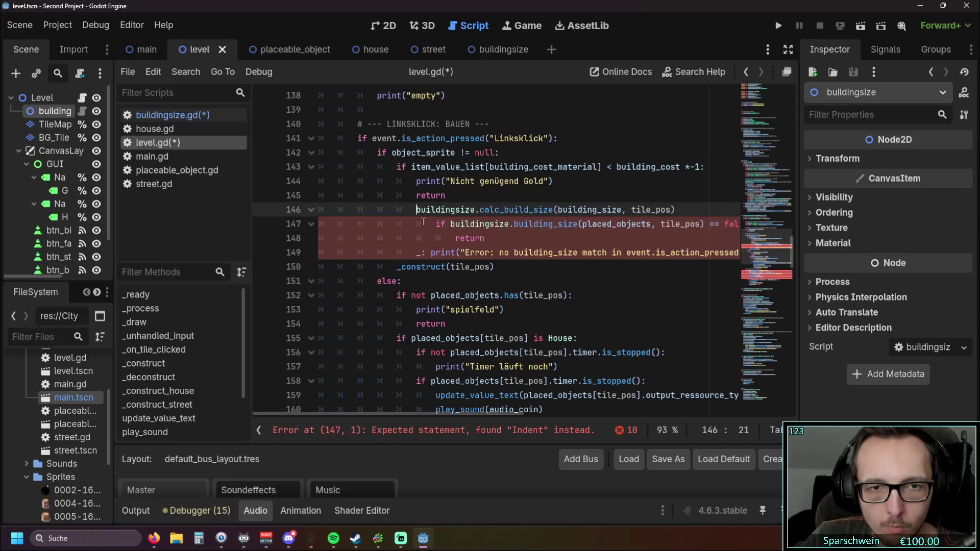
pyautogui.press('Tab')
pyautogui.press('Down')
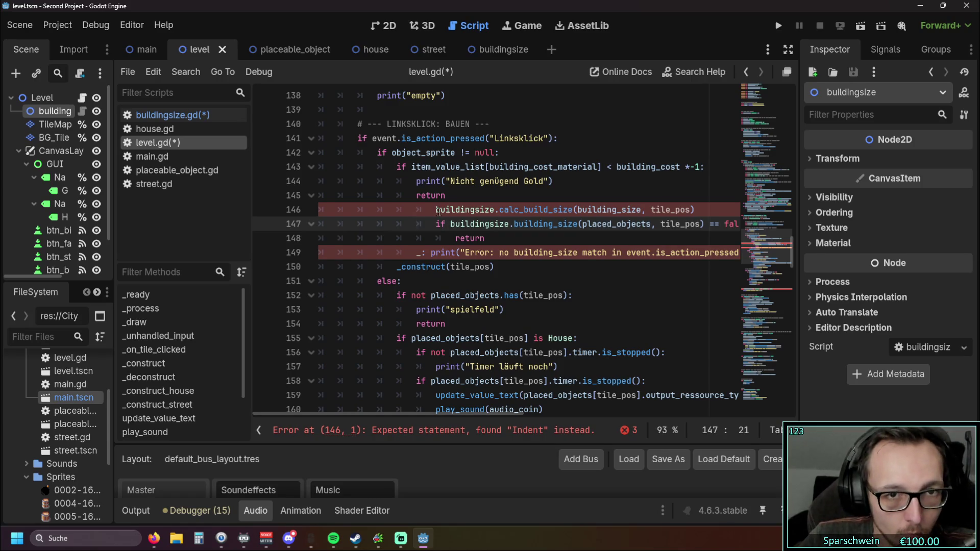
# Outdent the calc_build_size, building_size check and return lines, replacing the leftover _ with else.
pyautogui.click(439, 210)
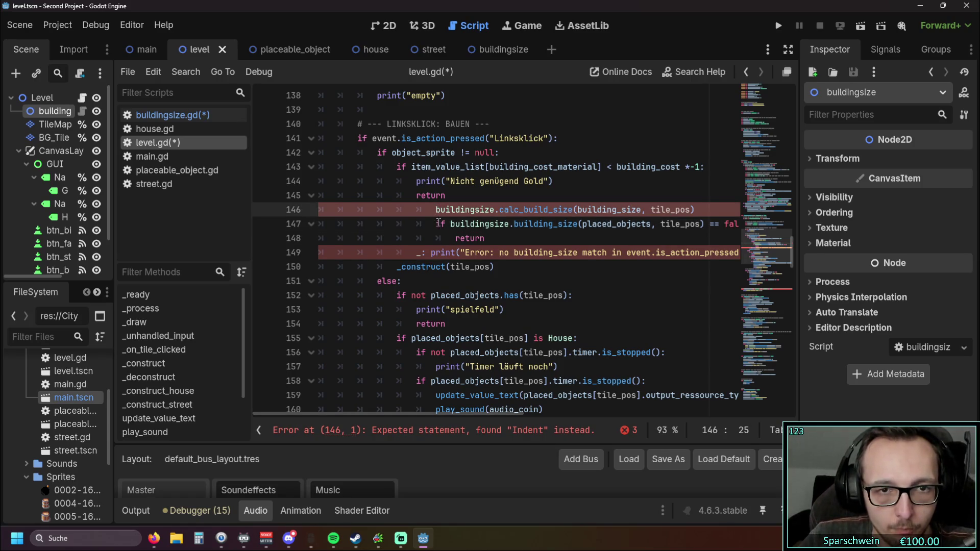
pyautogui.click(438, 223)
pyautogui.hotkey('shift', 'Tab')
pyautogui.press('Up')
pyautogui.hotkey('shift', 'Tab')
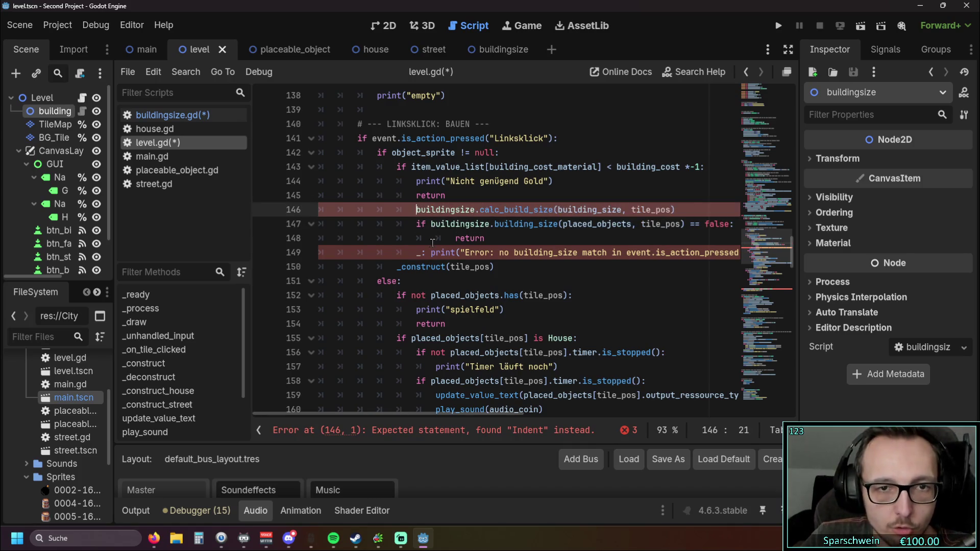
pyautogui.click(432, 240)
pyautogui.hotkey('shift', 'Tab')
pyautogui.press('End')
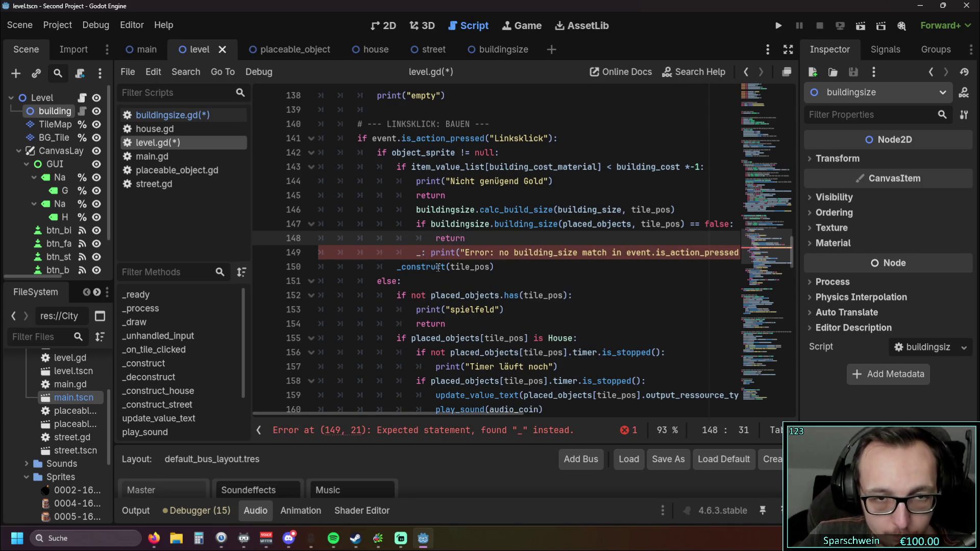
pyautogui.moveTo(417, 253); pyautogui.dragTo(428, 254)
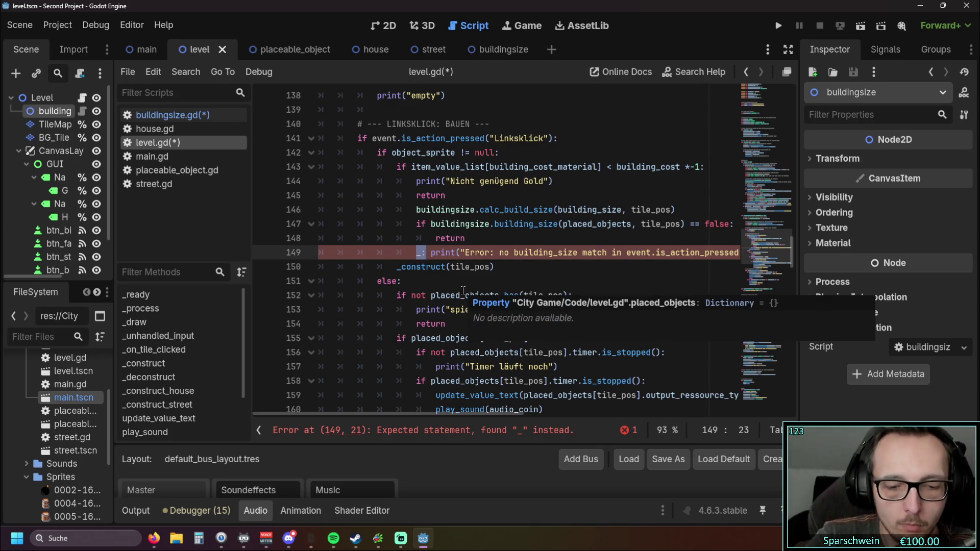
pyautogui.write('else')
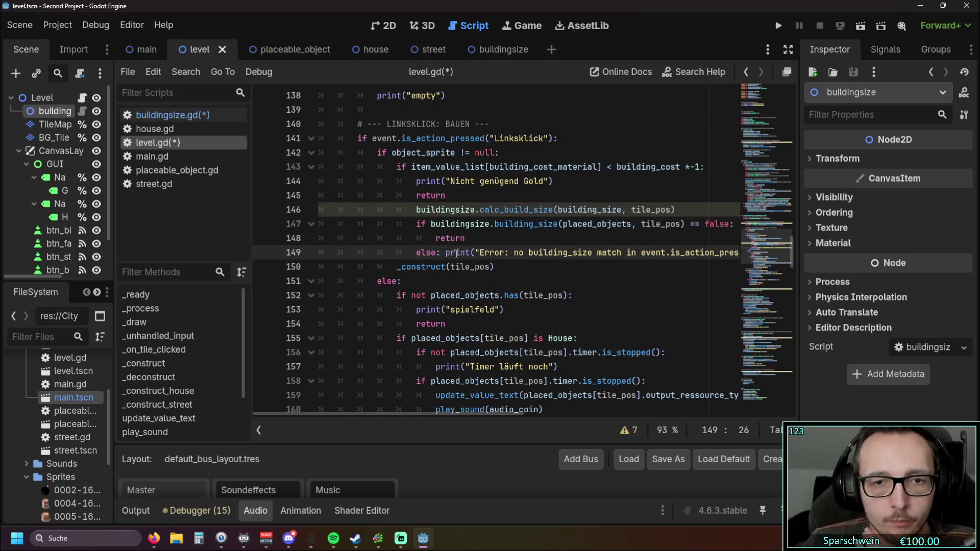
pyautogui.click(490, 239)
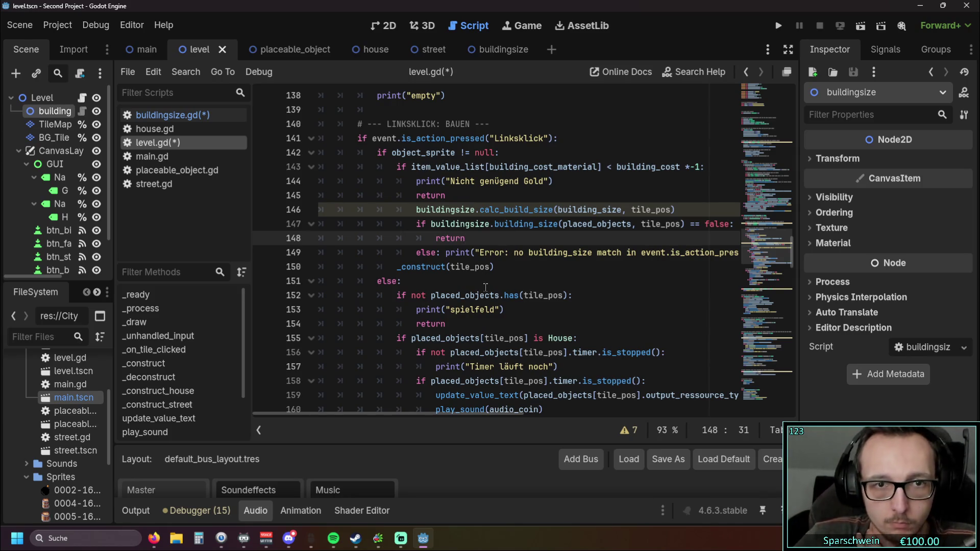
# Outdent lines 146–148 and the else error-print line by one level.
pyautogui.click(416, 209)
pyautogui.hotkey('shift', 'Down')
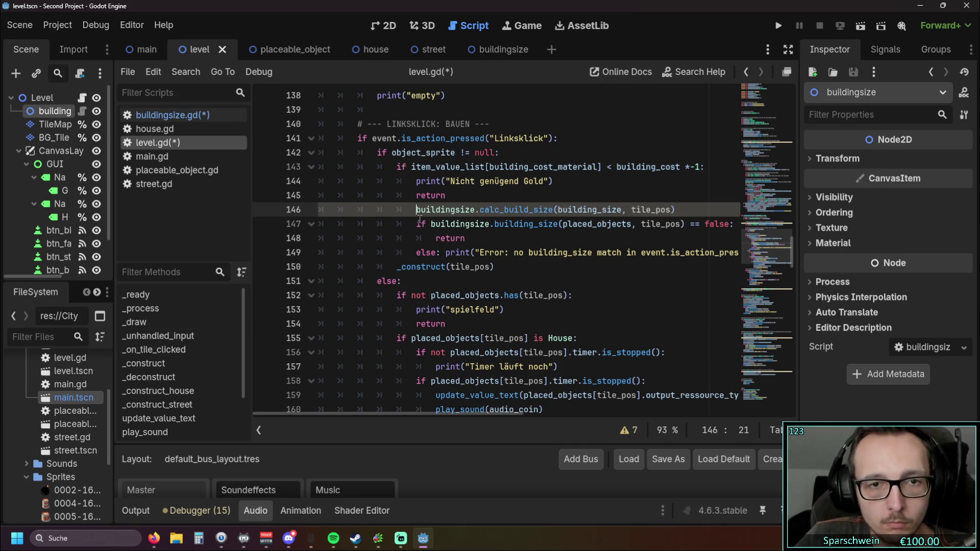
pyautogui.hotkey('shift', 'Tab')
pyautogui.press('Down')
pyautogui.hotkey('shift', 'Tab')
pyautogui.press('Down')
pyautogui.hotkey('shift', 'Tab')
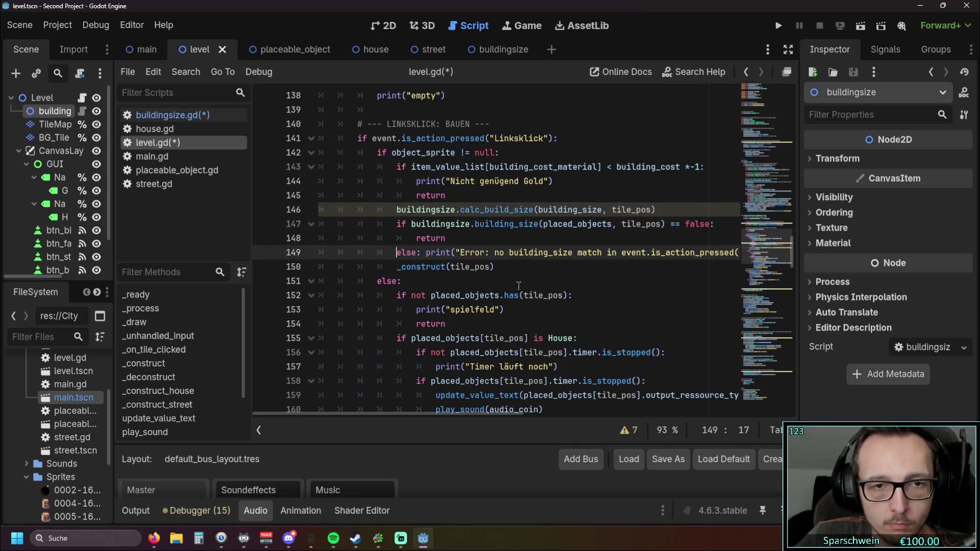
pyautogui.click(567, 283)
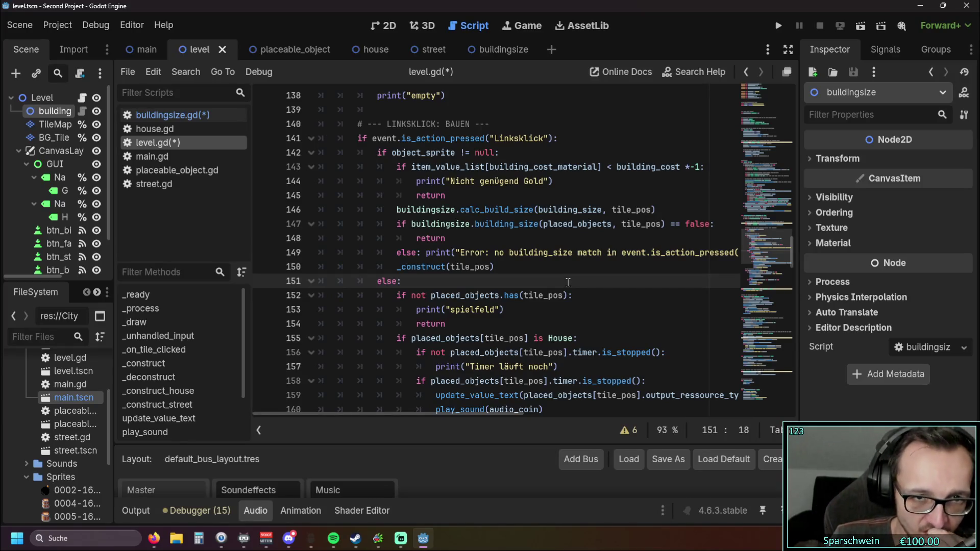
# Move the error print under the failed building_size check before return, deleting else and the empty line.
pyautogui.moveTo(425, 252)
pyautogui.mouseDown()
pyautogui.moveTo(396, 252)
pyautogui.moveTo(735, 252)
pyautogui.mouseUp()
pyautogui.hotkey('ctrl', 'c')
pyautogui.press('BackSpace')
pyautogui.press('BackSpace')
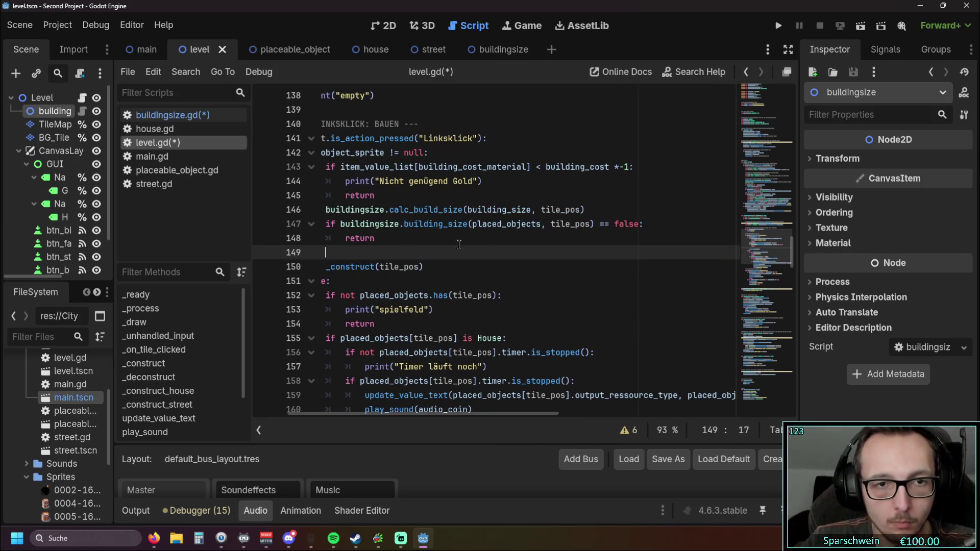
pyautogui.click(658, 225)
pyautogui.press('Return')
pyautogui.hotkey('ctrl', 'v')
pyautogui.hscroll(-3, 432, 247)
pyautogui.click(426, 265)
pyautogui.press('BackSpace')
pyautogui.press('BackSpace')
pyautogui.press('BackSpace')
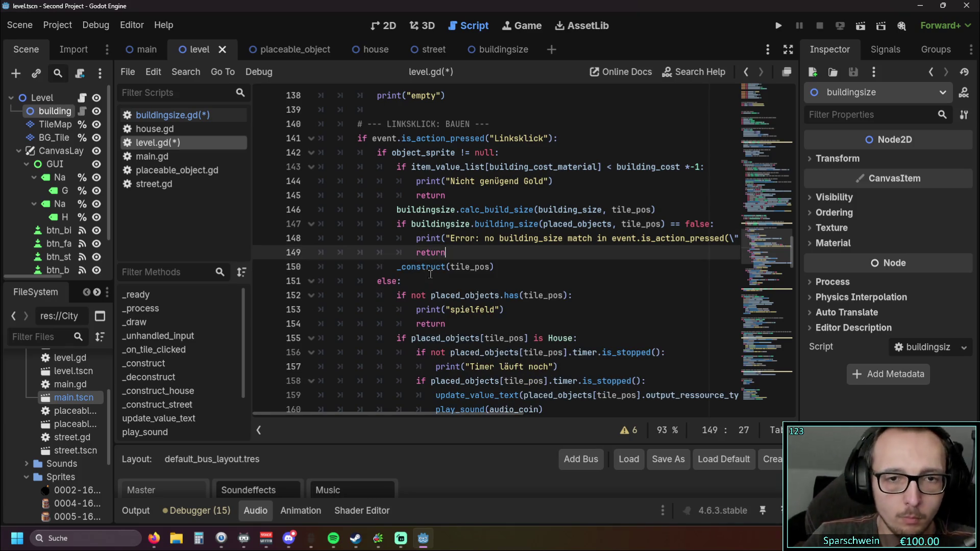
pyautogui.click(437, 273)
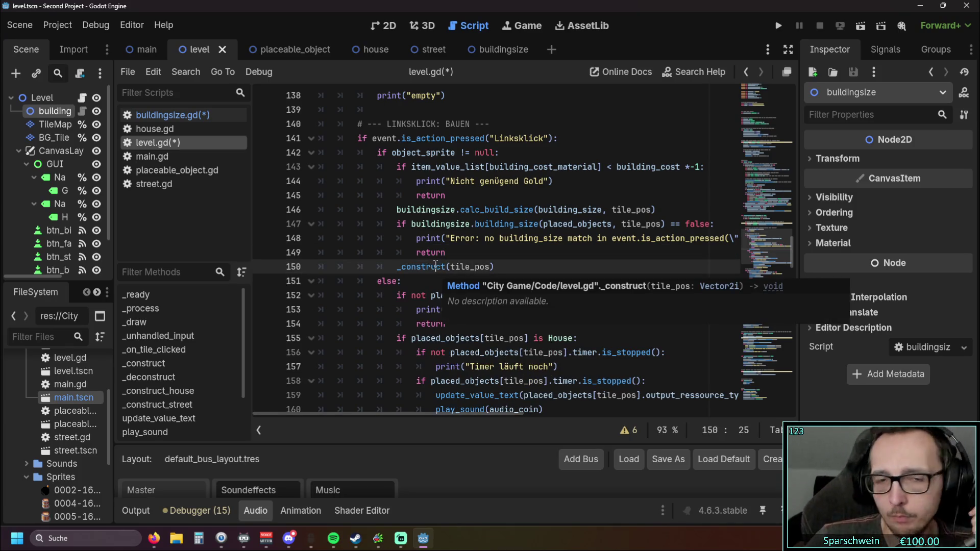
pyautogui.click(475, 250)
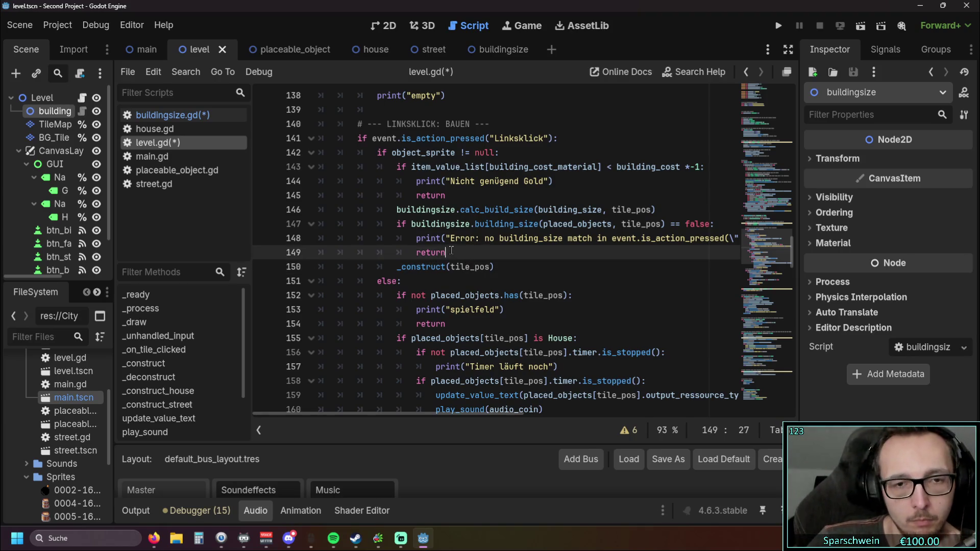
pyautogui.scroll(-10, 465, 230)
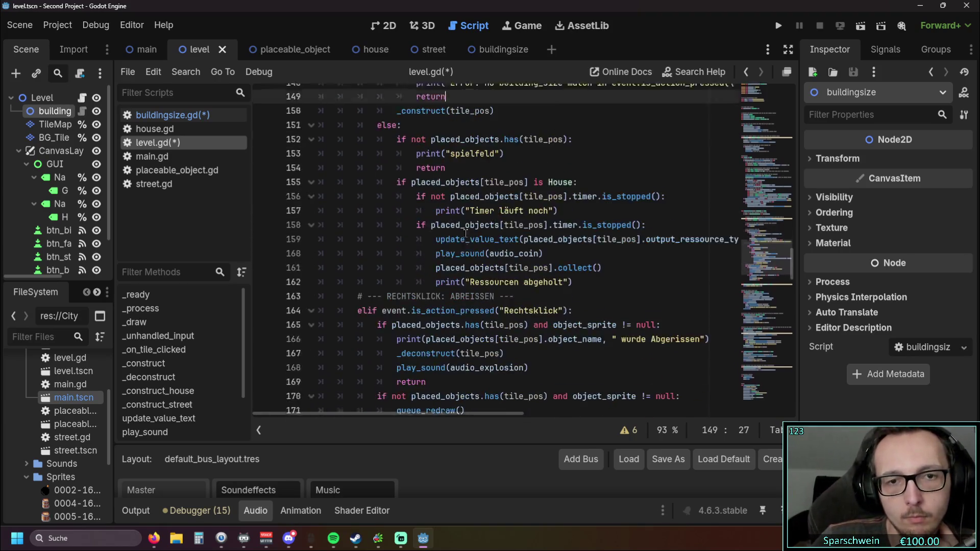
# Try deleting the match header and _2x2 suffix in _construct_house, then undo it.
pyautogui.scroll(-6, 465, 230)
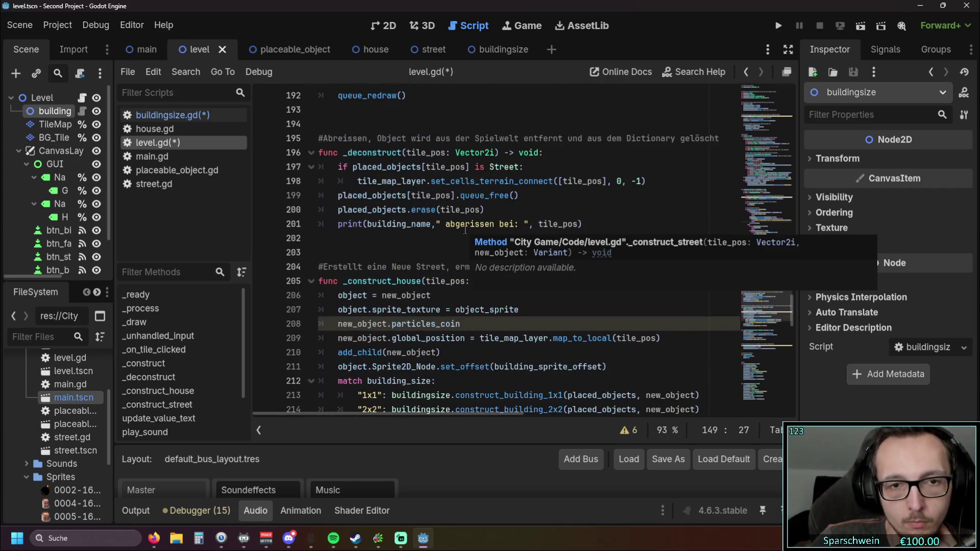
pyautogui.scroll(-3, 487, 240)
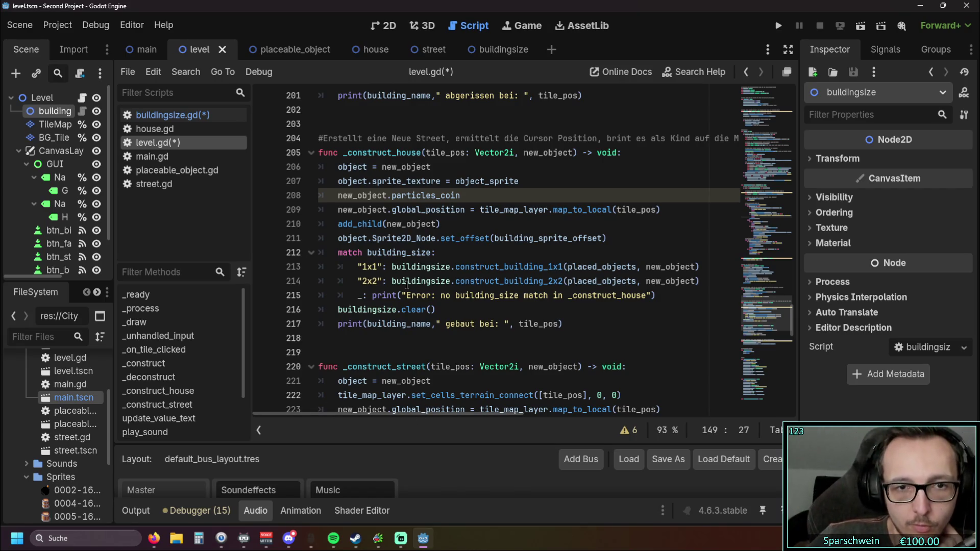
pyautogui.moveTo(363, 252); pyautogui.dragTo(330, 253)
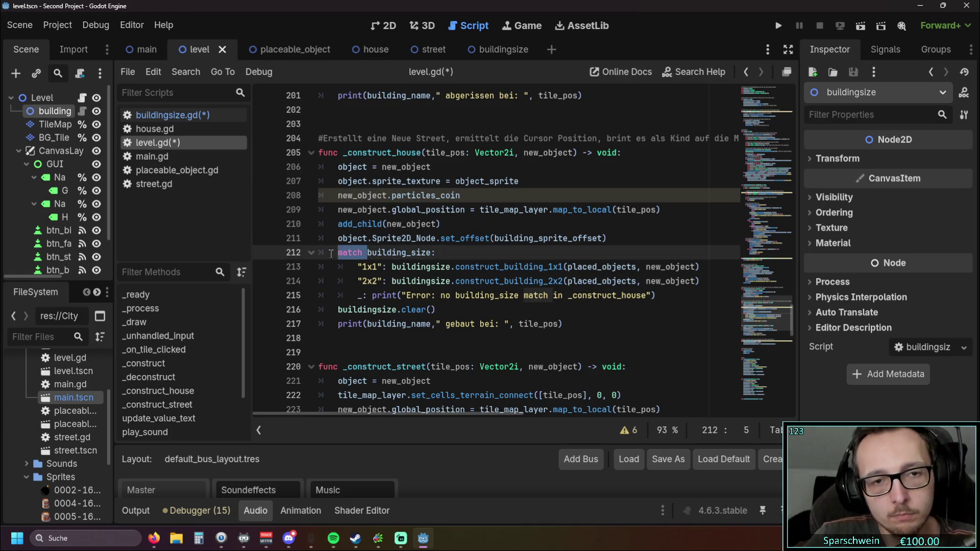
pyautogui.moveTo(333, 256); pyautogui.dragTo(325, 256)
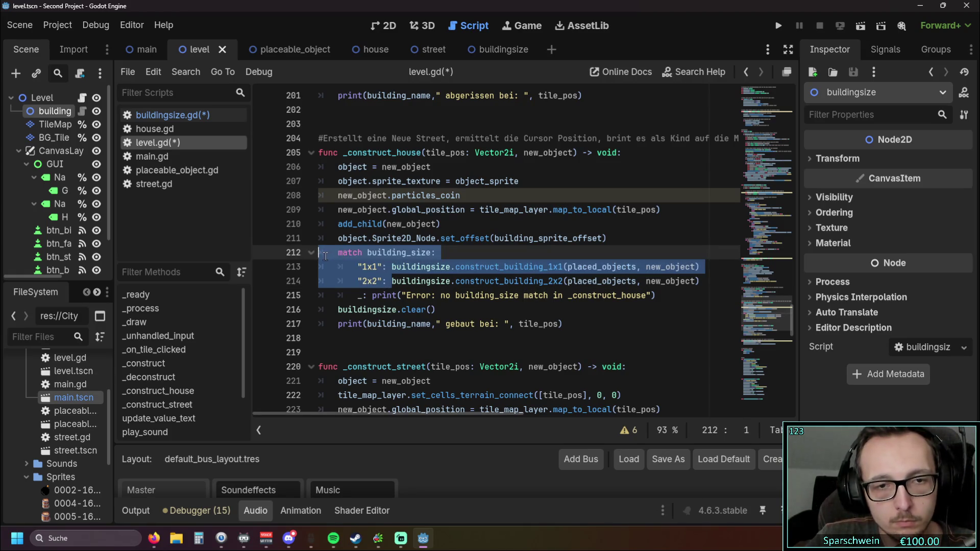
pyautogui.press('BackSpace')
pyautogui.press('Tab')
pyautogui.moveTo(509, 252); pyautogui.dragTo(488, 254)
pyautogui.press('BackSpace')
pyautogui.click(480, 322)
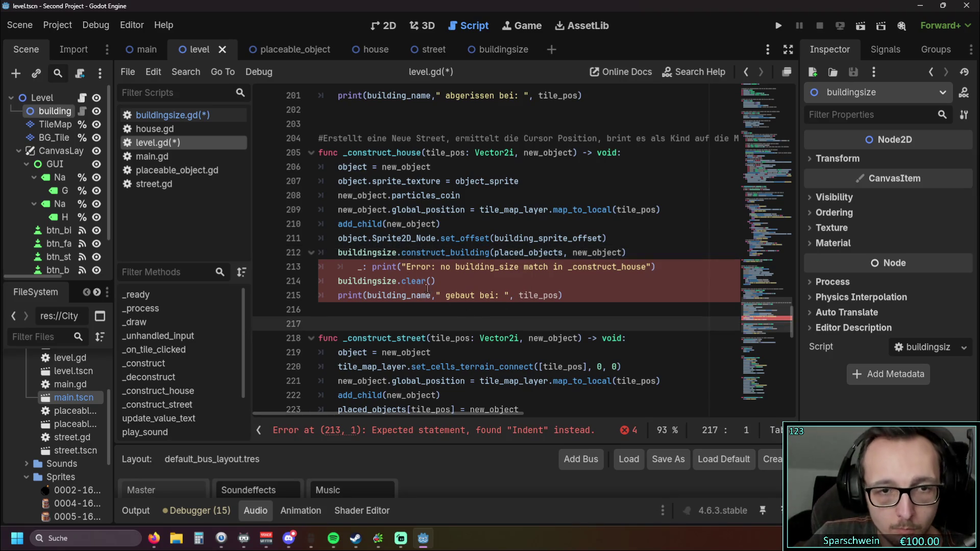
pyautogui.click(371, 267)
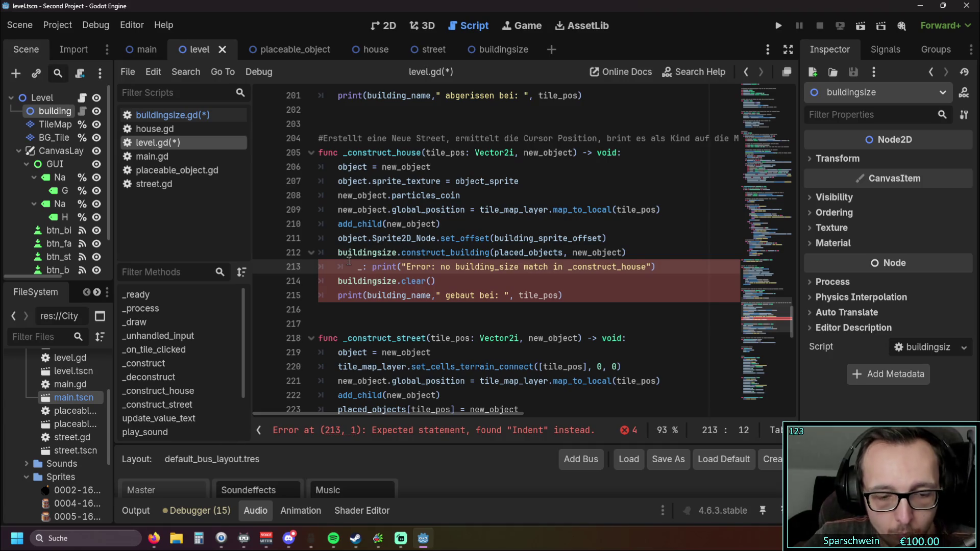
pyautogui.hotkey('ctrl', 'z')
pyautogui.hotkey('ctrl', 'z')
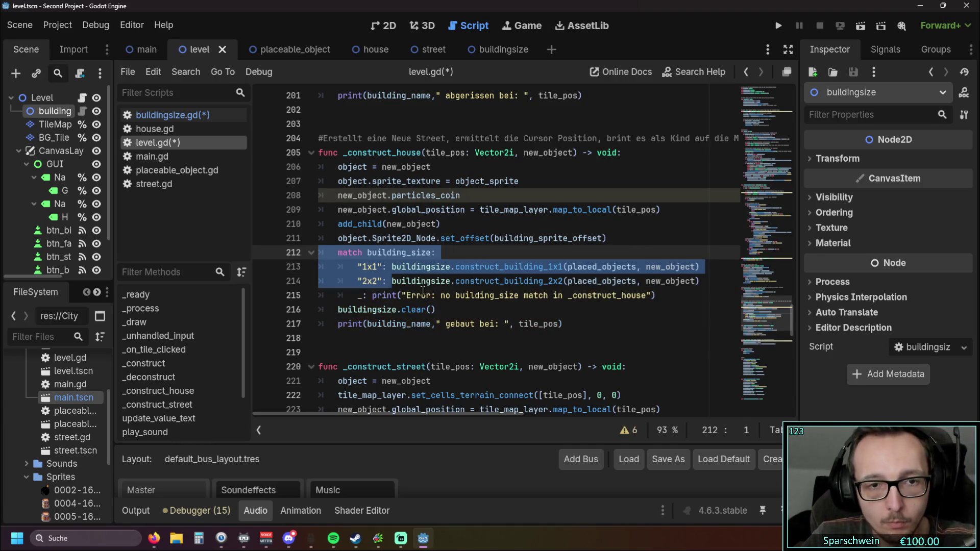
# Delete the match header and case labels so the code calls buildingsize.construct_building(placed_objects, new_object).
pyautogui.click(442, 296)
pyautogui.moveTo(389, 267); pyautogui.dragTo(357, 267)
pyautogui.write('if')
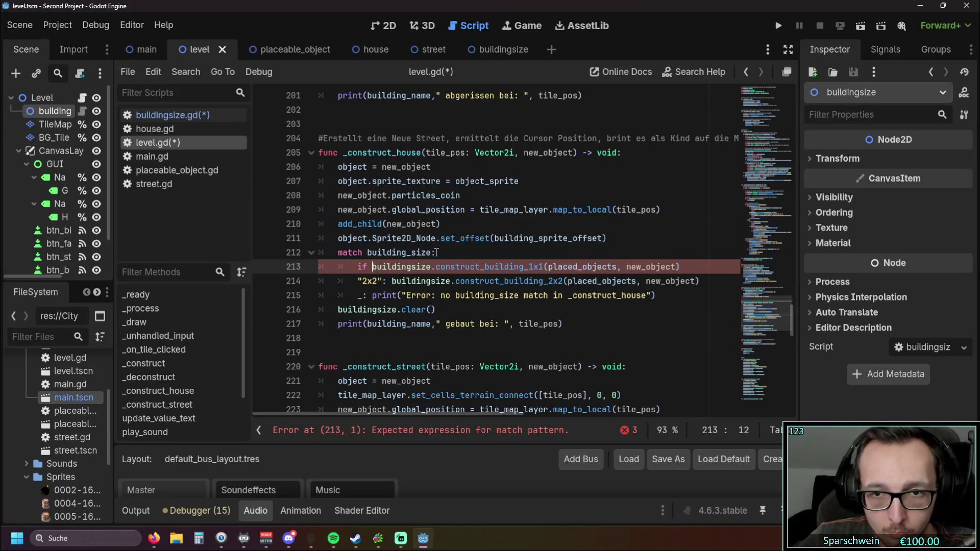
pyautogui.moveTo(391, 281)
pyautogui.mouseDown()
pyautogui.moveTo(319, 265)
pyautogui.moveTo(320, 252)
pyautogui.mouseUp()
pyautogui.press('BackSpace')
pyautogui.press('Tab')
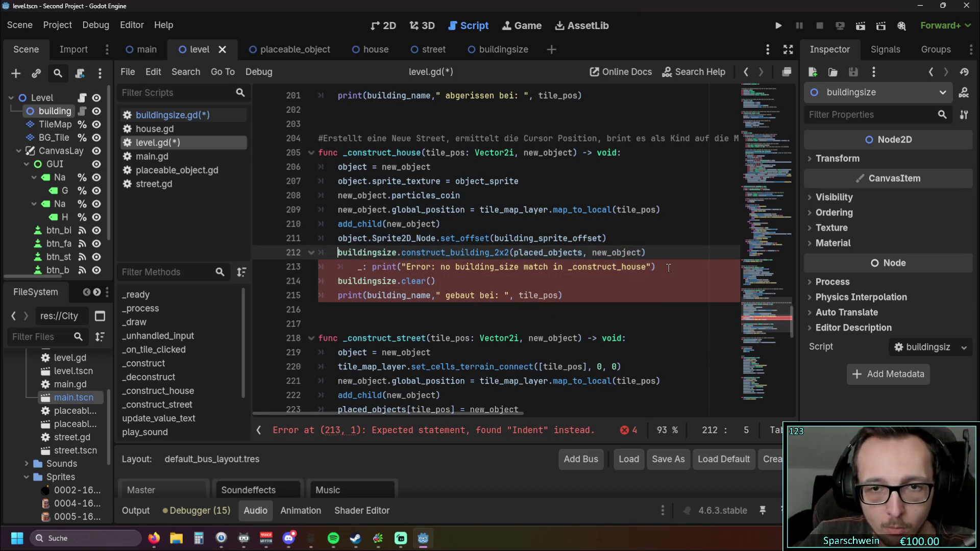
pyautogui.moveTo(509, 252); pyautogui.dragTo(489, 252)
pyautogui.press('BackSpace')
# Remove the _: prefix so the error print stands as a plain line.
pyautogui.click(475, 295)
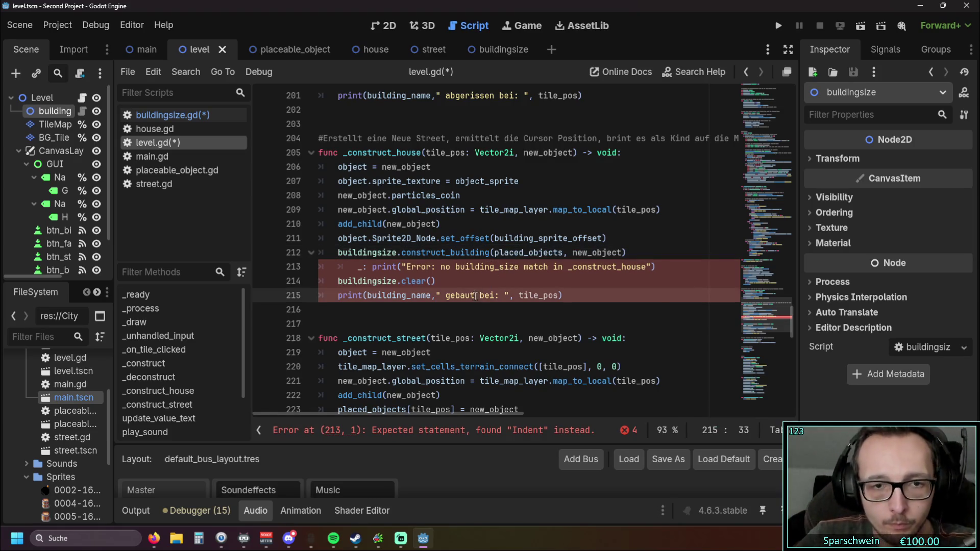
pyautogui.click(408, 311)
pyautogui.moveTo(375, 266); pyautogui.dragTo(343, 267)
pyautogui.press('BackSpace')
pyautogui.click(359, 310)
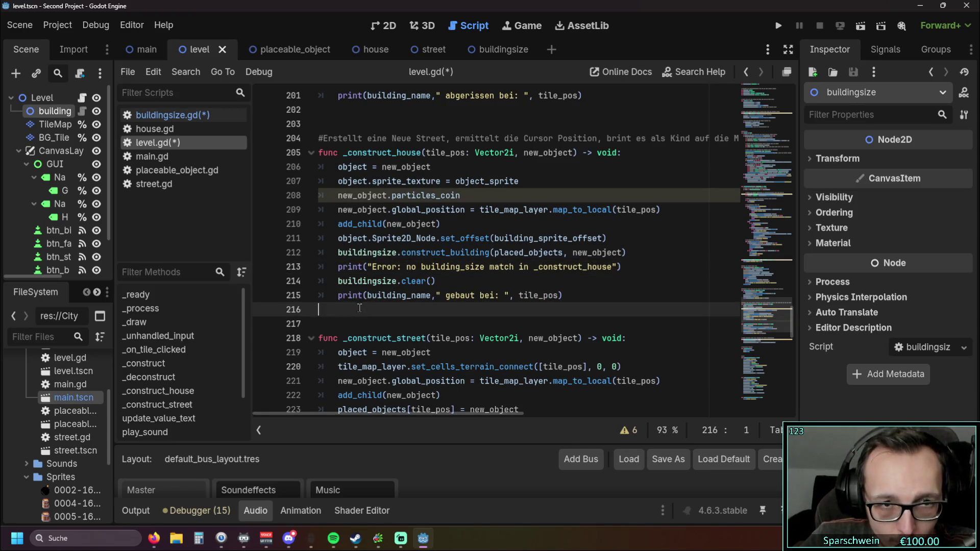
pyautogui.moveTo(630, 269); pyautogui.dragTo(280, 269)
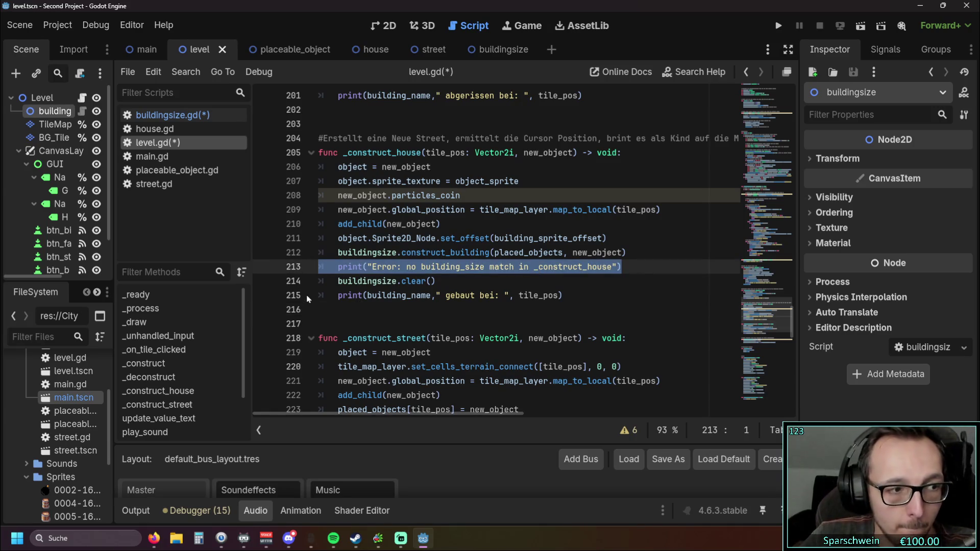
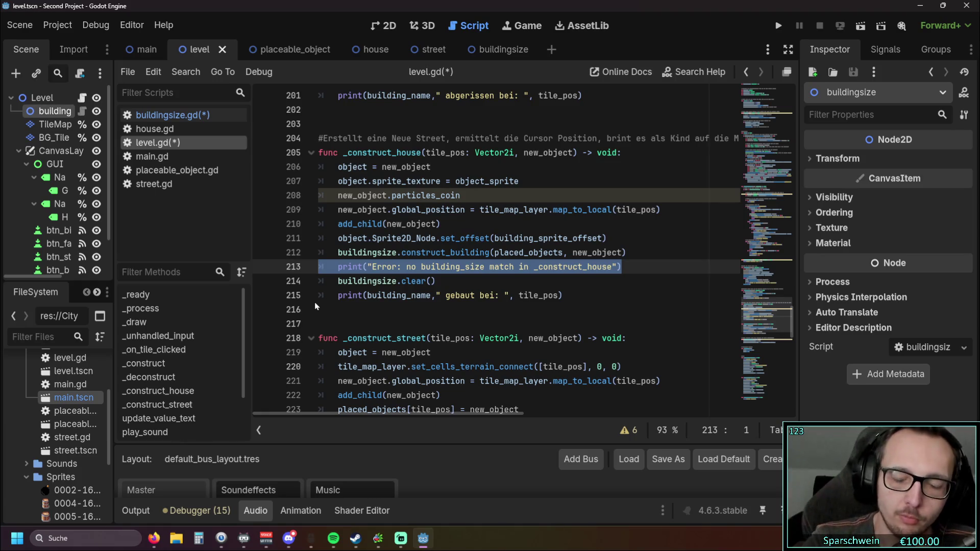
# Delete the leftover 'Error: no building_size match' print line from _construct_house in level.gd.
pyautogui.press('BackSpace')
pyautogui.press('BackSpace')
pyautogui.click(451, 238)
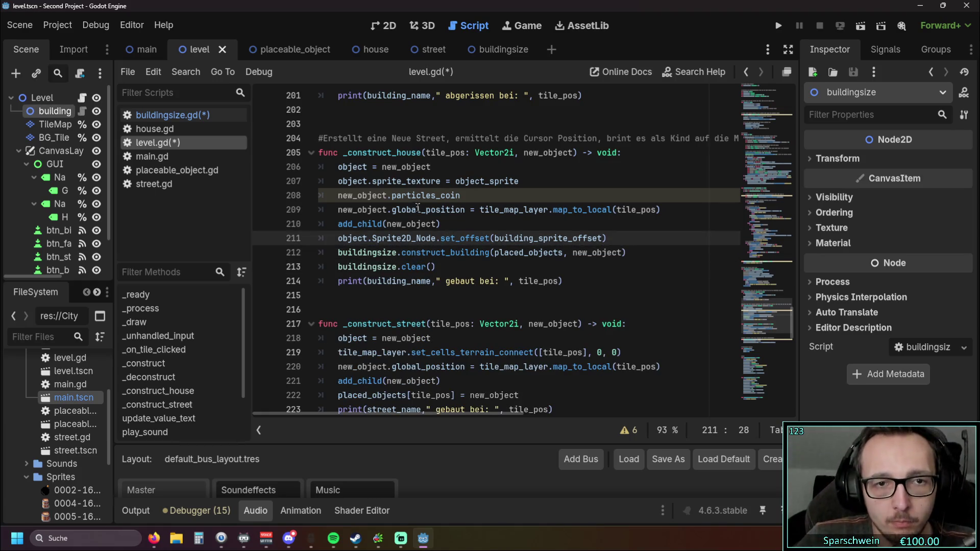
pyautogui.scroll(-2, 526, 228)
pyautogui.scroll(-2, 516, 218)
pyautogui.scroll(3, 518, 220)
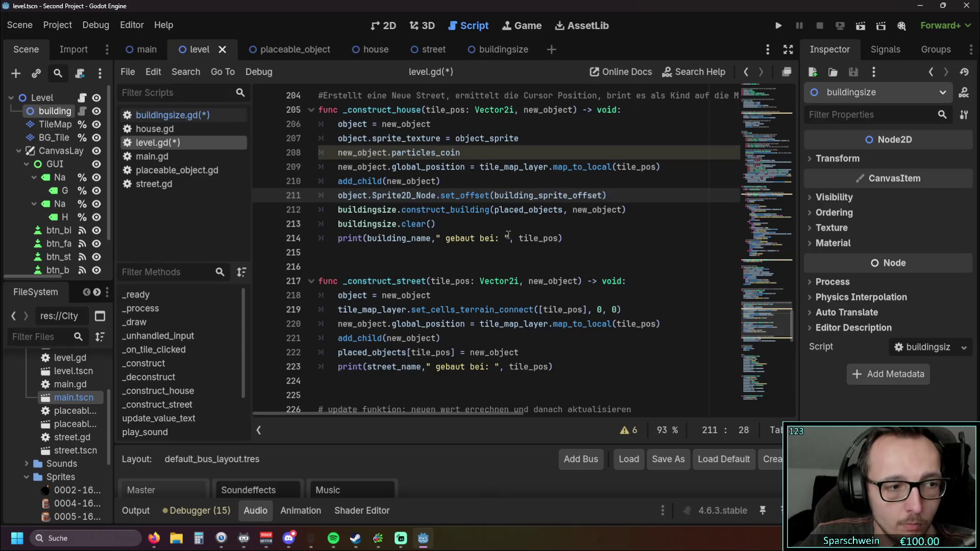
pyautogui.scroll(4, 508, 242)
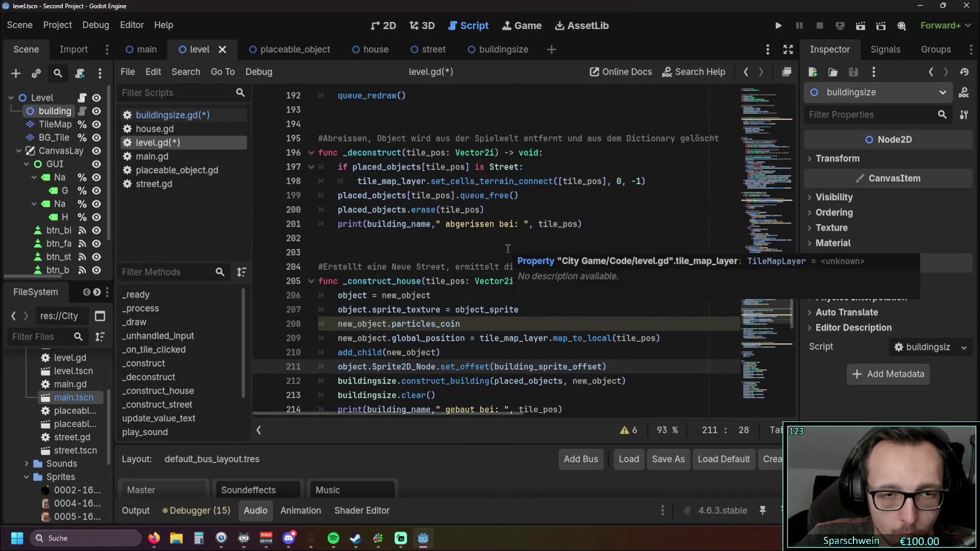
pyautogui.scroll(1, 518, 244)
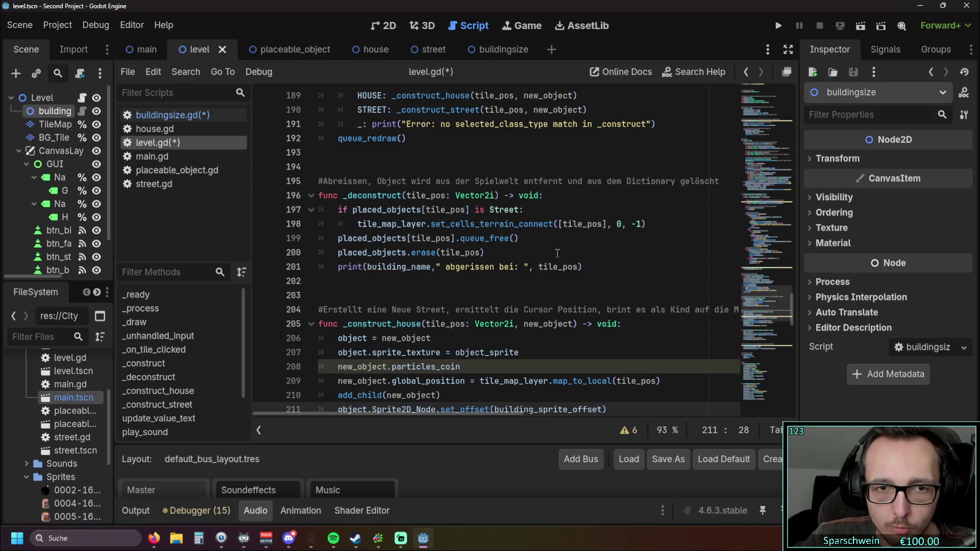
pyautogui.scroll(-1, 552, 250)
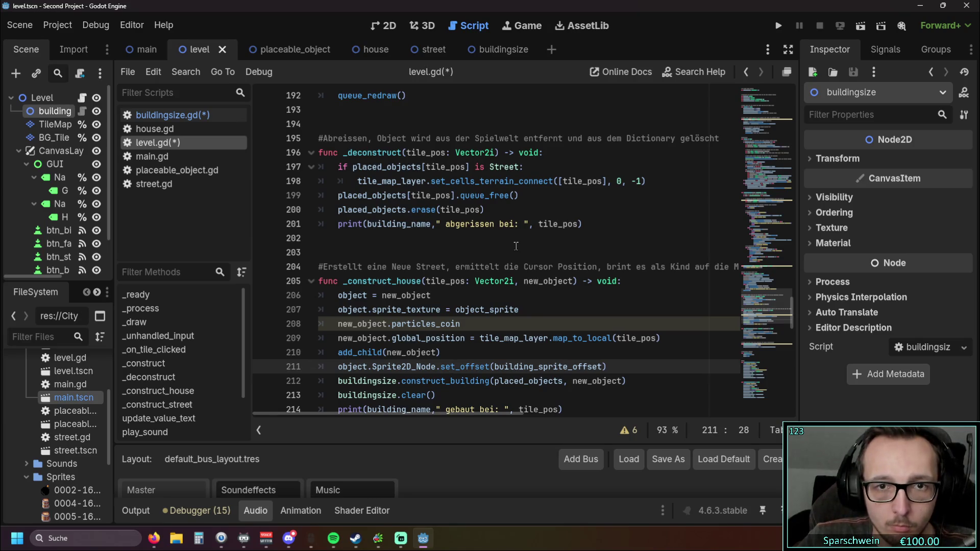
pyautogui.scroll(4, 516, 246)
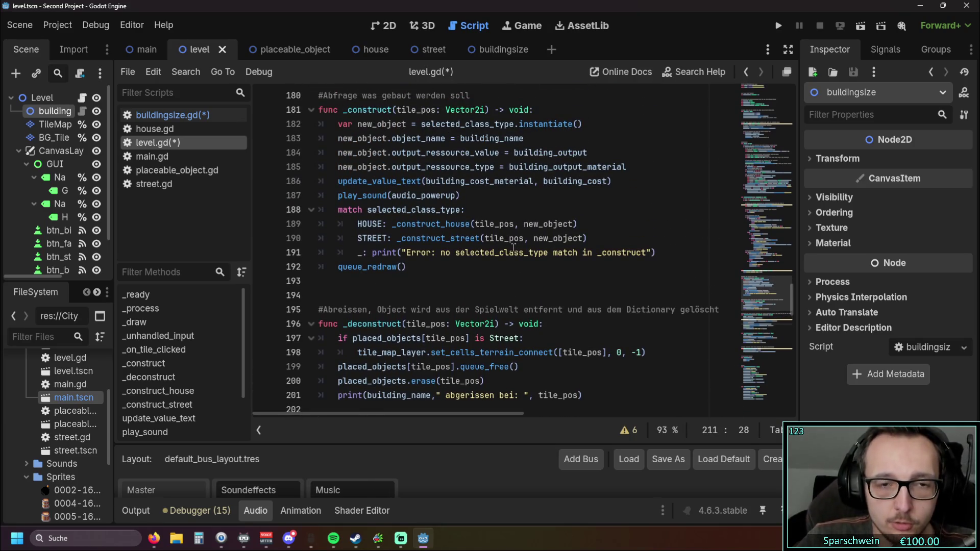
pyautogui.scroll(-2, 449, 248)
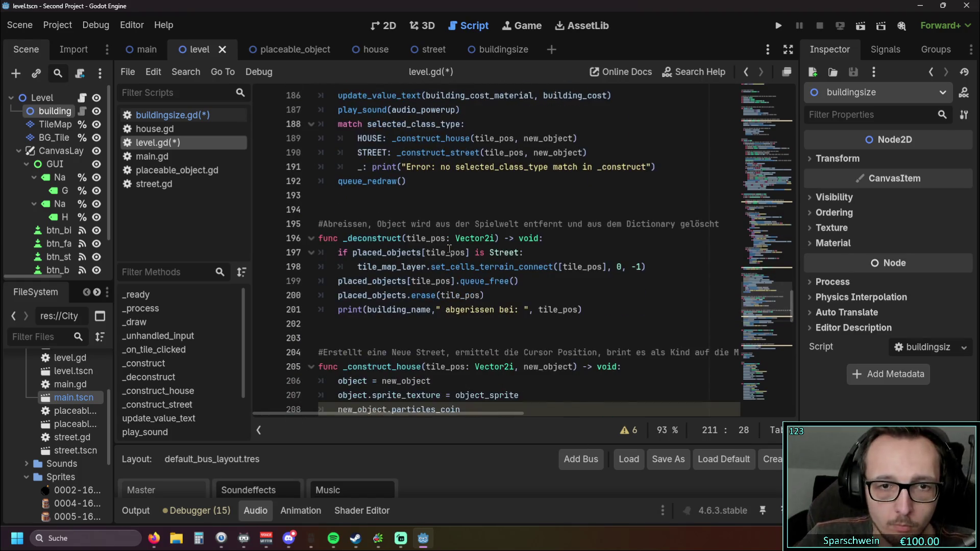
pyautogui.scroll(-1, 450, 248)
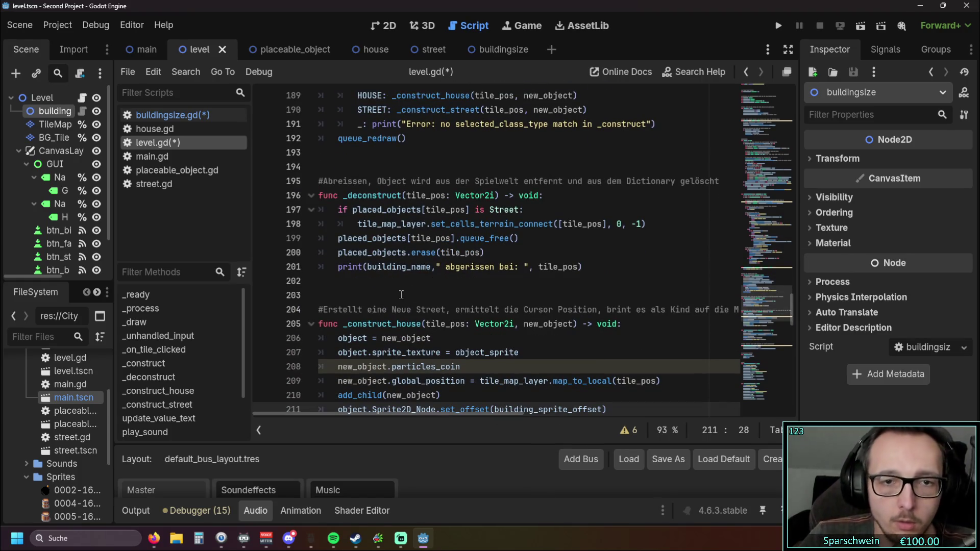
# Review lines 199–200 and run the project with F5 to test the change.
pyautogui.moveTo(338, 241); pyautogui.dragTo(519, 239)
pyautogui.click(564, 250)
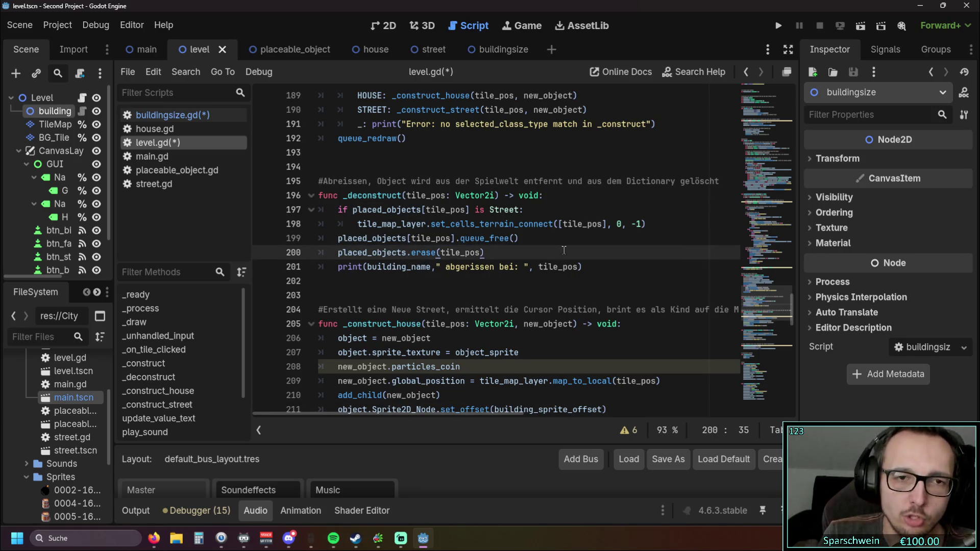
pyautogui.press('F5')
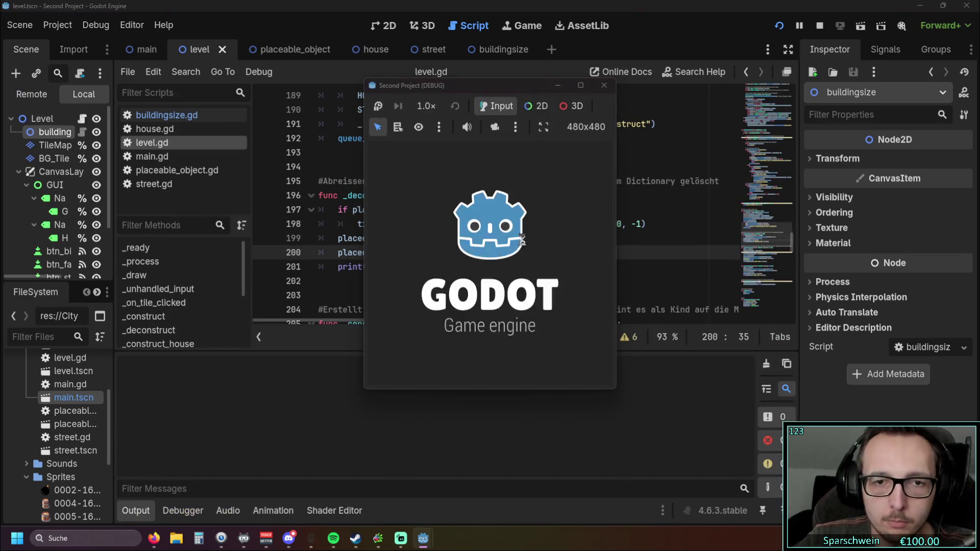
# Build a Big Bucket on the grass and leave build mode.
pyautogui.click(429, 369)
pyautogui.click(457, 269)
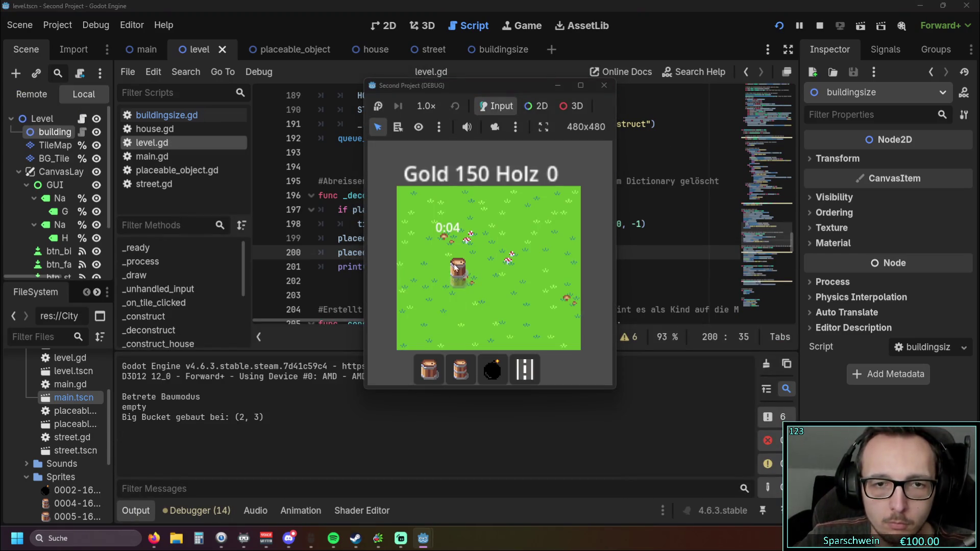
pyautogui.click(476, 265)
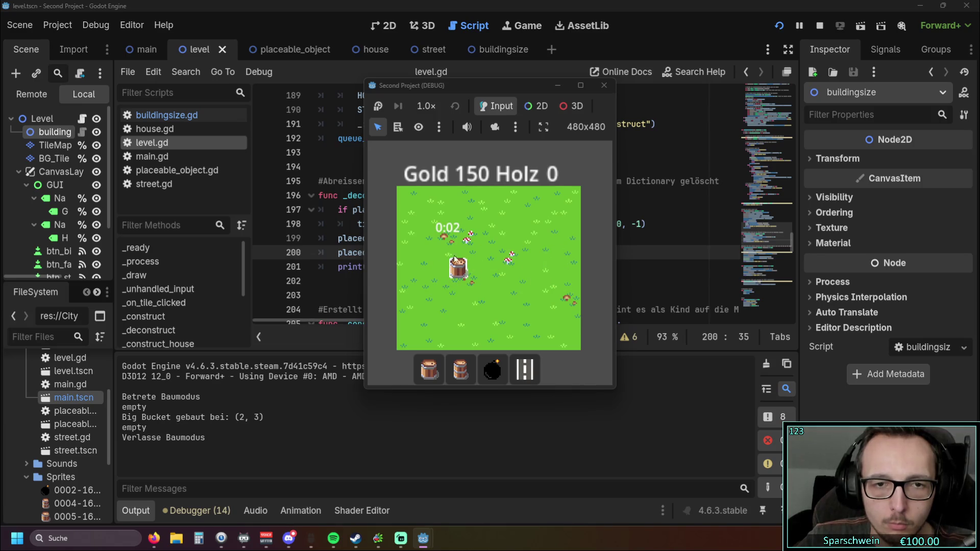
# Place a barrel on tile (3, 4) and demolish it.
pyautogui.click(465, 279)
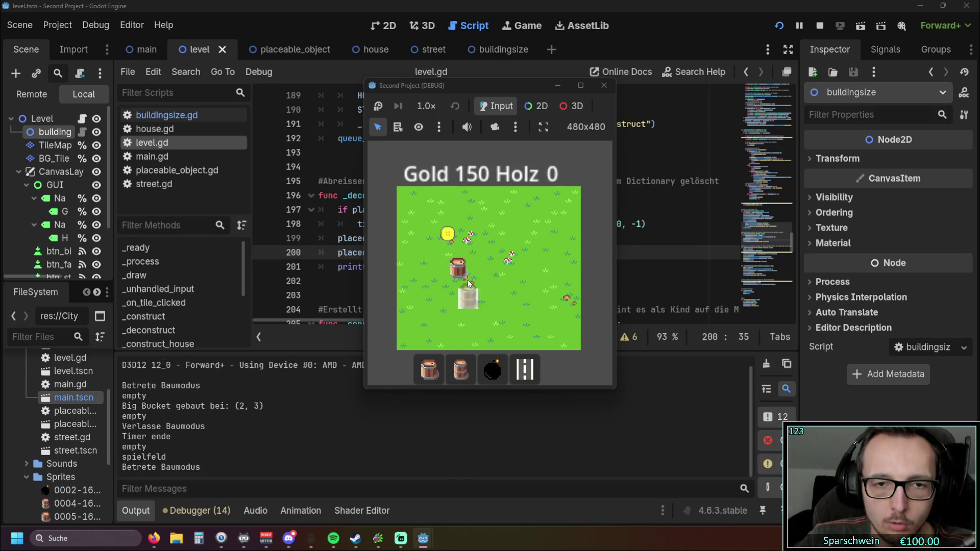
pyautogui.click(468, 281)
pyautogui.rightClick(468, 282)
# Stop the game and return to level.gd around line 197.
pyautogui.press('Escape')
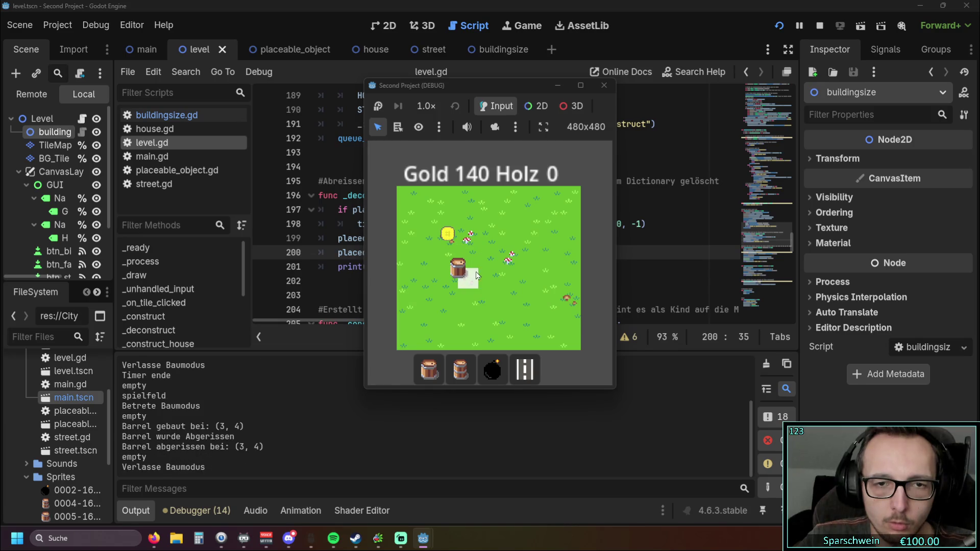
pyautogui.click(604, 85)
pyautogui.click(545, 210)
pyautogui.scroll(-3, 545, 212)
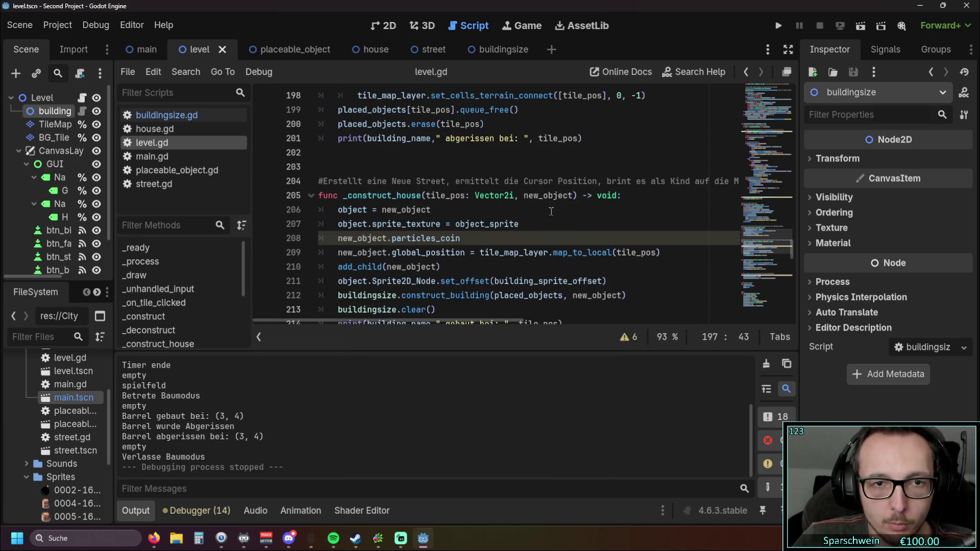
pyautogui.scroll(-1, 551, 212)
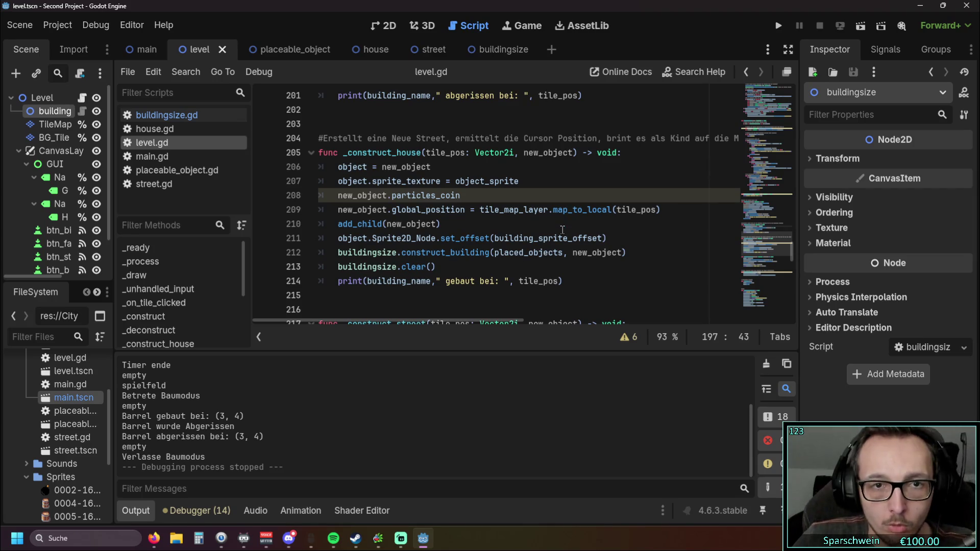
pyautogui.scroll(-2, 563, 226)
pyautogui.scroll(-1, 563, 226)
pyautogui.scroll(1, 563, 226)
pyautogui.scroll(4, 564, 225)
pyautogui.scroll(-5, 565, 222)
pyautogui.scroll(-2, 565, 222)
pyautogui.scroll(8, 565, 222)
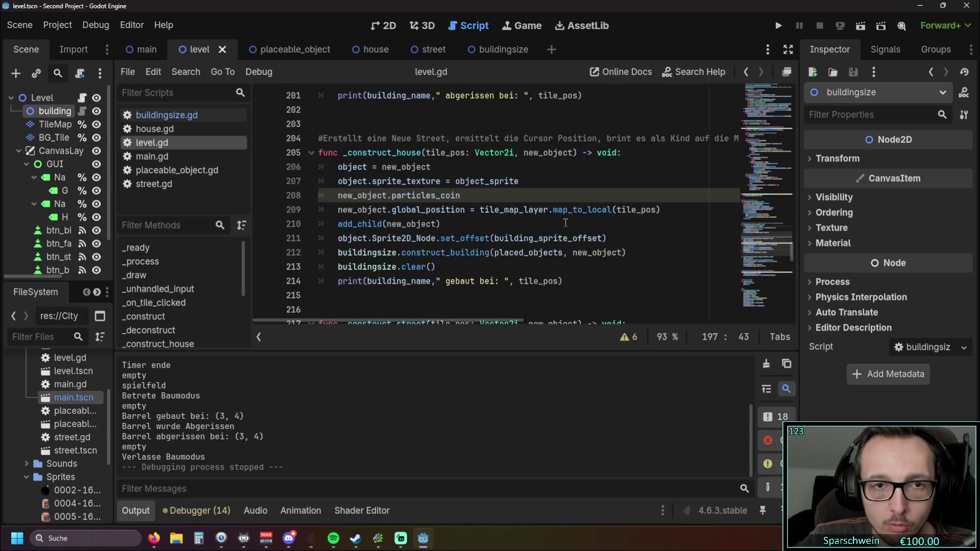
pyautogui.scroll(5, 565, 222)
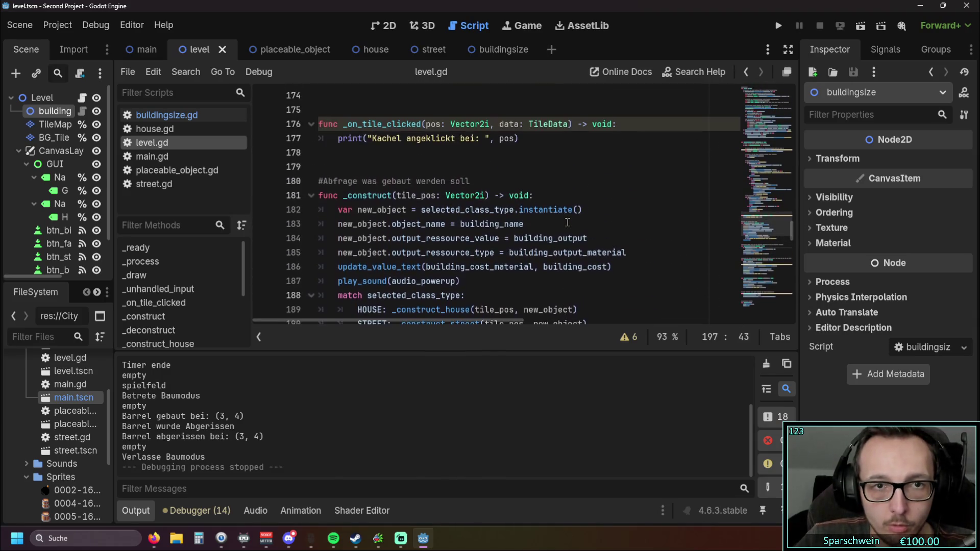
pyautogui.scroll(-1, 567, 222)
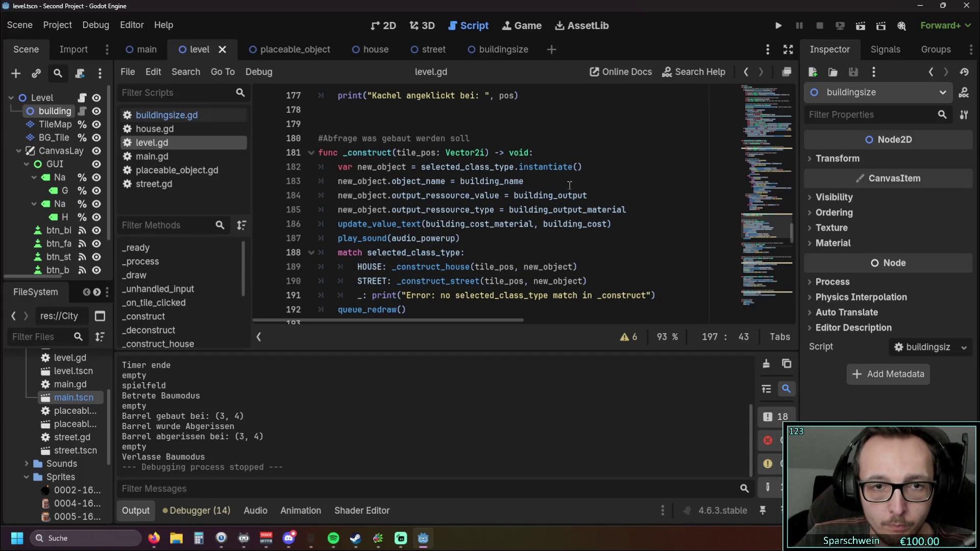
pyautogui.scroll(-1, 569, 185)
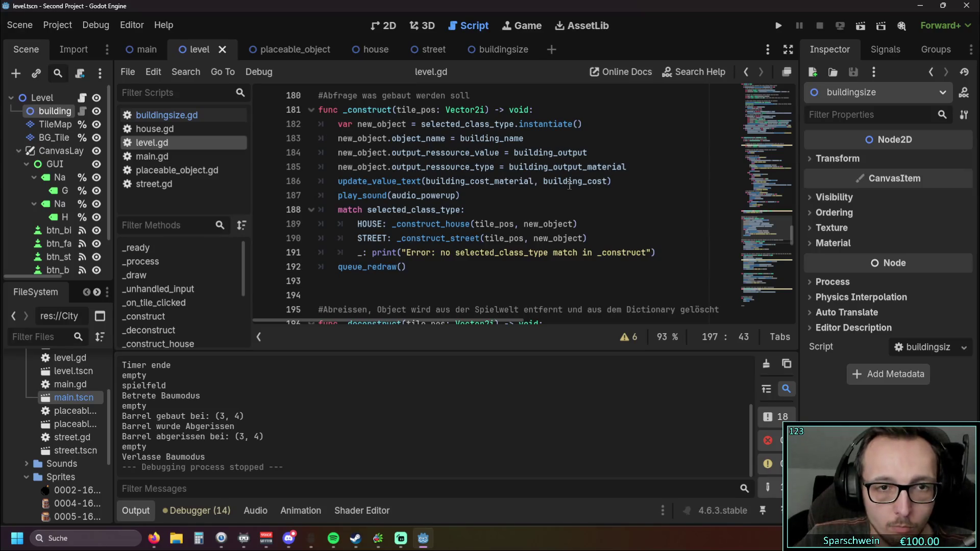
pyautogui.scroll(-4, 569, 185)
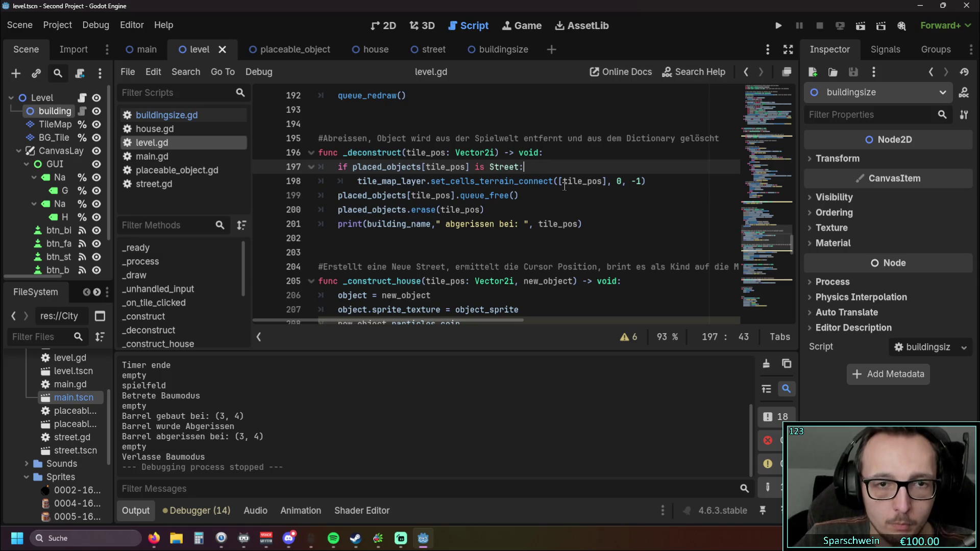
pyautogui.scroll(-3, 561, 189)
pyautogui.click(512, 182)
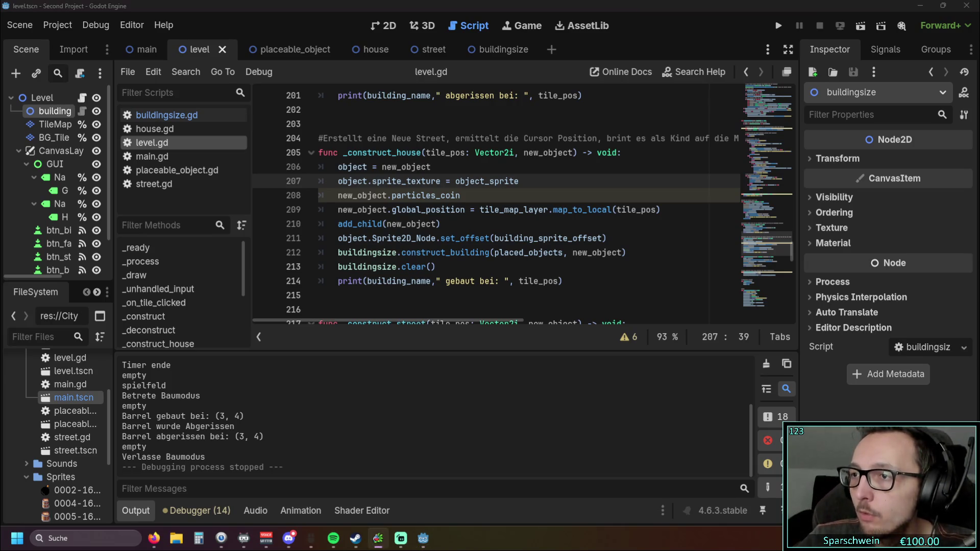
pyautogui.hotkey('alt', 'Tab')
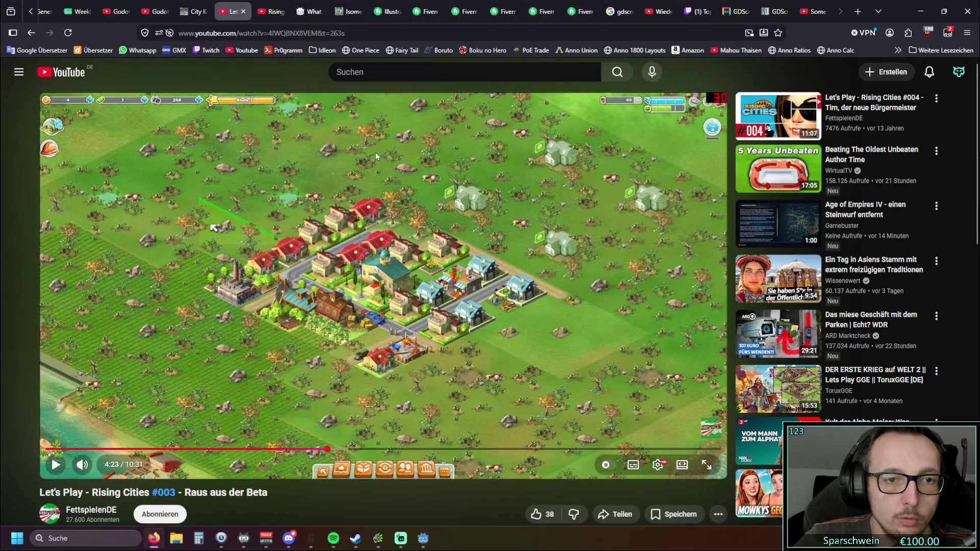
pyautogui.scroll(-2, 376, 255)
pyautogui.middleClick(210, 50)
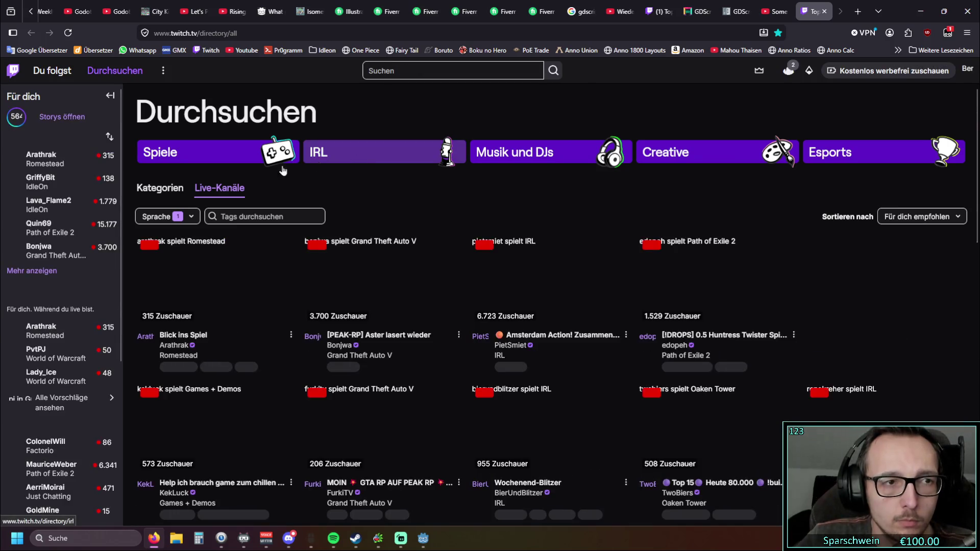
pyautogui.moveTo(66, 250)
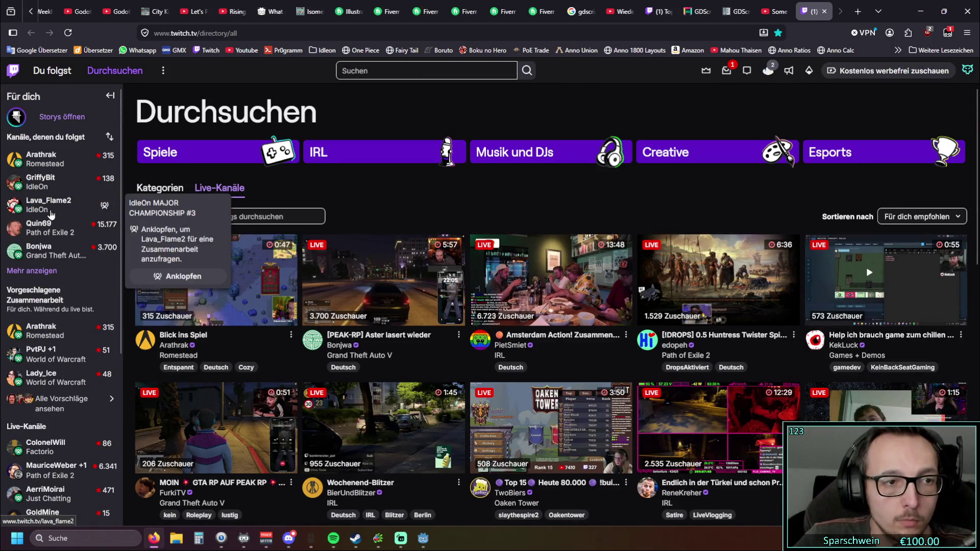
pyautogui.click(49, 206)
pyautogui.moveTo(50, 181)
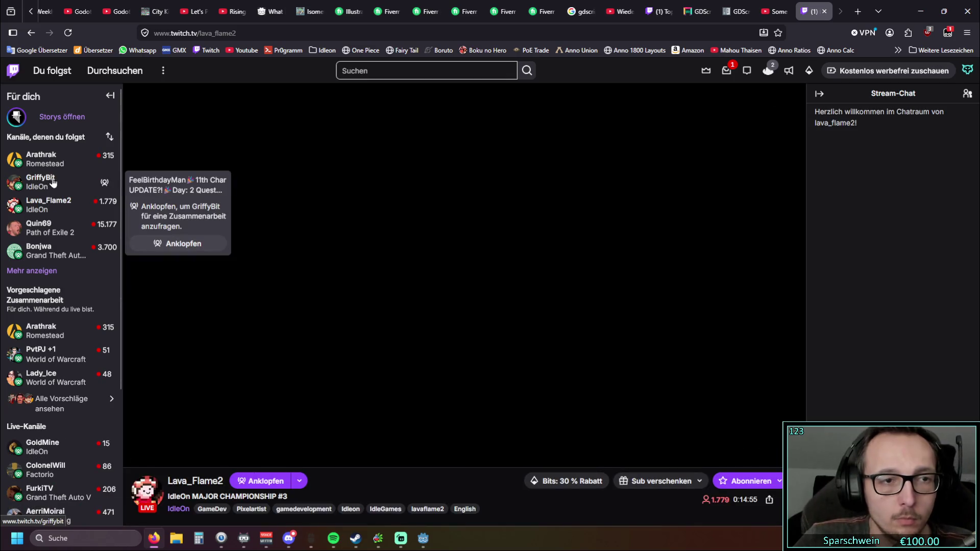
pyautogui.hotkey('alt', 'Tab')
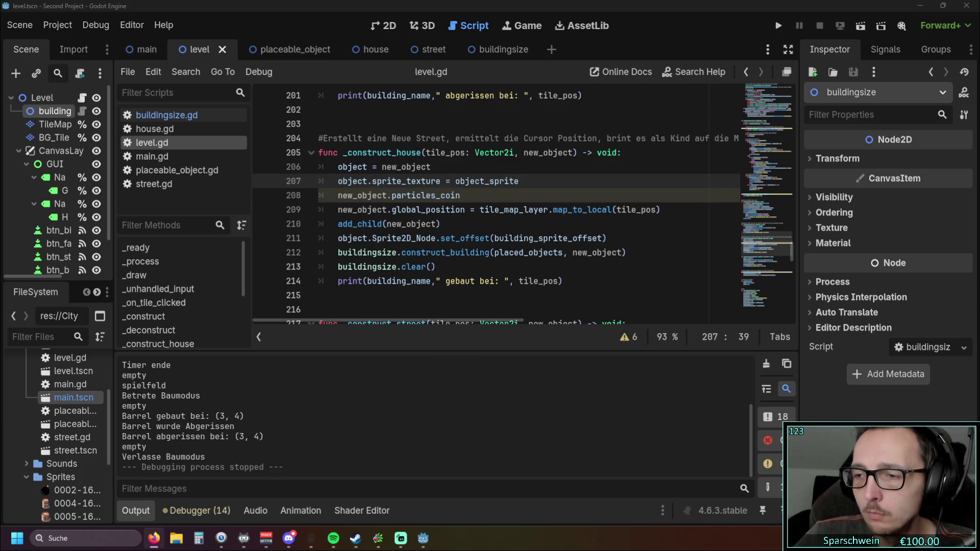
# Scroll level.gd to _on_btn_street_pressed and select building_size on line 283.
pyautogui.click(517, 427)
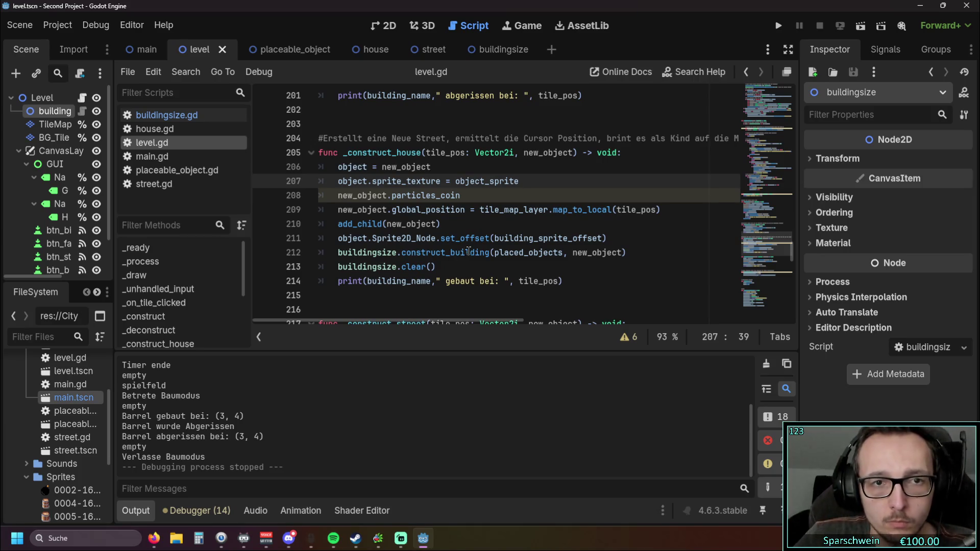
pyautogui.scroll(1, 470, 251)
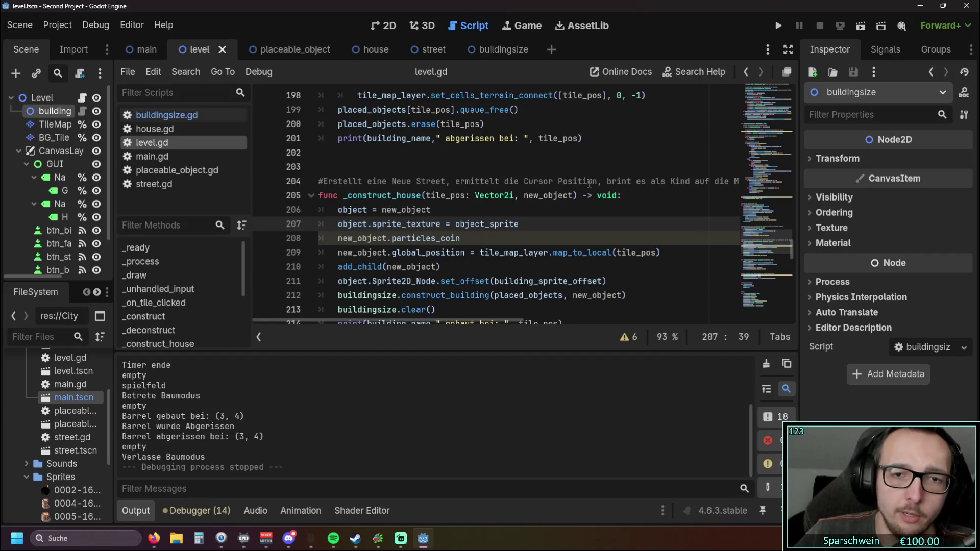
pyautogui.scroll(2, 572, 157)
pyautogui.scroll(-2, 574, 157)
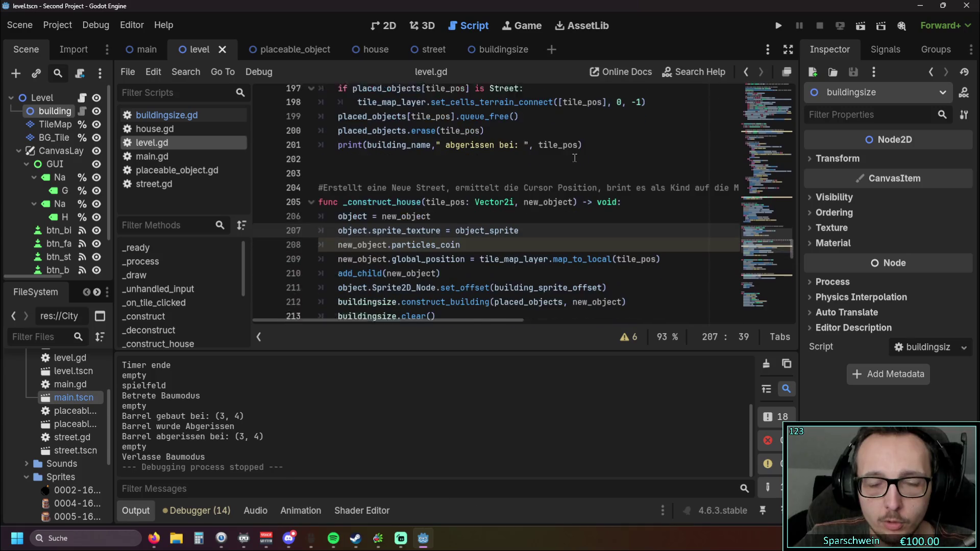
pyautogui.scroll(-20, 574, 158)
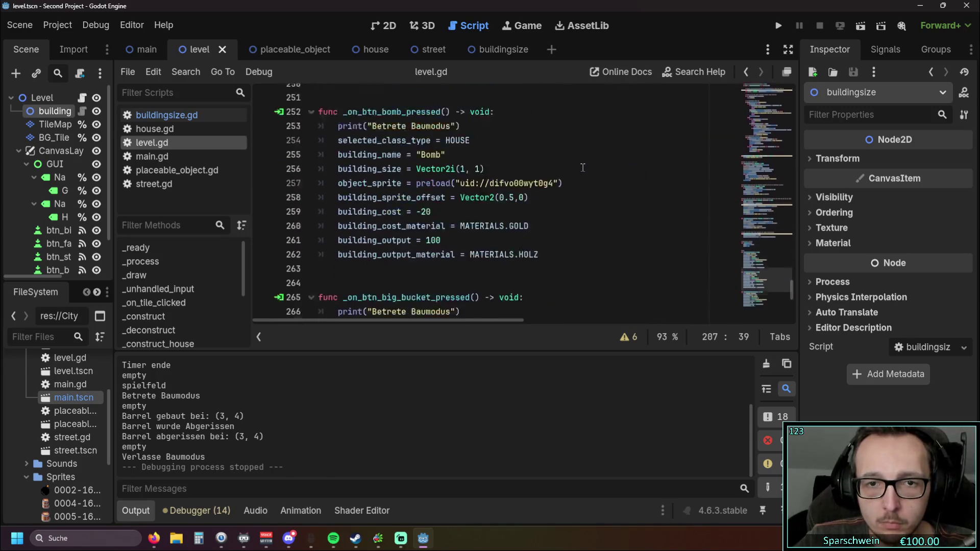
pyautogui.scroll(-2, 533, 177)
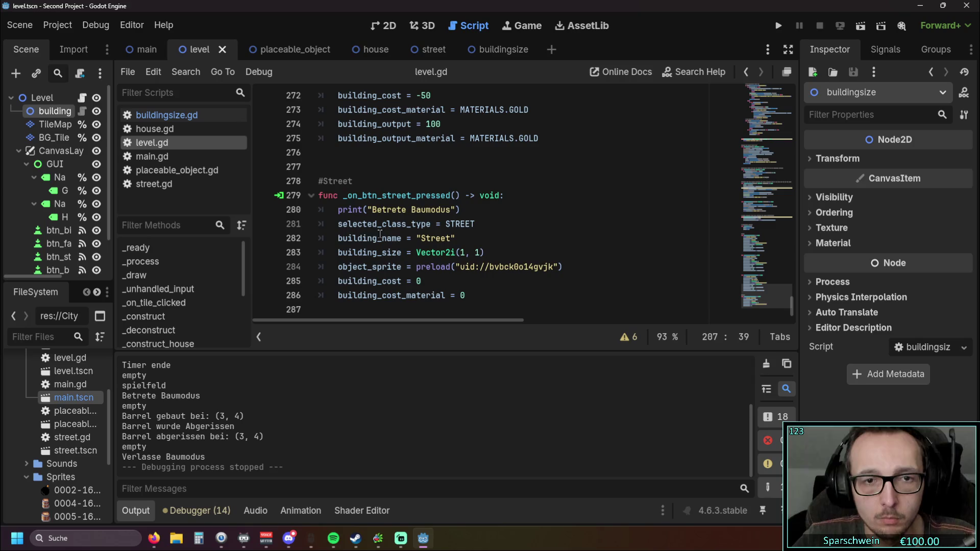
pyautogui.moveTo(338, 253); pyautogui.dragTo(401, 255)
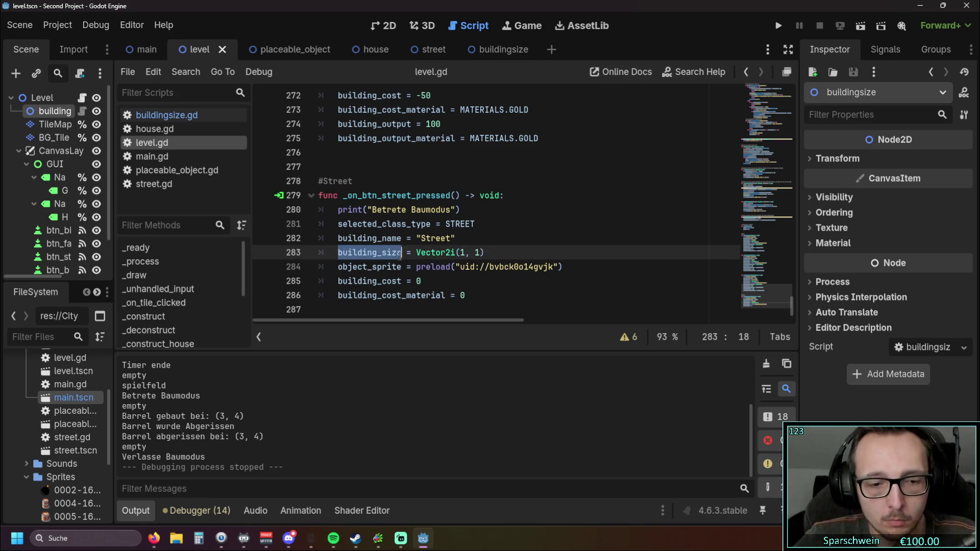
# Search level.gd for building_size and step back through earlier matches around lines 146–151.
pyautogui.hotkey('ctrl', 'f')
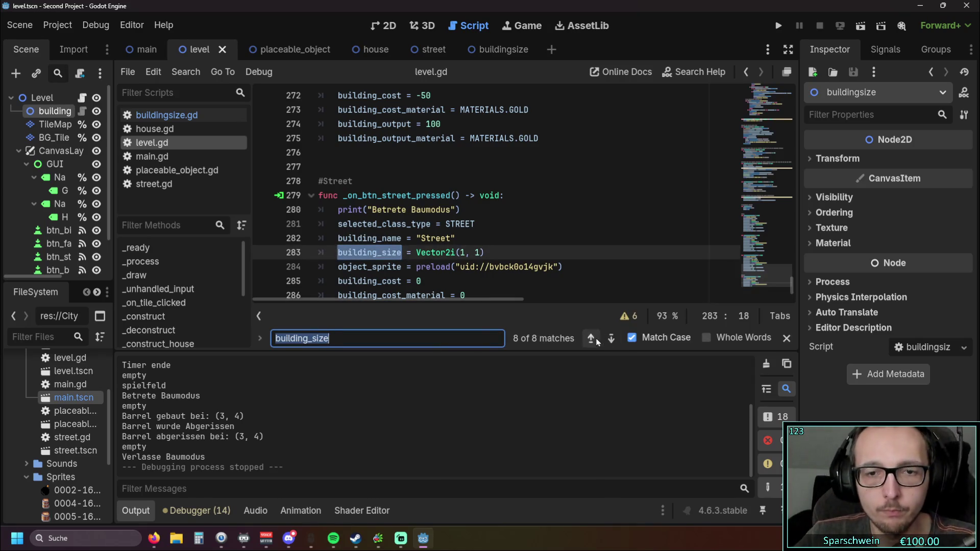
pyautogui.click(592, 339)
pyautogui.click(592, 339)
pyautogui.click(592, 339)
pyautogui.click(592, 339)
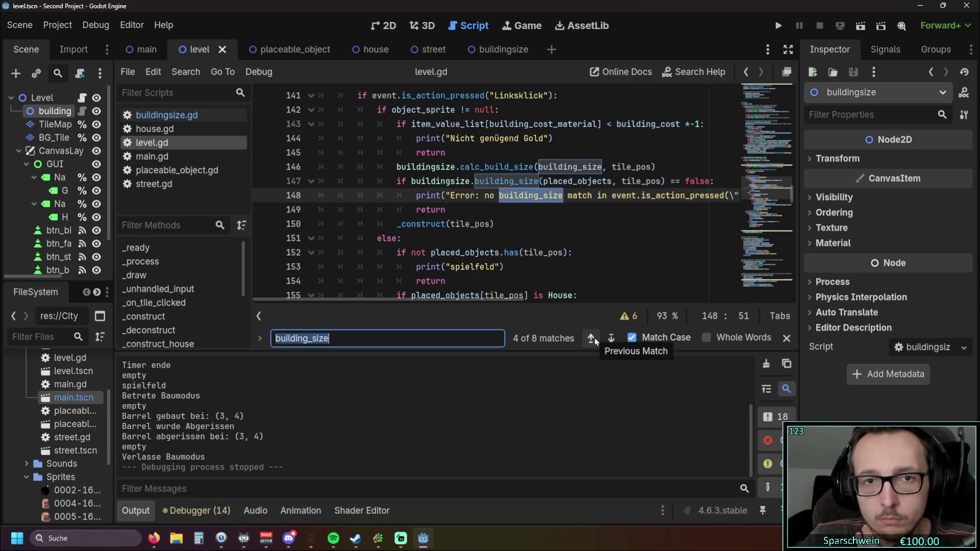
pyautogui.scroll(1, 596, 253)
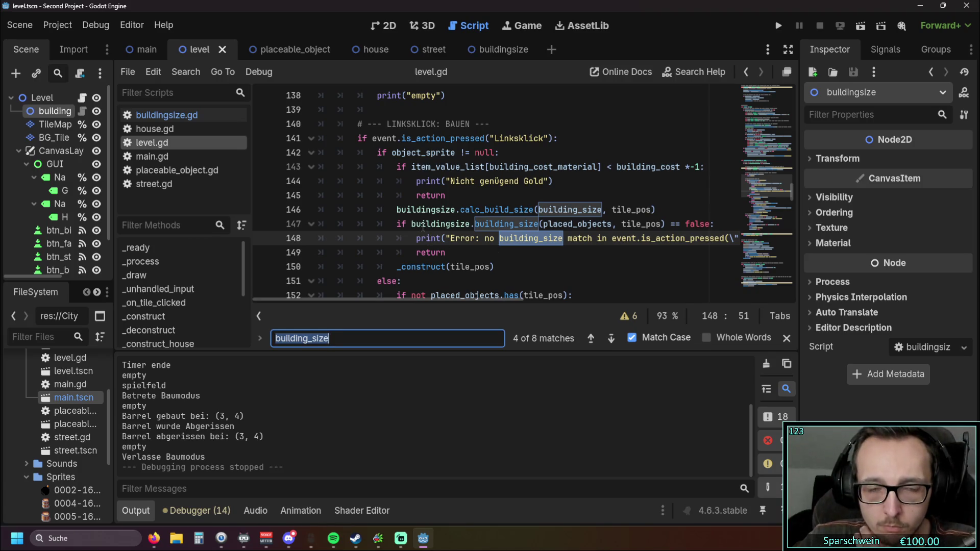
pyautogui.click(488, 243)
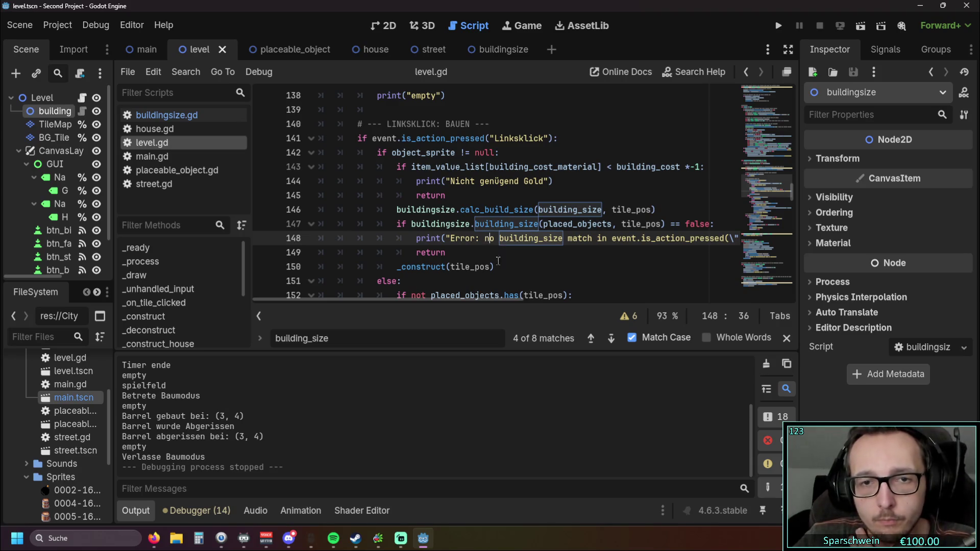
pyautogui.moveTo(423, 295); pyautogui.dragTo(424, 294)
pyautogui.scroll(1, 541, 215)
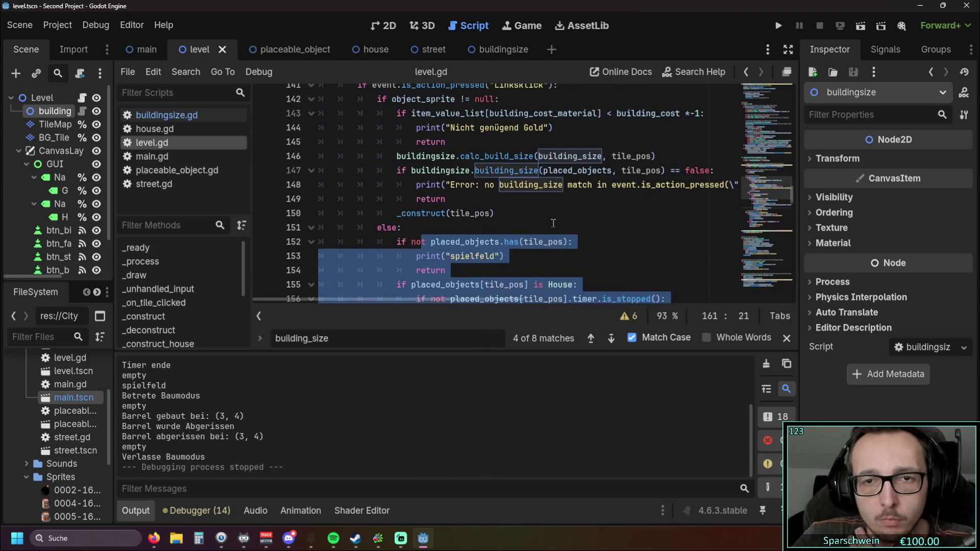
pyautogui.click(555, 225)
pyautogui.scroll(1, 555, 225)
pyautogui.hscroll(3, 375, 301)
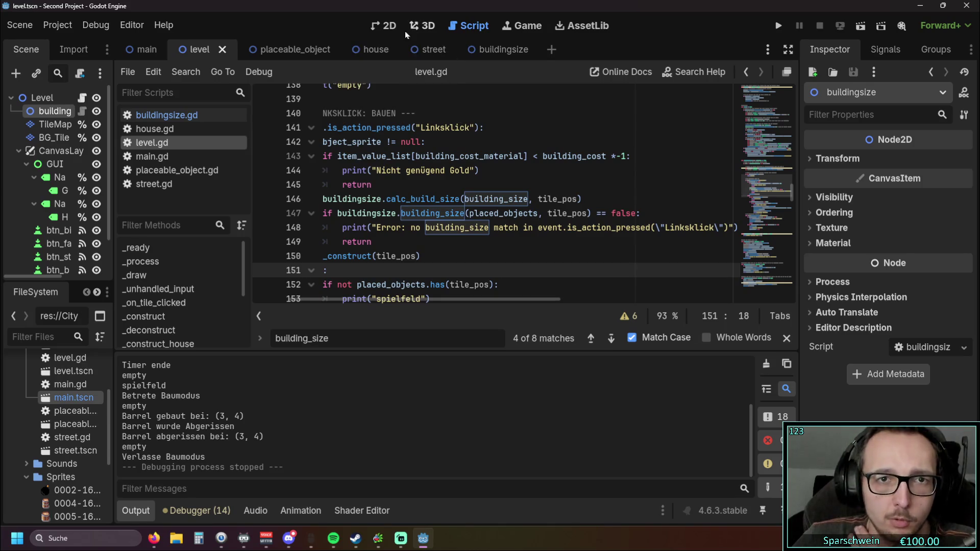
# Check building_size usage in buildingsize.gd, then return to level.gd.
pyautogui.click(190, 118)
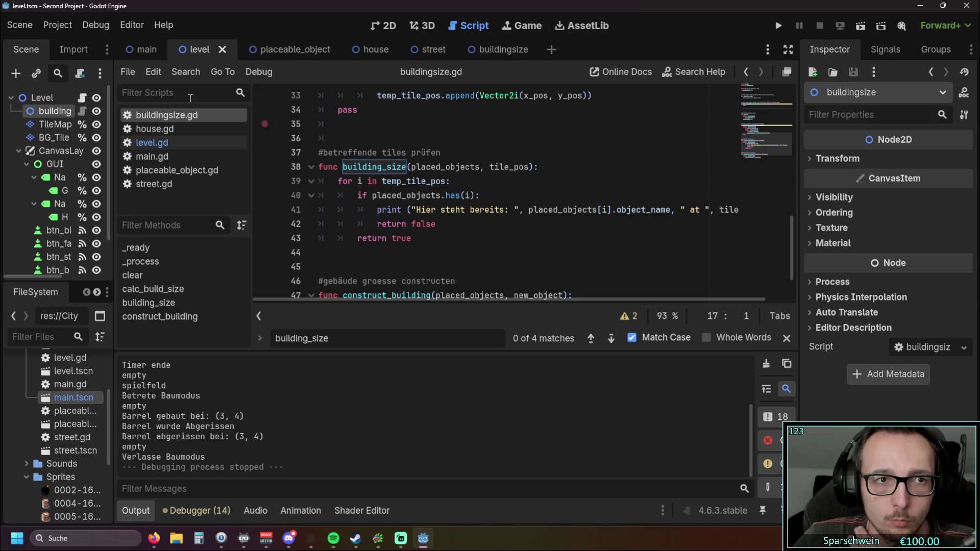
pyautogui.click(179, 143)
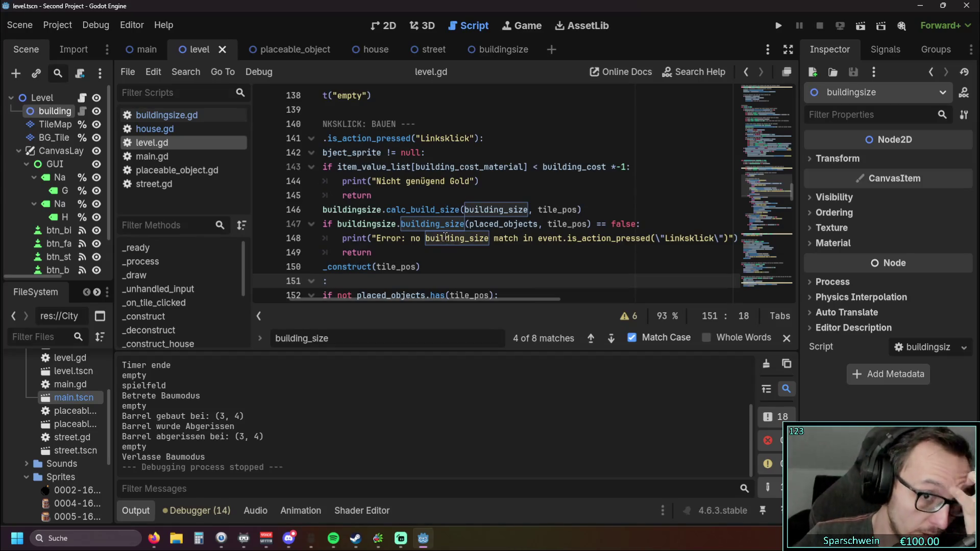
pyautogui.moveTo(413, 299); pyautogui.dragTo(391, 298)
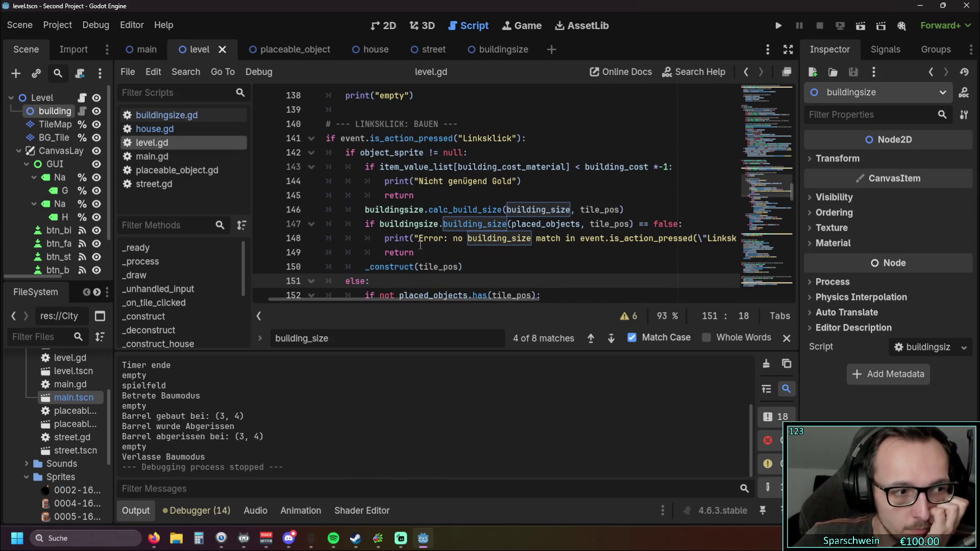
pyautogui.scroll(1, 420, 244)
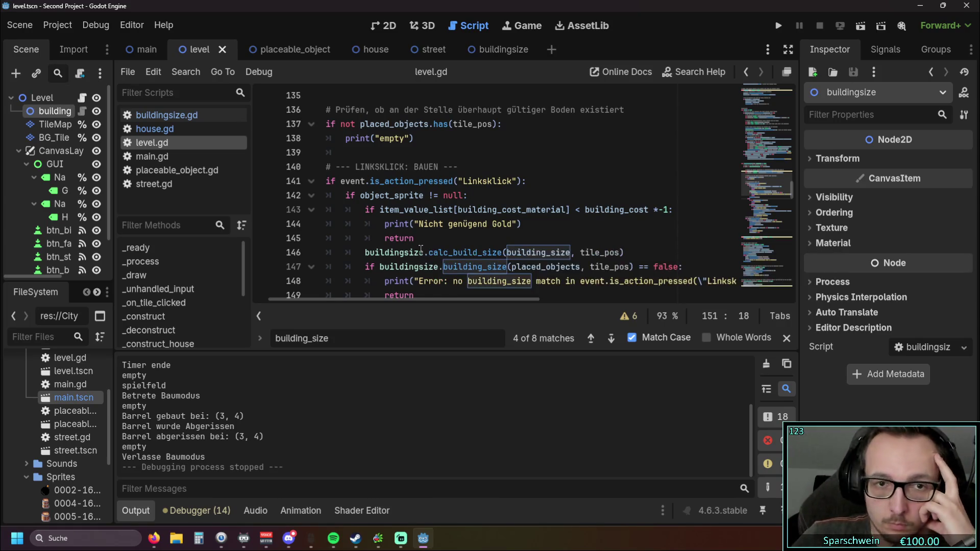
pyautogui.scroll(1, 420, 251)
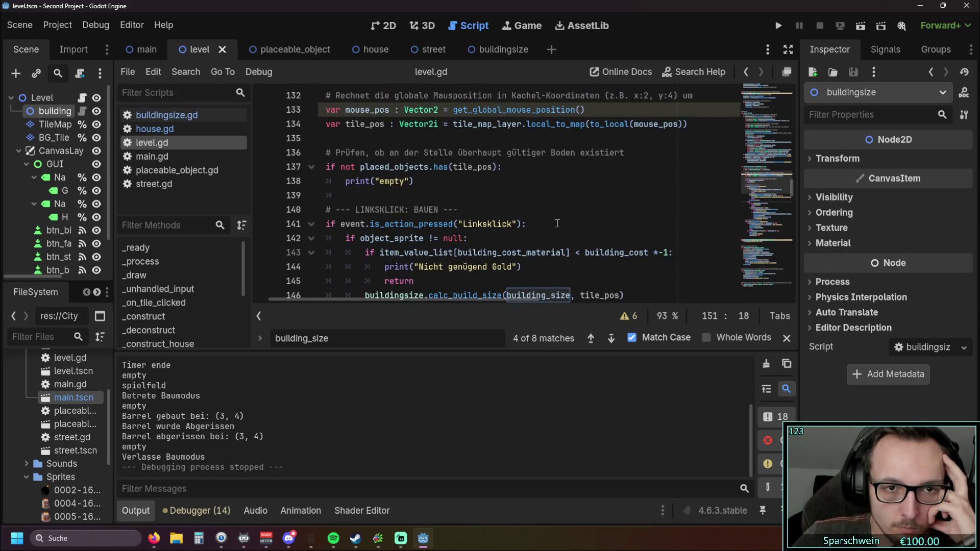
pyautogui.scroll(-1, 557, 223)
pyautogui.scroll(-1, 557, 223)
# Step back to the building_size declaration on line 39, close the search, and run the game.
pyautogui.click(590, 339)
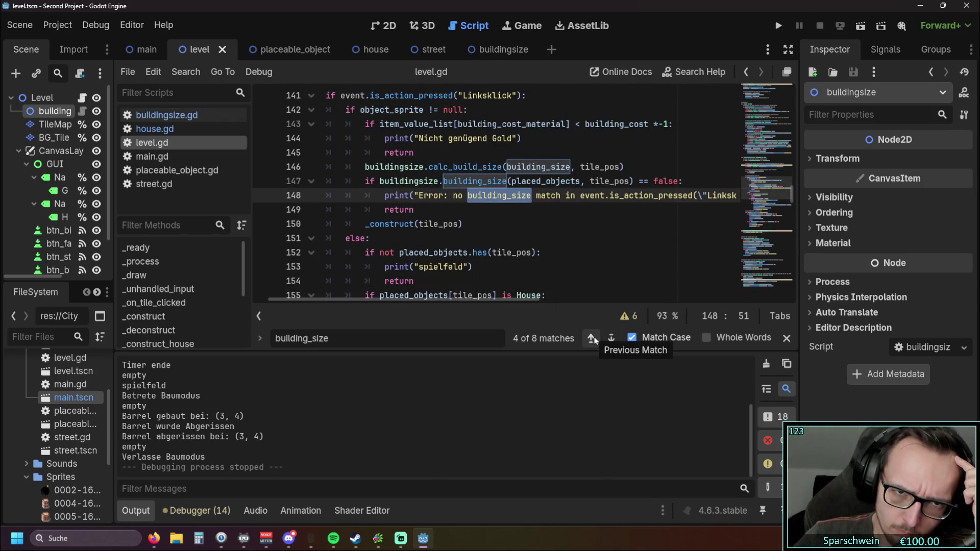
pyautogui.click(591, 339)
pyautogui.click(592, 339)
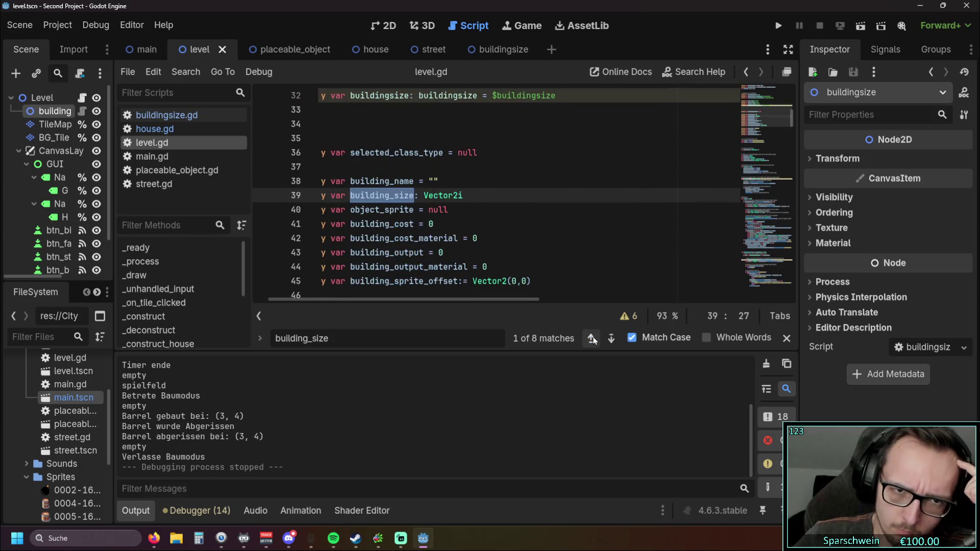
pyautogui.click(582, 218)
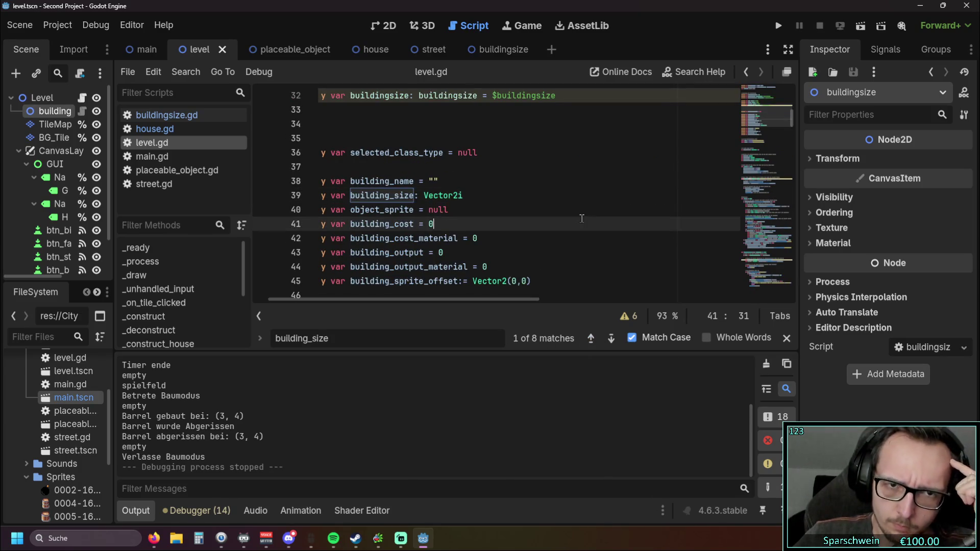
pyautogui.click(786, 337)
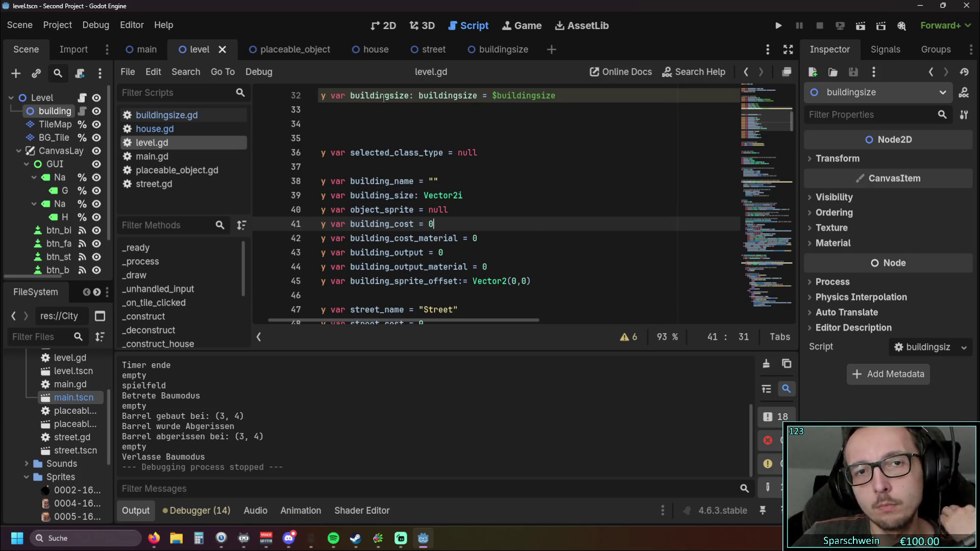
pyautogui.click(778, 26)
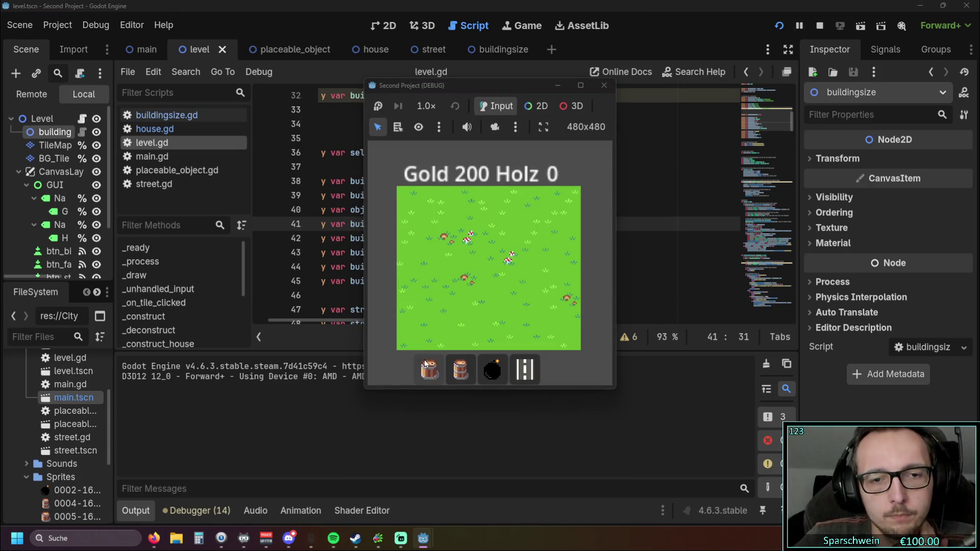
# Build a Big Bucket at (2, 3), stop the game, and open buildingsize.gd.
pyautogui.click(458, 256)
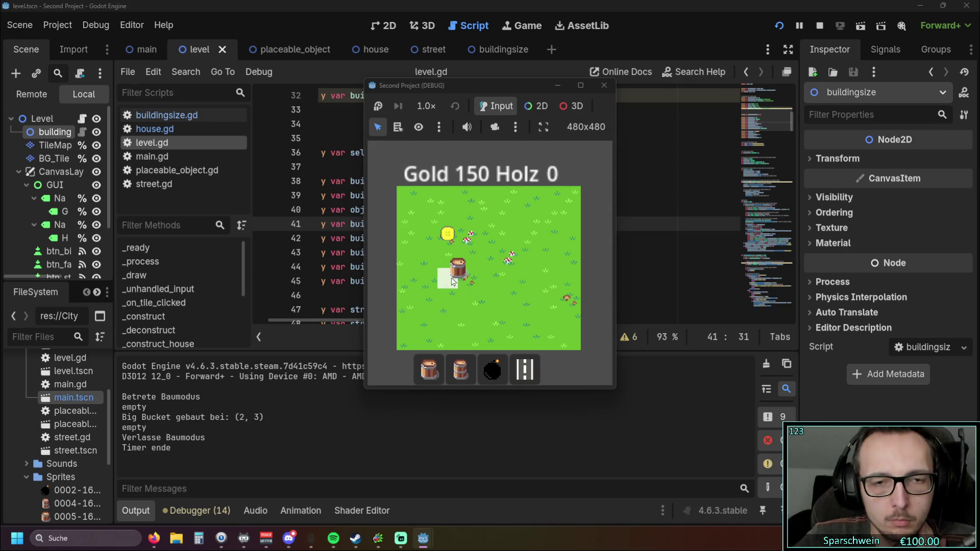
pyautogui.click(604, 85)
pyautogui.click(158, 116)
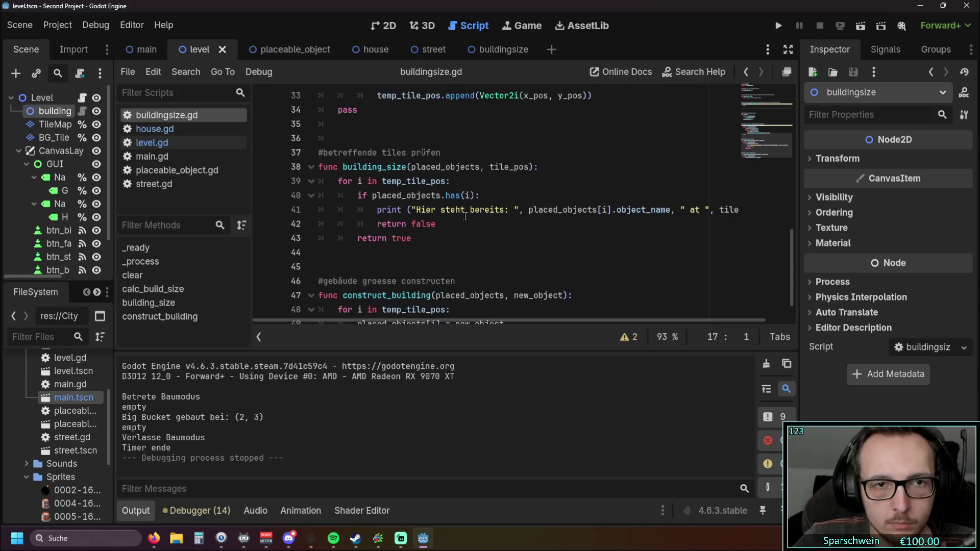
# Change lines 30 and 32 to tile_pos.x + x and tile_pos.y + y, then rerun with F5.
pyautogui.scroll(-1, 465, 216)
pyautogui.scroll(4, 485, 219)
pyautogui.scroll(1, 516, 222)
pyautogui.scroll(-1, 553, 226)
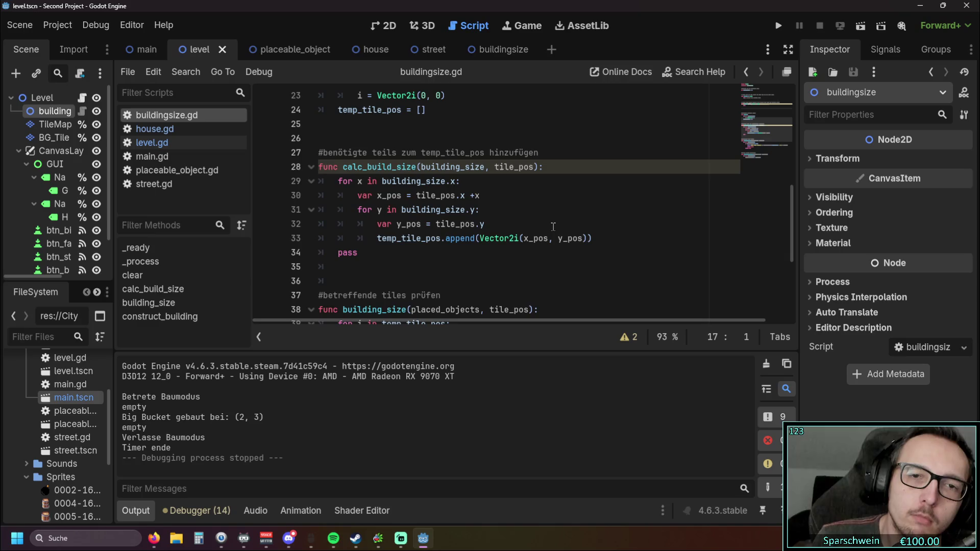
pyautogui.click(474, 196)
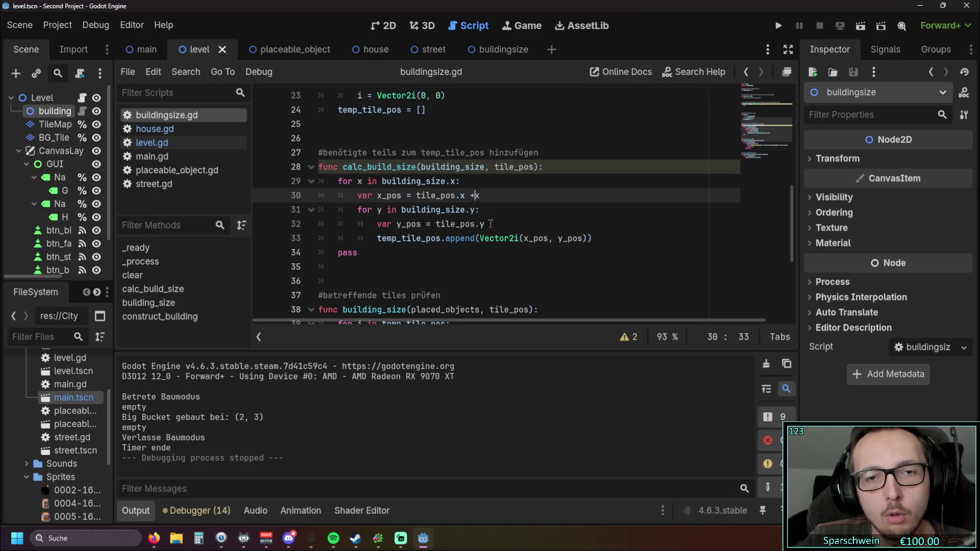
pyautogui.click(493, 224)
pyautogui.write('+y')
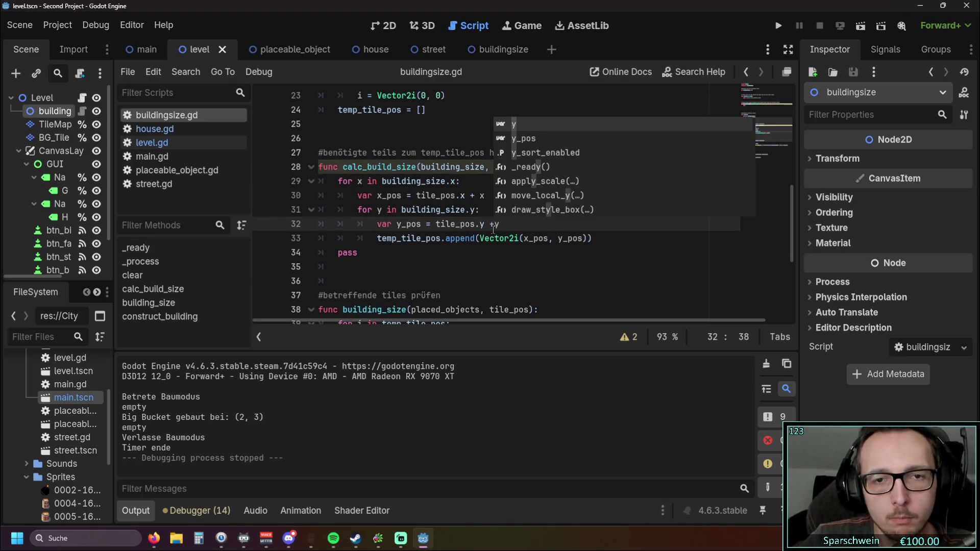
pyautogui.click(495, 223)
pyautogui.click(516, 267)
pyautogui.press('F5')
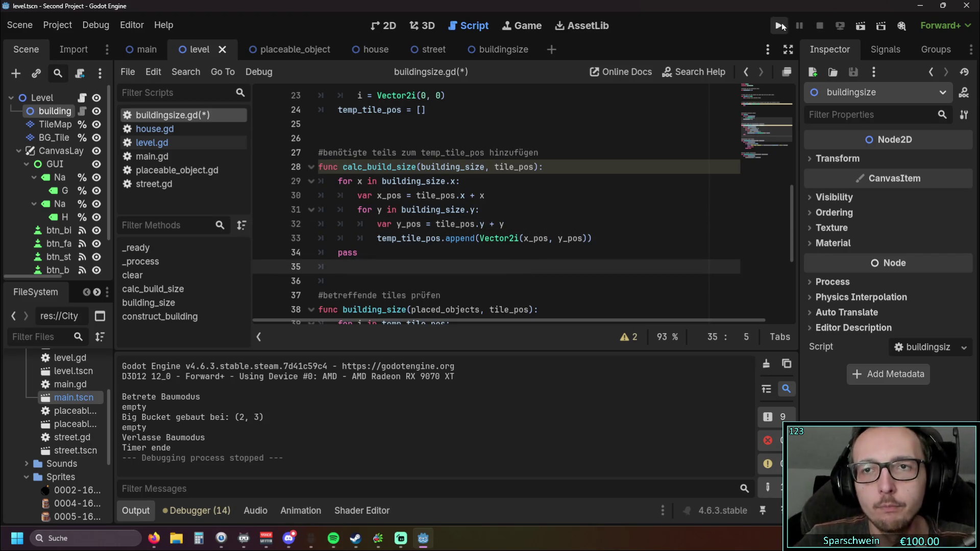
# Build a Big Bucket at (2, 2) and collect its gold when the timer finishes.
pyautogui.click(429, 368)
pyautogui.click(458, 247)
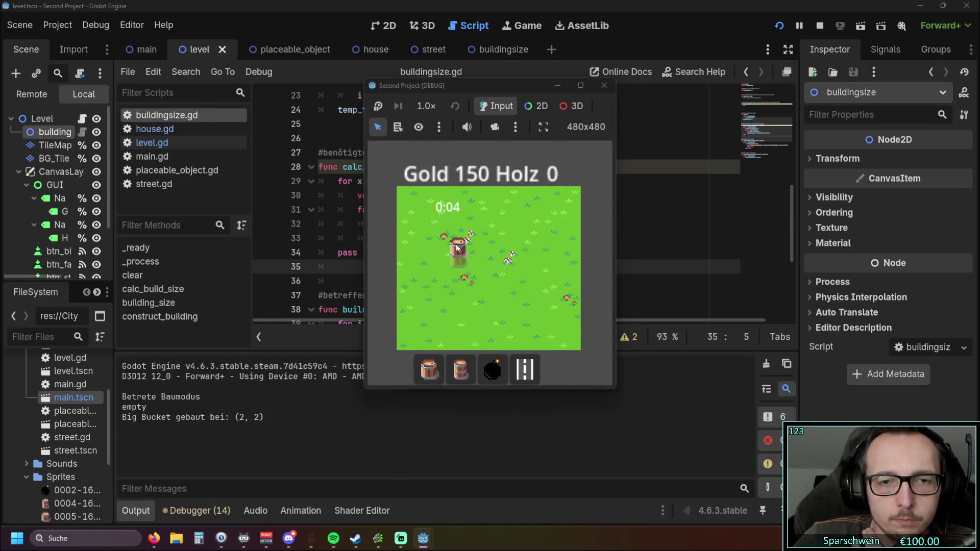
pyautogui.click(458, 248)
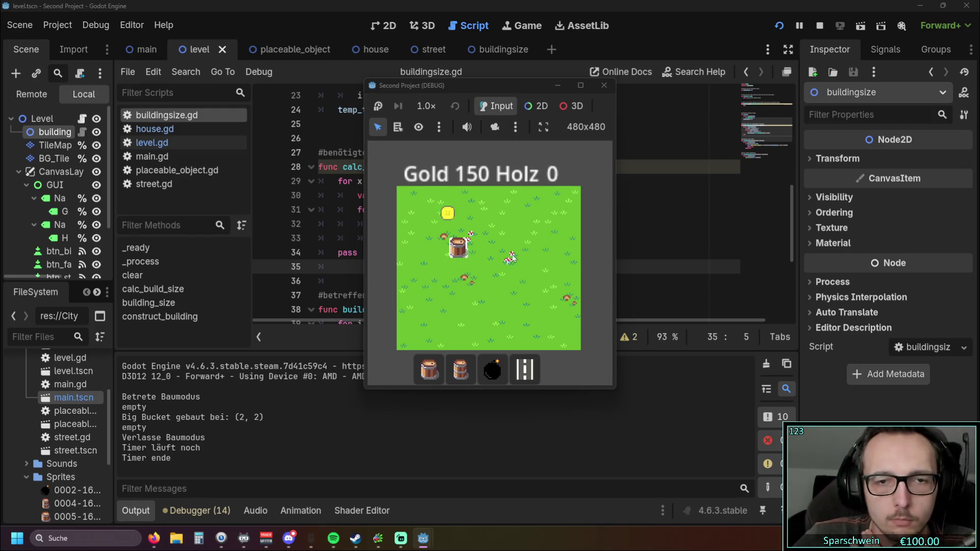
pyautogui.click(458, 249)
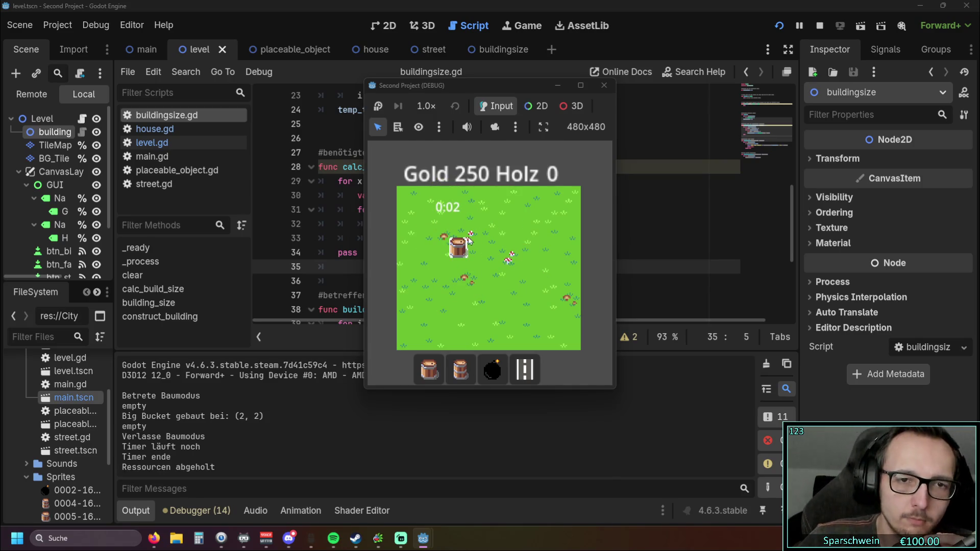
# Place a second bucket at (1, 2), then try another placement, triggering the level.gd:120 break.
pyautogui.click(429, 369)
pyautogui.click(425, 243)
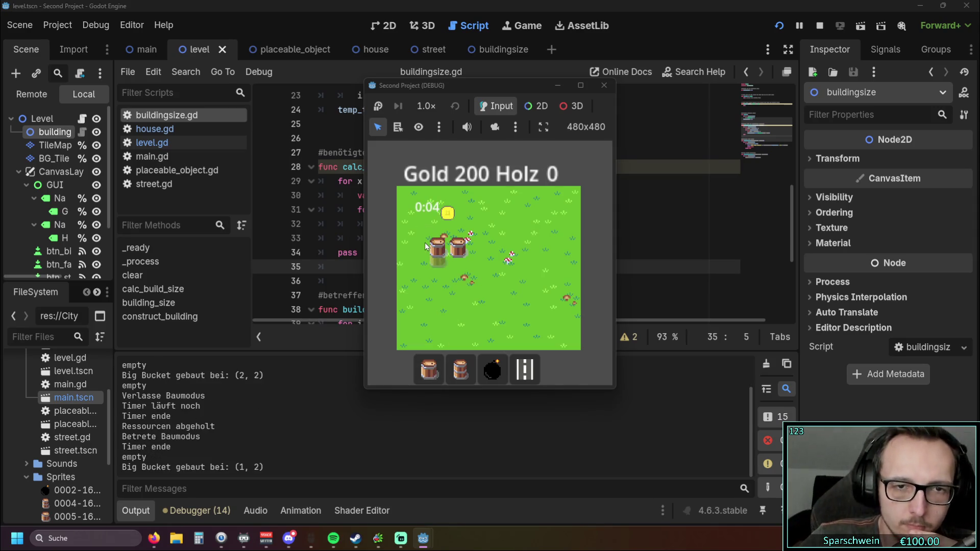
pyautogui.rightClick(427, 244)
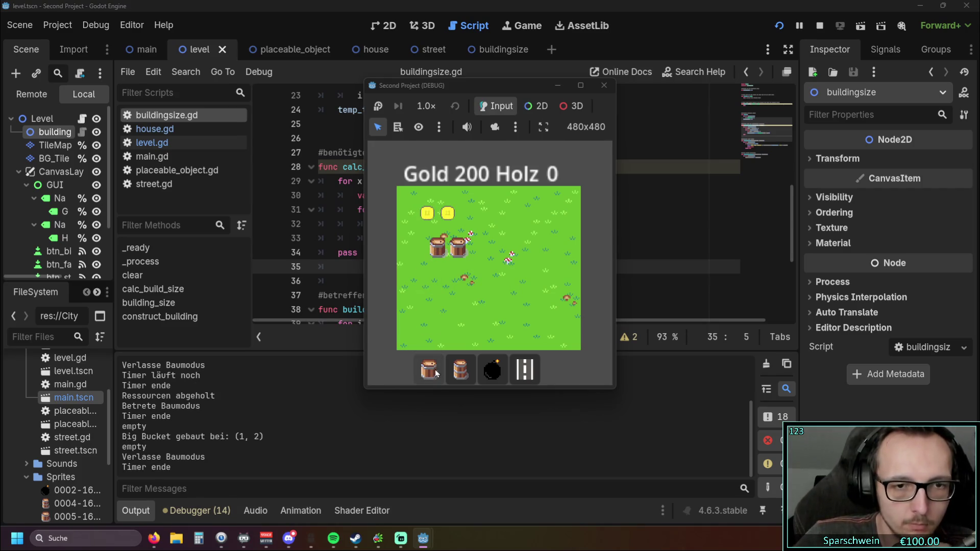
pyautogui.click(429, 369)
pyautogui.click(434, 246)
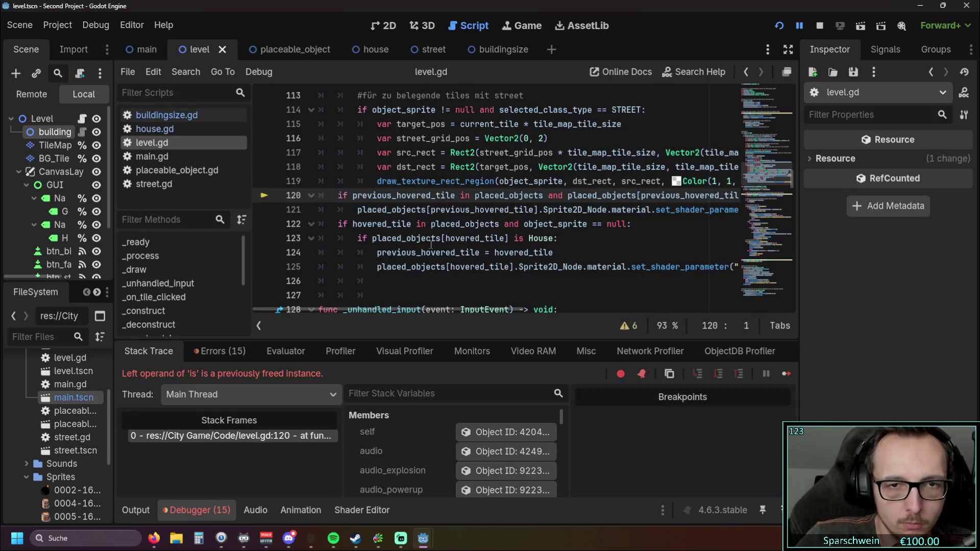
# Inspect line 123 in level.gd and restart the game.
pyautogui.click(571, 235)
pyautogui.moveTo(433, 308)
pyautogui.mouseDown()
pyautogui.moveTo(587, 308)
pyautogui.moveTo(410, 309)
pyautogui.mouseUp()
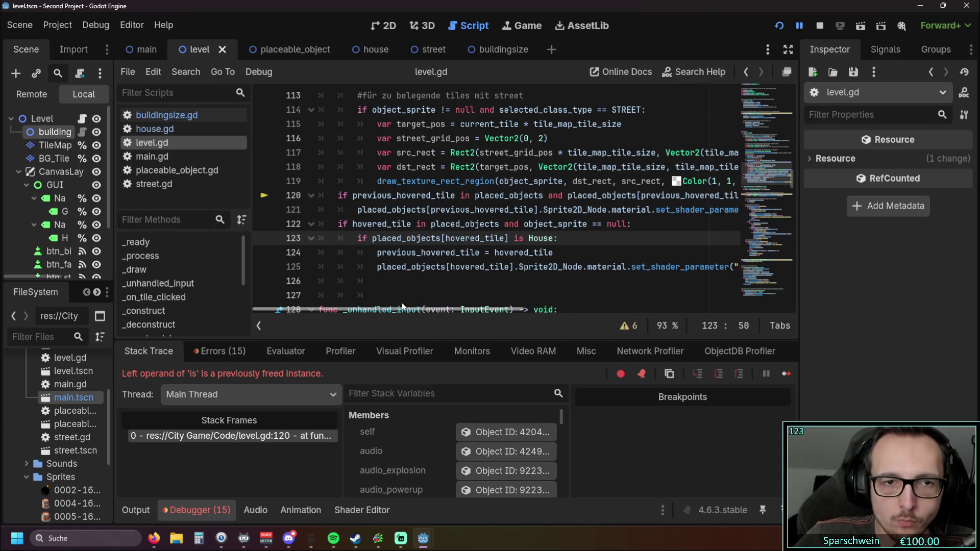
pyautogui.click(781, 25)
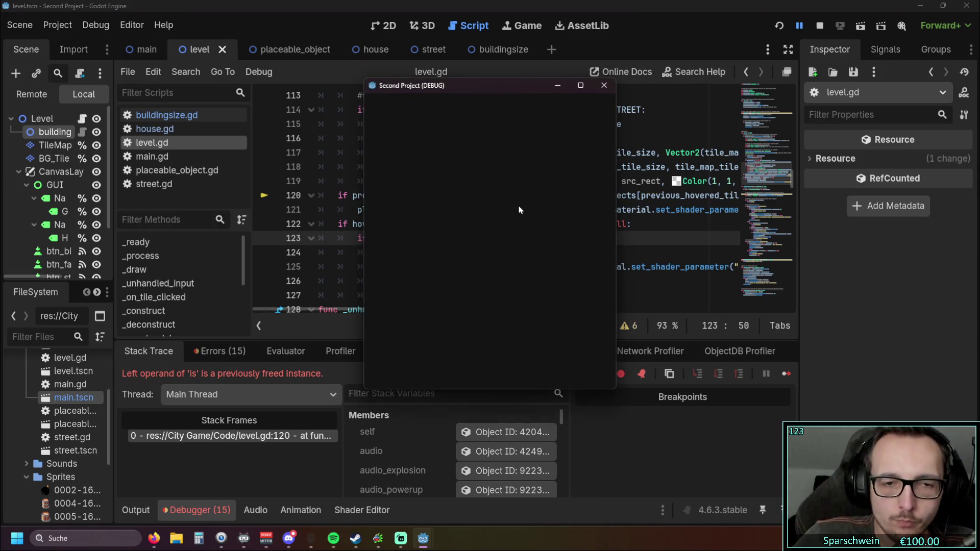
# Build a Big Bucket at (3, 2), then relaunch the crashed game with F5.
pyautogui.click(429, 369)
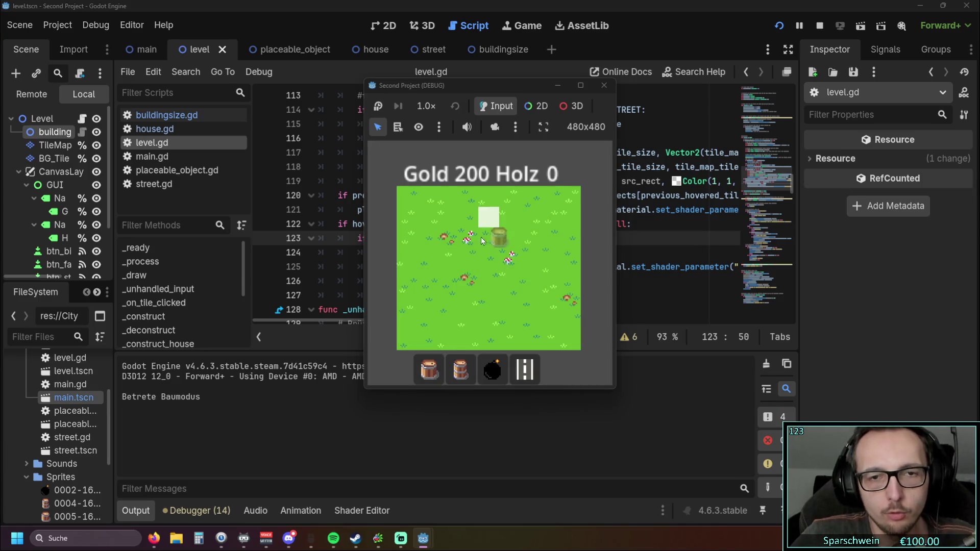
pyautogui.click(475, 246)
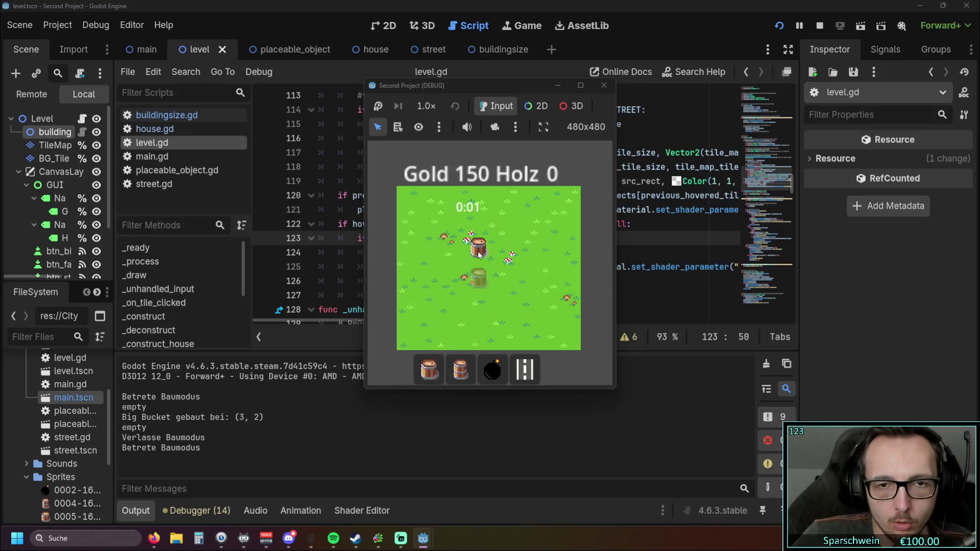
pyautogui.press('F5')
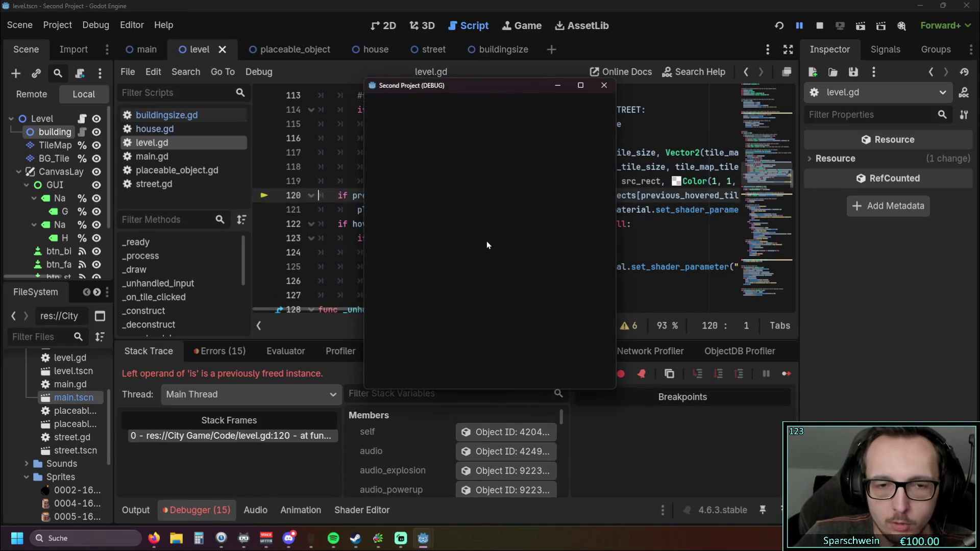
pyautogui.click(447, 370)
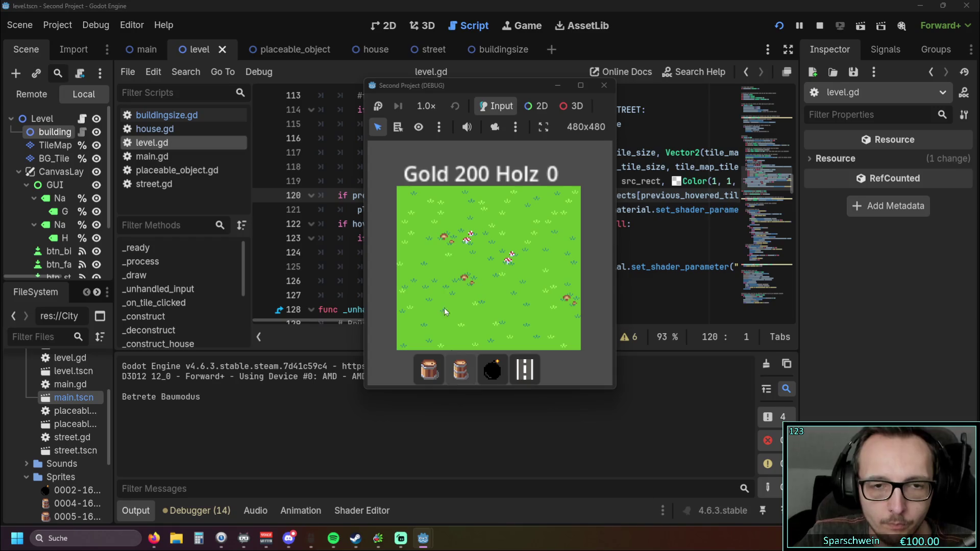
# Place a barrel at tile (3, 3) and repeatedly try building on the occupied tile.
pyautogui.press('1')
pyautogui.press('2')
pyautogui.click(470, 265)
pyautogui.tripleClick(470, 266)
pyautogui.doubleClick(470, 266)
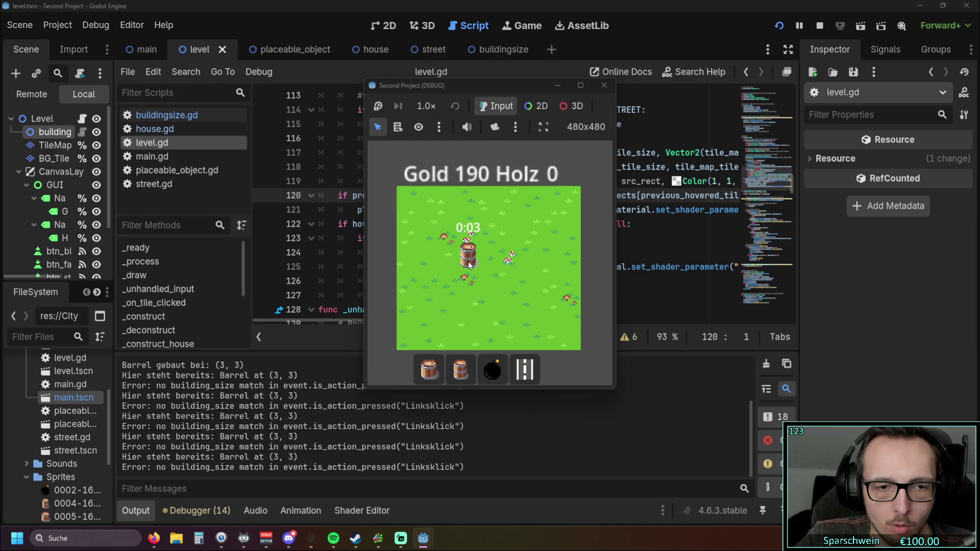
pyautogui.tripleClick(470, 265)
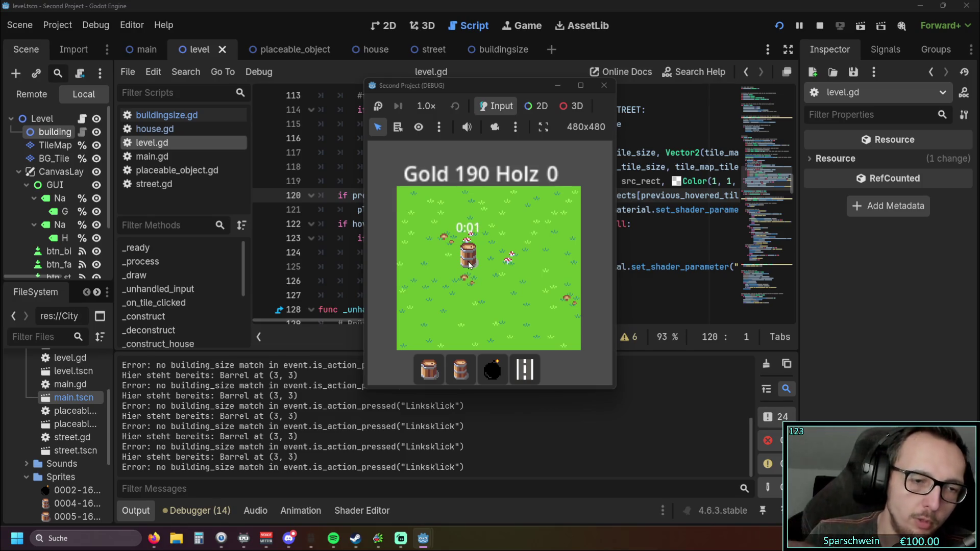
pyautogui.tripleClick(469, 264)
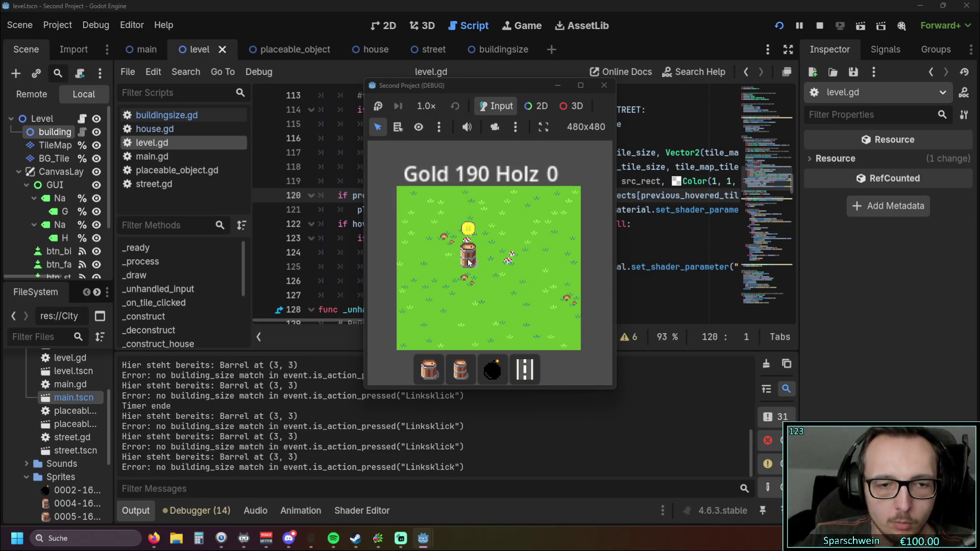
pyautogui.doubleClick(468, 263)
# Demolish the barrel at (3, 3) and click empty tiles on the field.
pyautogui.rightClick(510, 260)
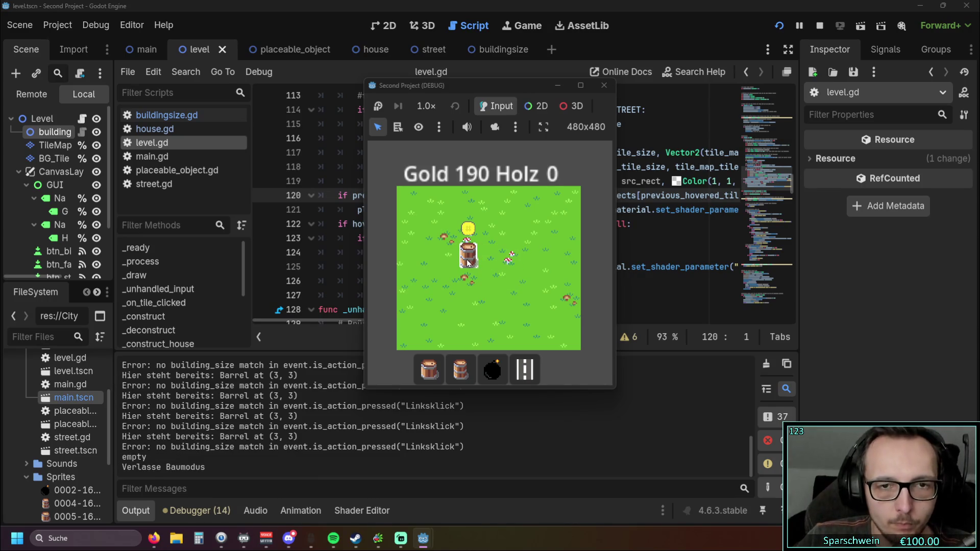
pyautogui.click(469, 263)
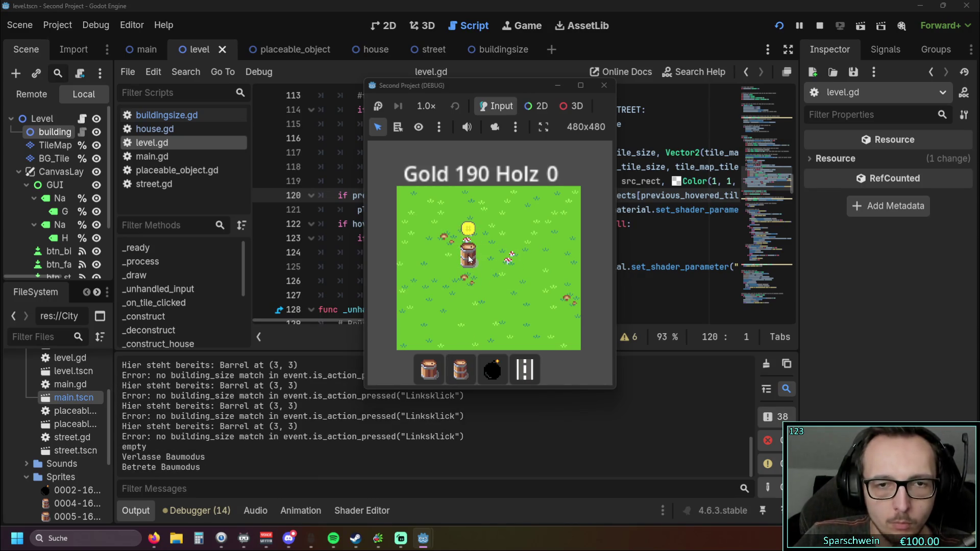
pyautogui.rightClick(519, 268)
pyautogui.doubleClick(457, 261)
pyautogui.click(461, 263)
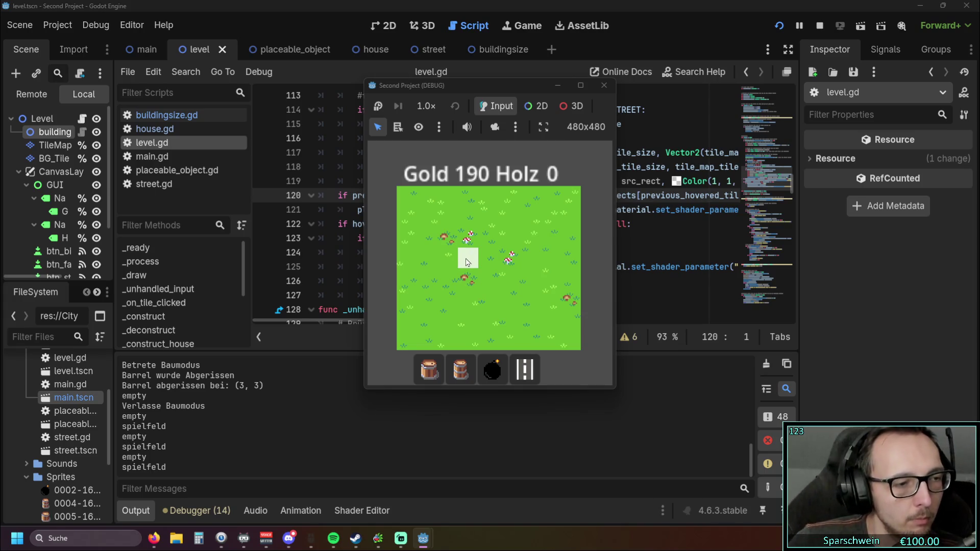
# Build a Big Bucket at (3, 3) and demolish it, hitting the freed-instance error.
pyautogui.click(424, 382)
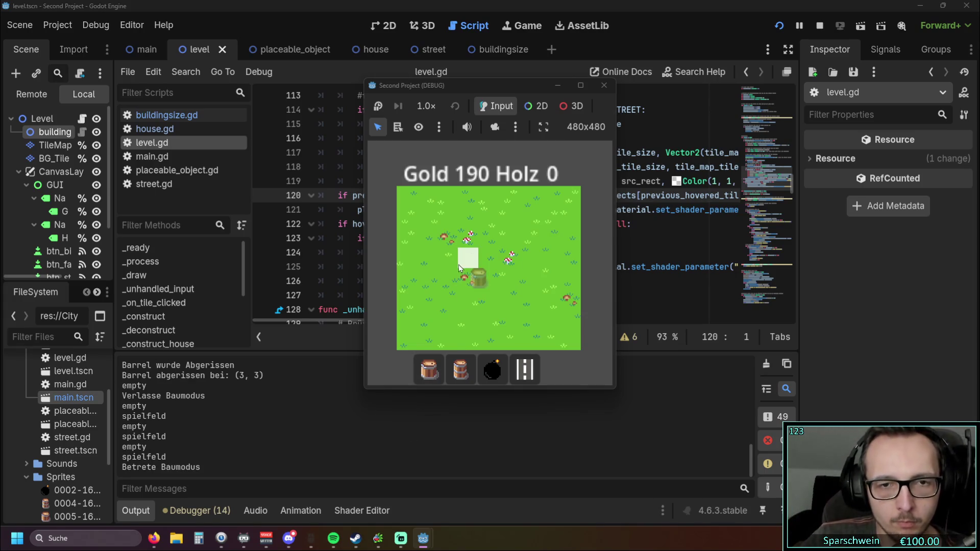
pyautogui.click(466, 263)
pyautogui.rightClick(477, 271)
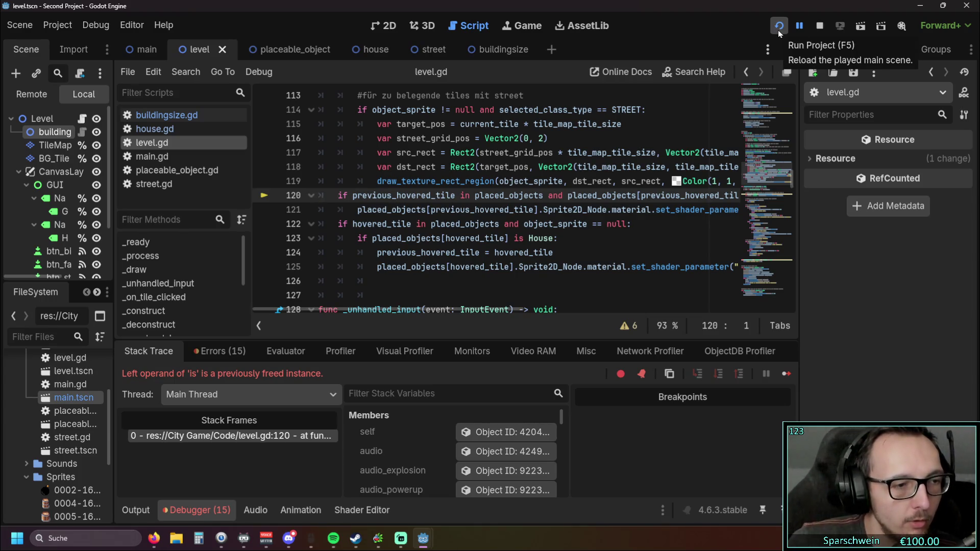
# Rerun the game and place Big Buckets at (4, 3) and (3, 3).
pyautogui.click(779, 31)
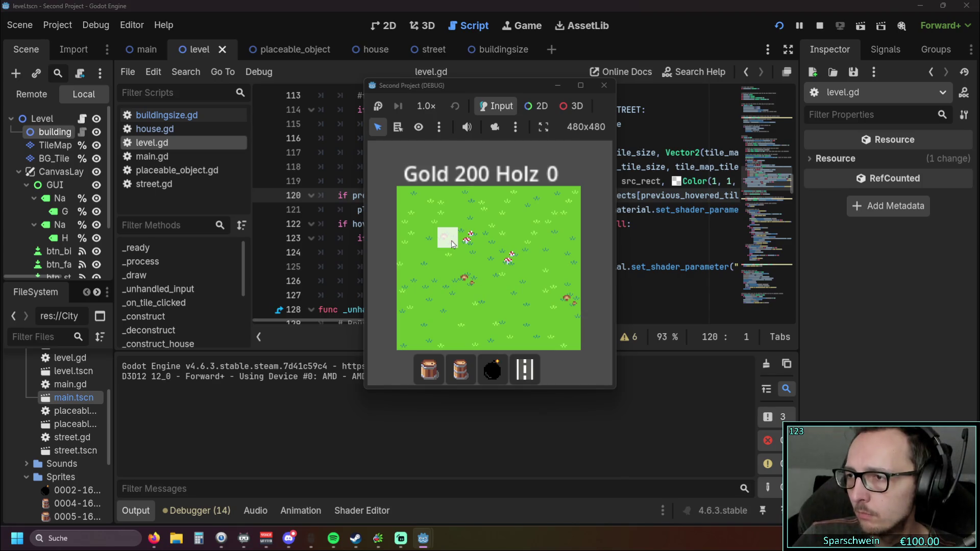
pyautogui.click(429, 370)
pyautogui.click(498, 269)
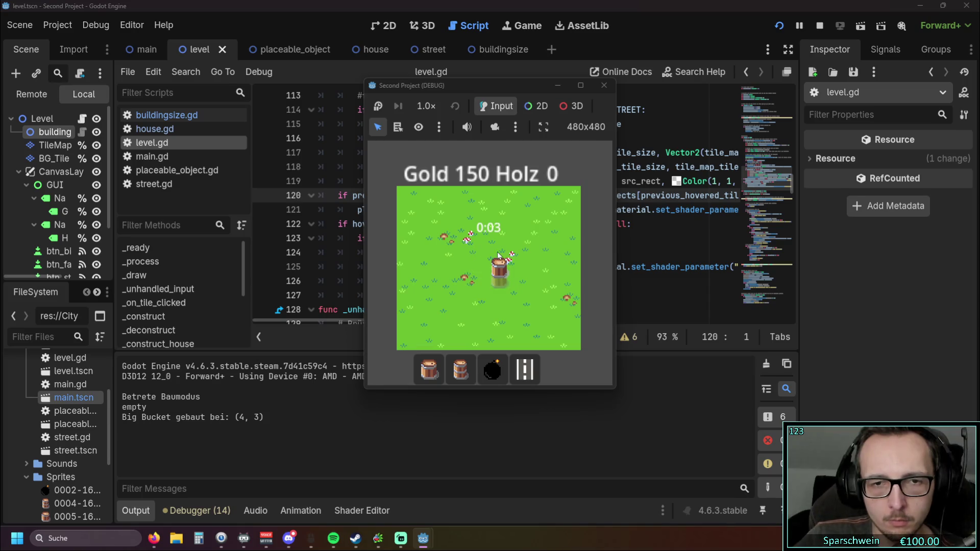
pyautogui.click(472, 259)
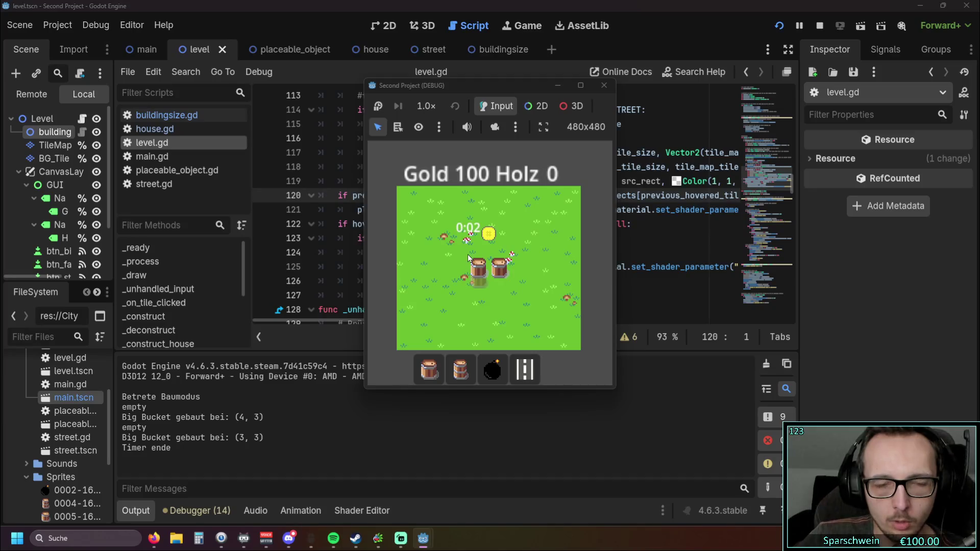
# Stop the game and open buildingsize.gd.
pyautogui.click(604, 85)
pyautogui.click(531, 238)
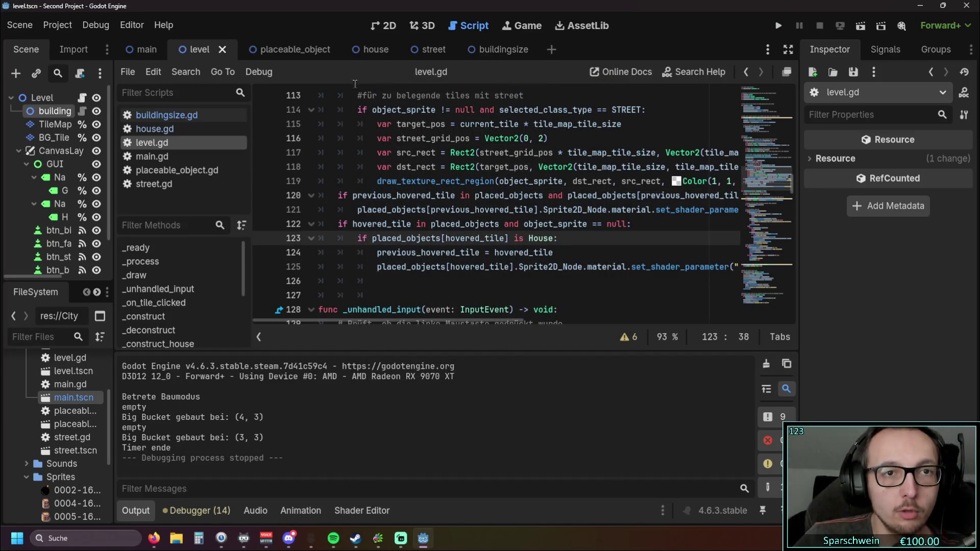
pyautogui.click(193, 114)
pyautogui.scroll(2, 491, 220)
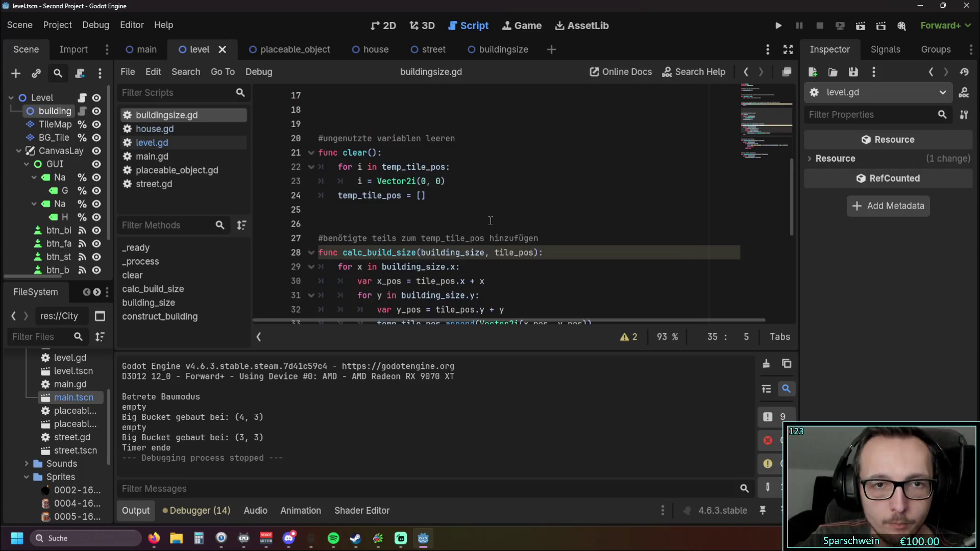
pyautogui.scroll(5, 491, 220)
pyautogui.scroll(-4, 492, 224)
pyautogui.scroll(-2, 494, 228)
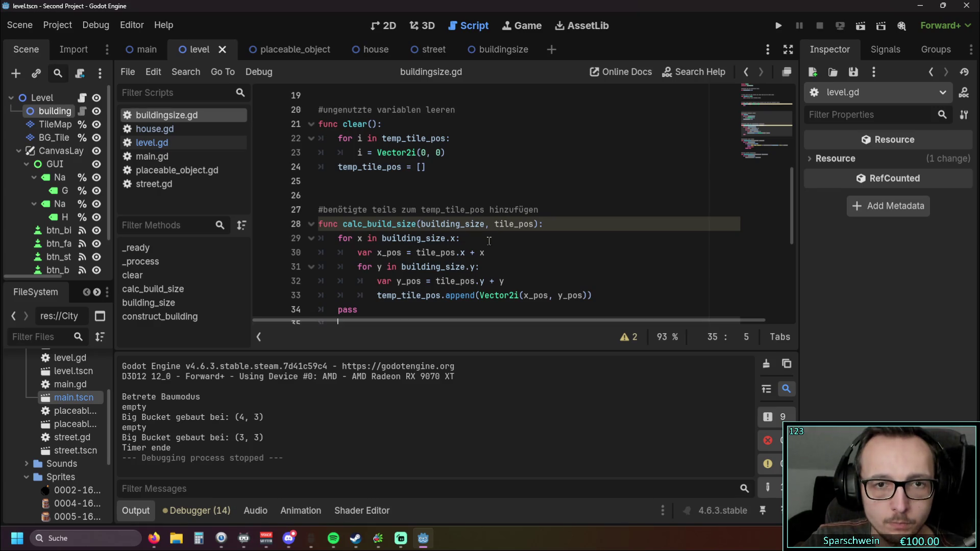
pyautogui.scroll(-1, 461, 266)
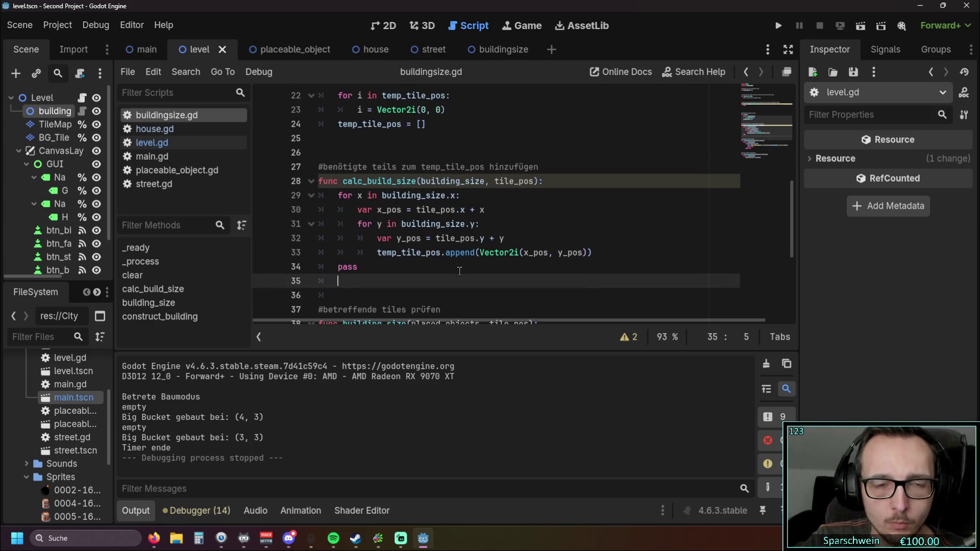
pyautogui.scroll(-3, 459, 272)
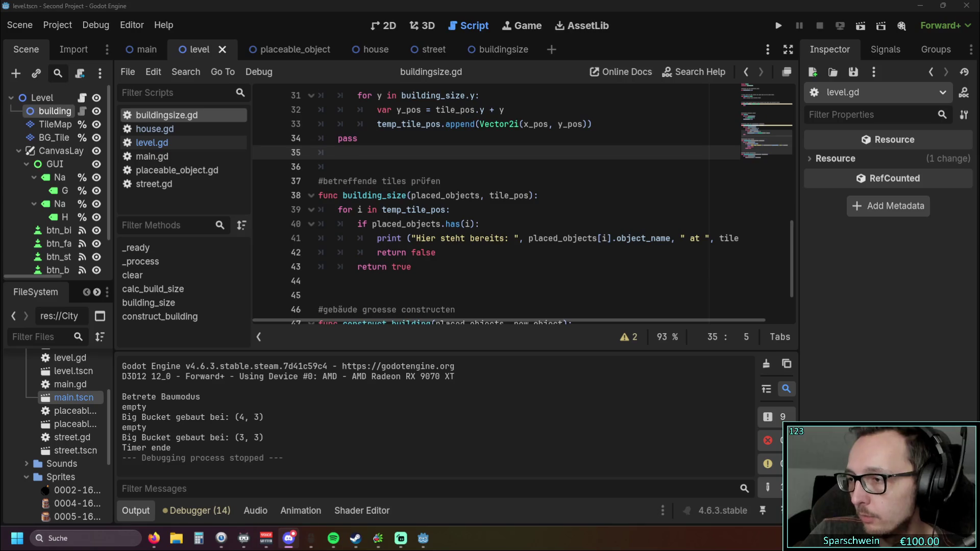
# Outdent 'return true' on line 43 so building_size returns only after the tile loop finishes.
pyautogui.click(495, 267)
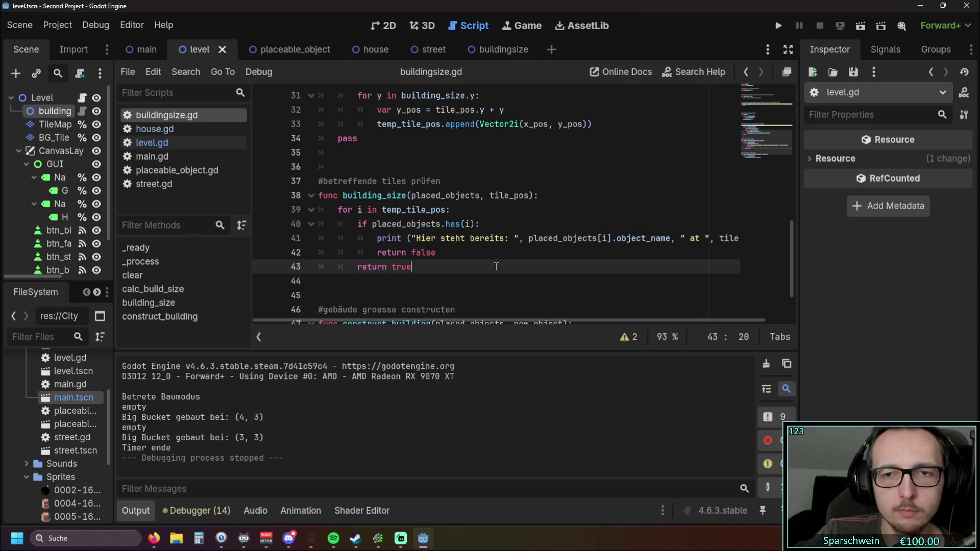
pyautogui.hotkey('alt', 'Tab')
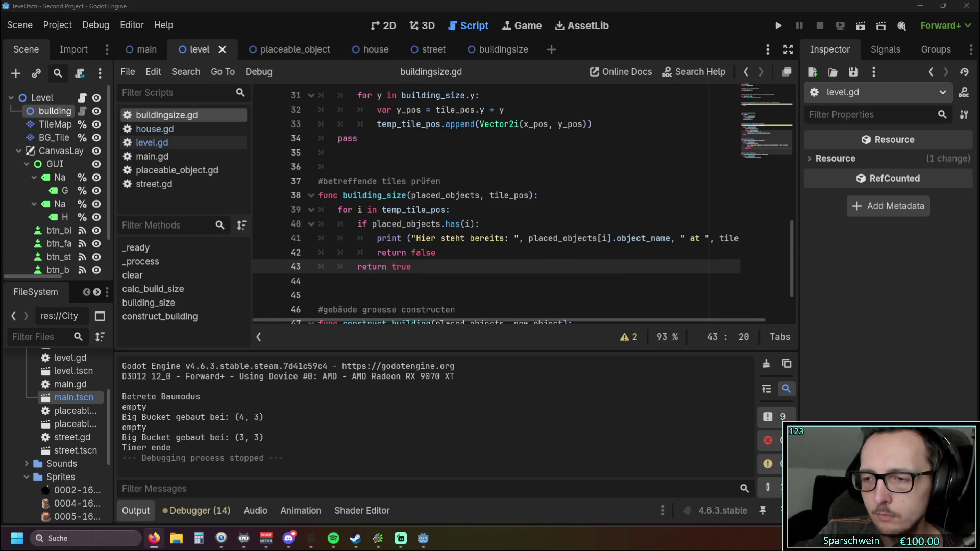
pyautogui.click(530, 284)
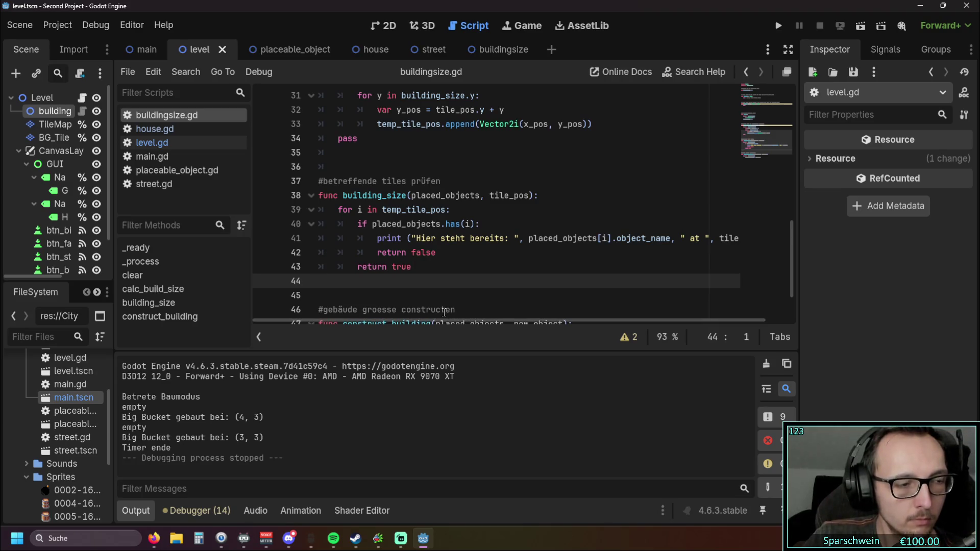
pyautogui.click(358, 266)
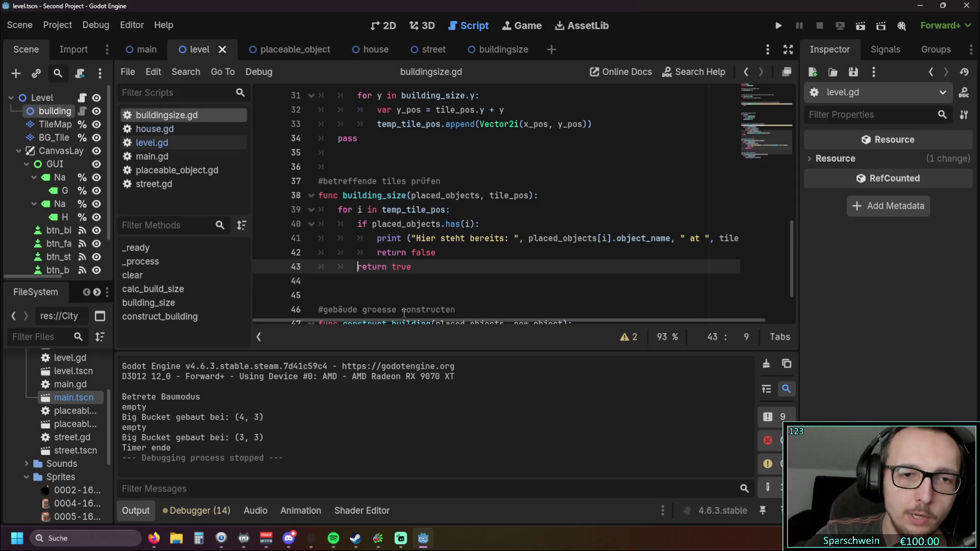
pyautogui.press('BackSpace')
pyautogui.click(424, 297)
# Run the game and place a Big Bucket on the grass.
pyautogui.click(778, 25)
pyautogui.click(431, 374)
pyautogui.click(499, 266)
# Test placement on tiles like (2, 3), (1, 3), (0, 3), (1, 0) and the left column, then close the game.
pyautogui.click(465, 261)
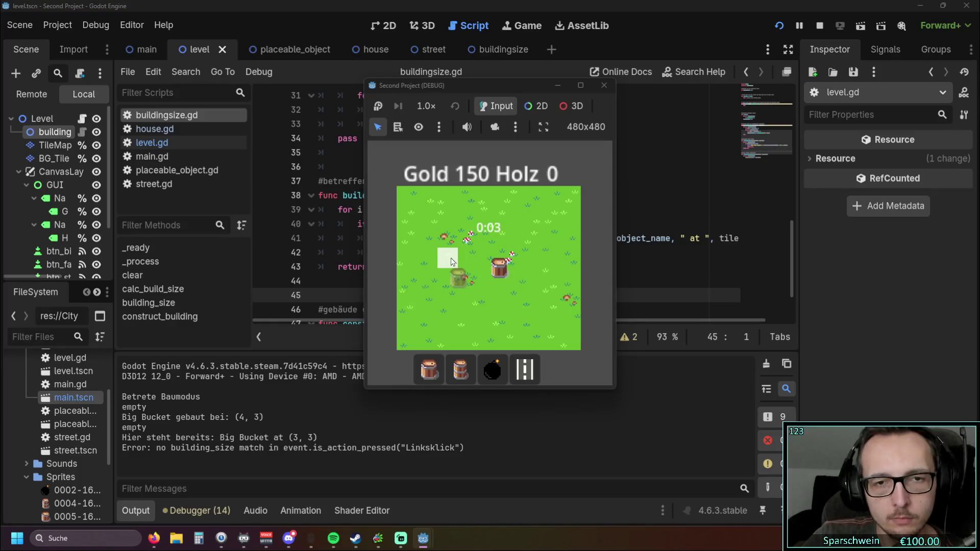
pyautogui.click(456, 262)
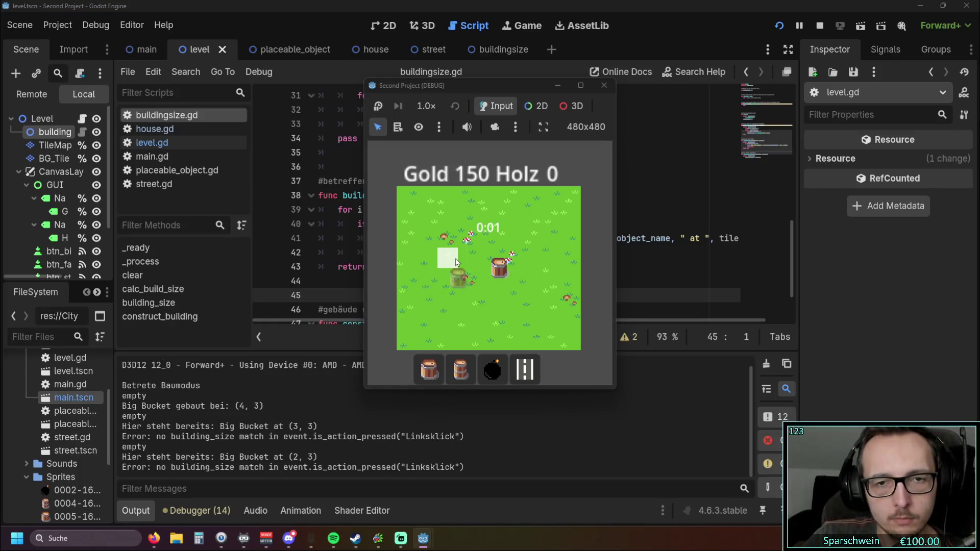
pyautogui.click(432, 261)
pyautogui.click(432, 262)
pyautogui.click(433, 263)
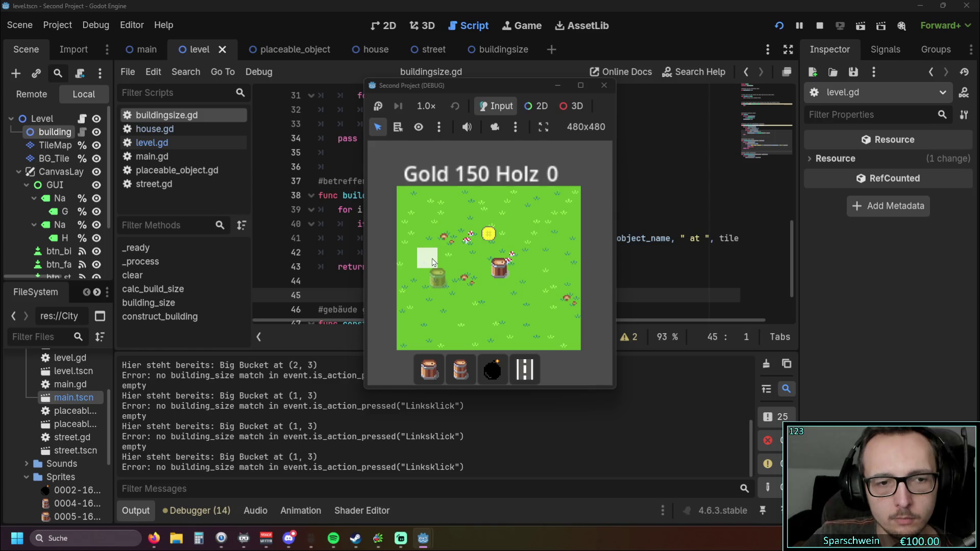
pyautogui.click(433, 263)
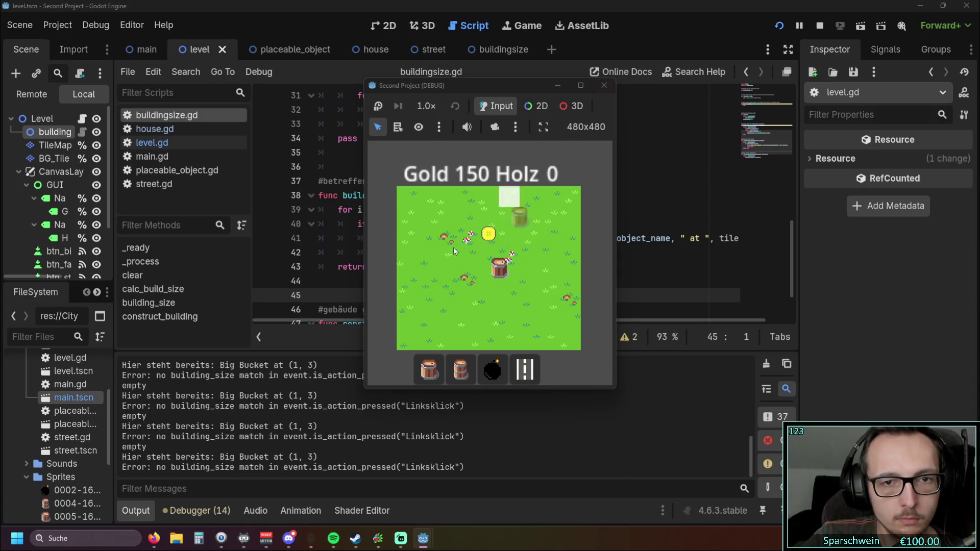
pyautogui.click(431, 265)
pyautogui.click(409, 261)
pyautogui.click(408, 260)
pyautogui.click(413, 218)
pyautogui.click(414, 218)
pyautogui.click(406, 319)
pyautogui.click(403, 341)
pyautogui.click(403, 341)
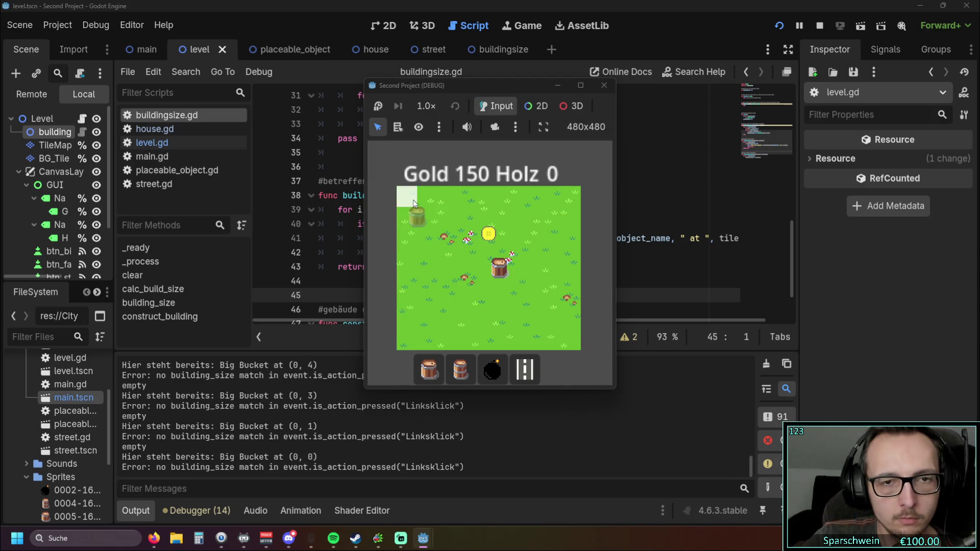
pyautogui.click(604, 85)
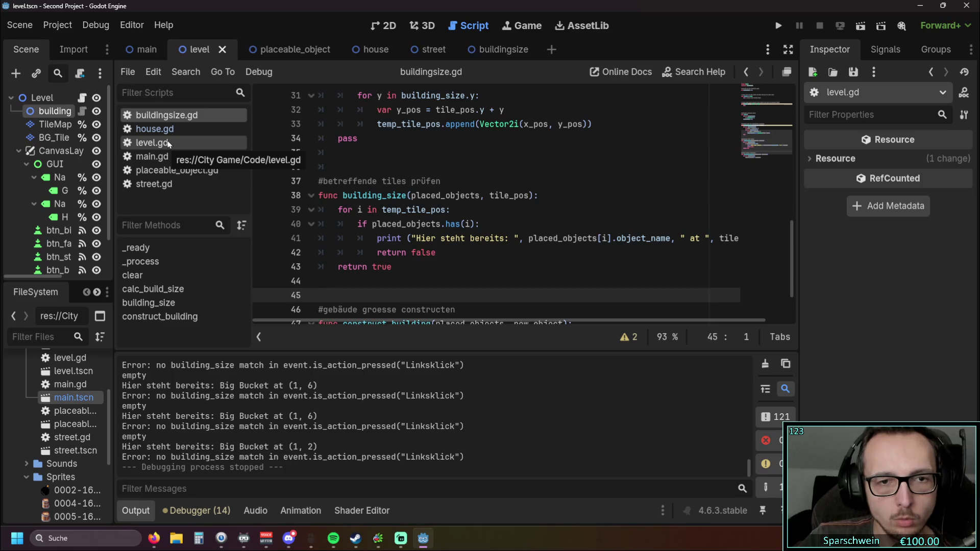
# Scroll through buildingsize.gd's tile functions, check the occupied-tile print line, and open level.gd.
pyautogui.scroll(2, 449, 239)
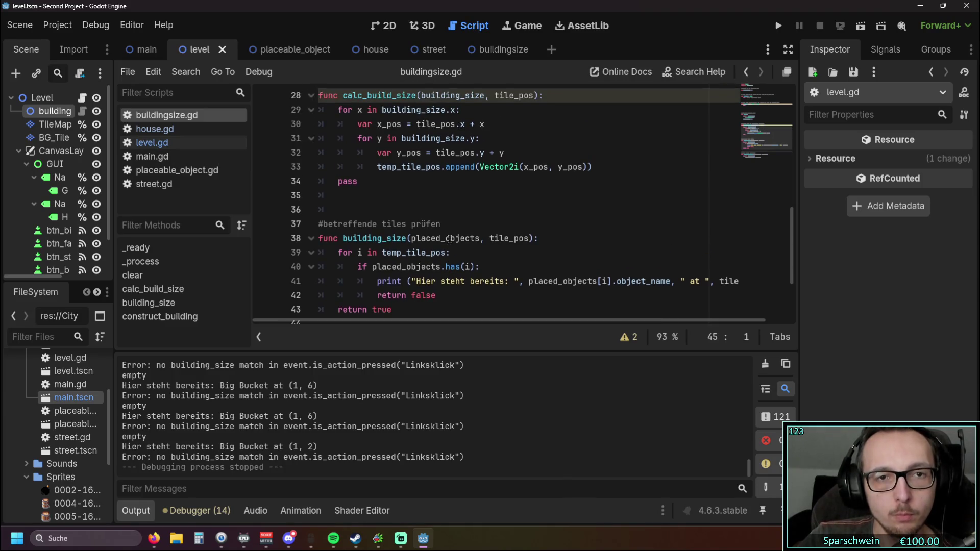
pyautogui.scroll(-1, 450, 239)
pyautogui.scroll(4, 450, 239)
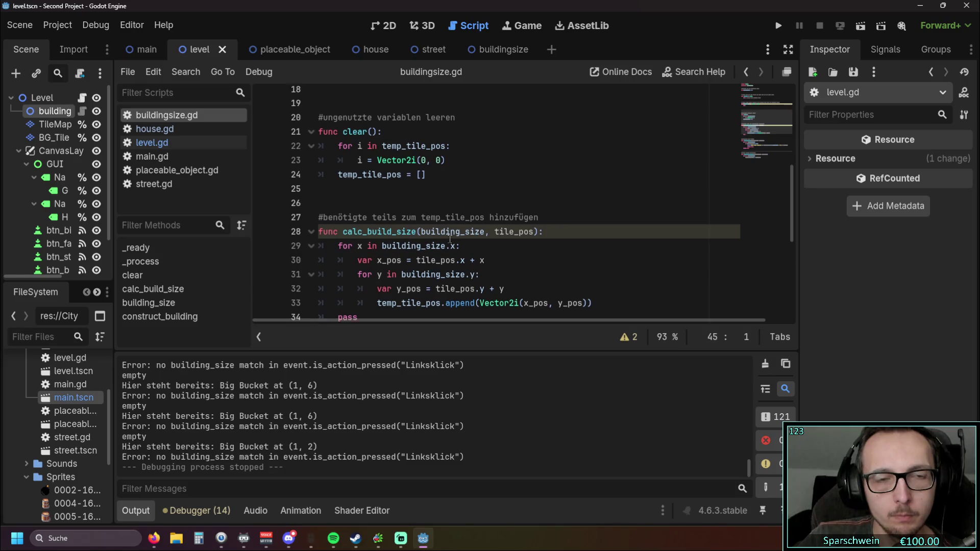
pyautogui.scroll(-3, 450, 239)
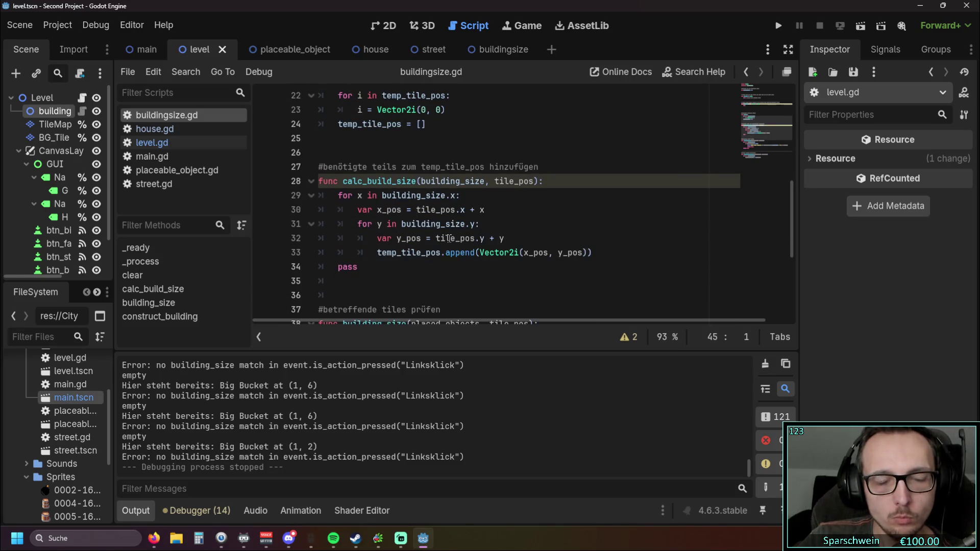
pyautogui.scroll(-3, 450, 239)
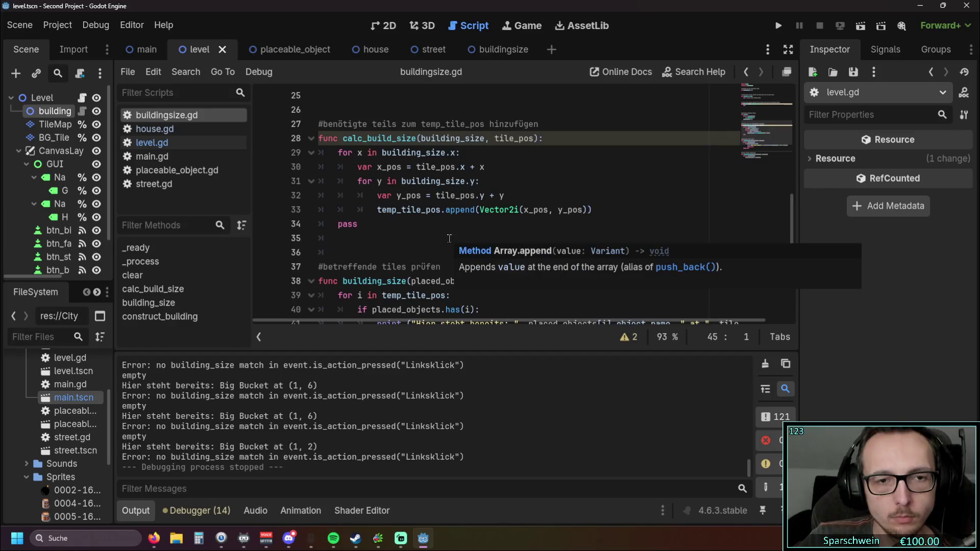
pyautogui.scroll(-3, 450, 239)
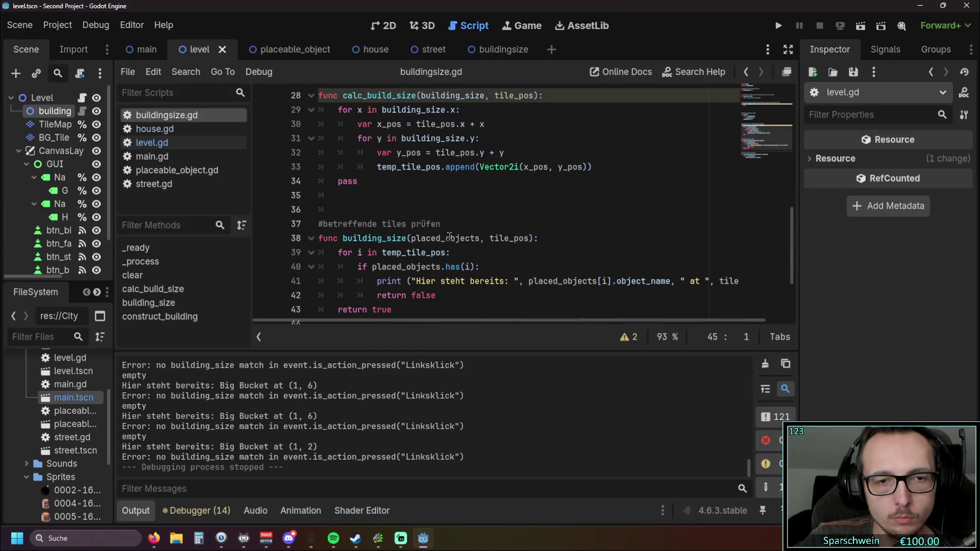
pyautogui.scroll(3, 449, 236)
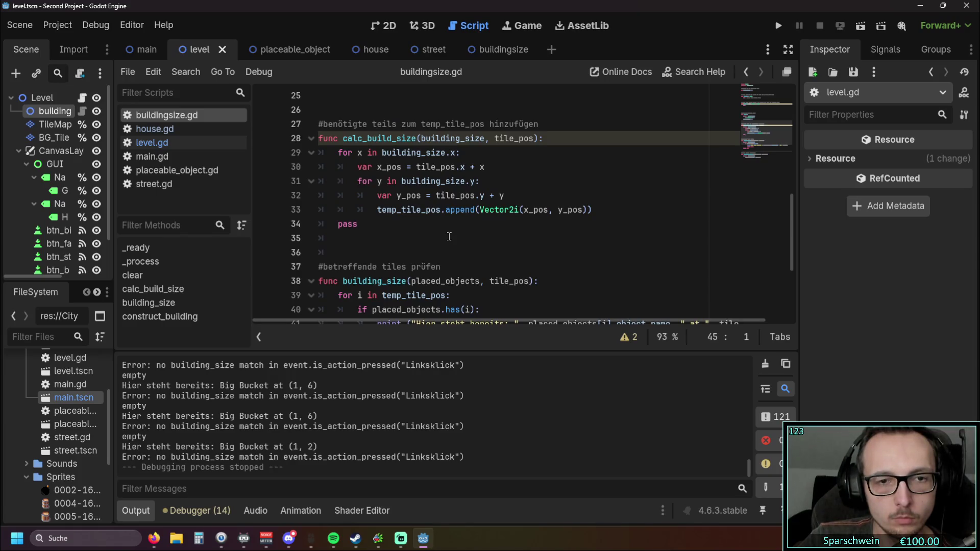
pyautogui.scroll(-3, 450, 236)
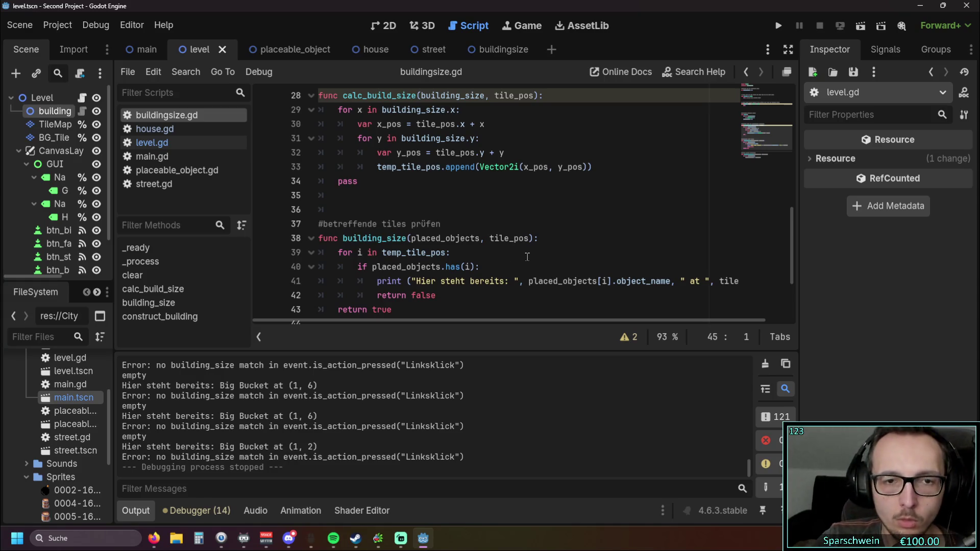
pyautogui.click(437, 280)
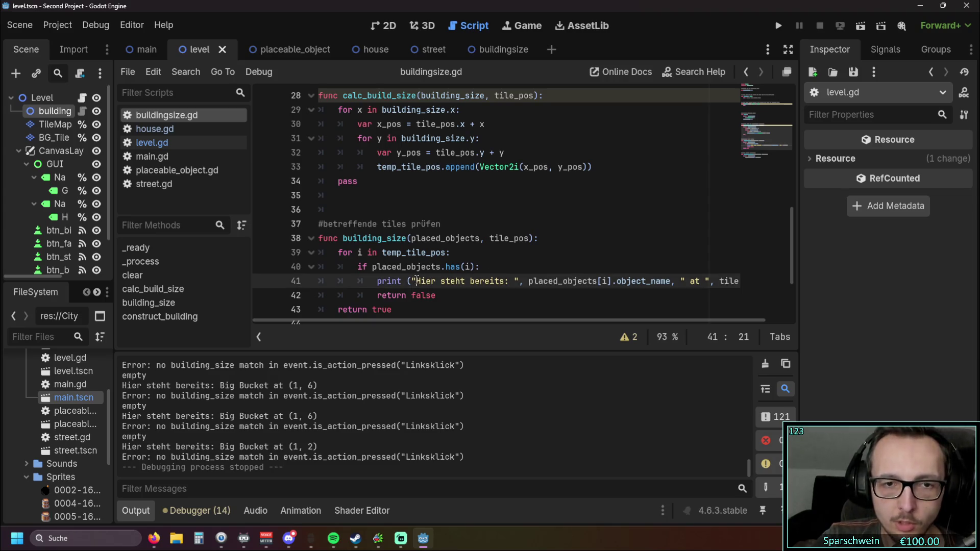
pyautogui.scroll(-1, 433, 282)
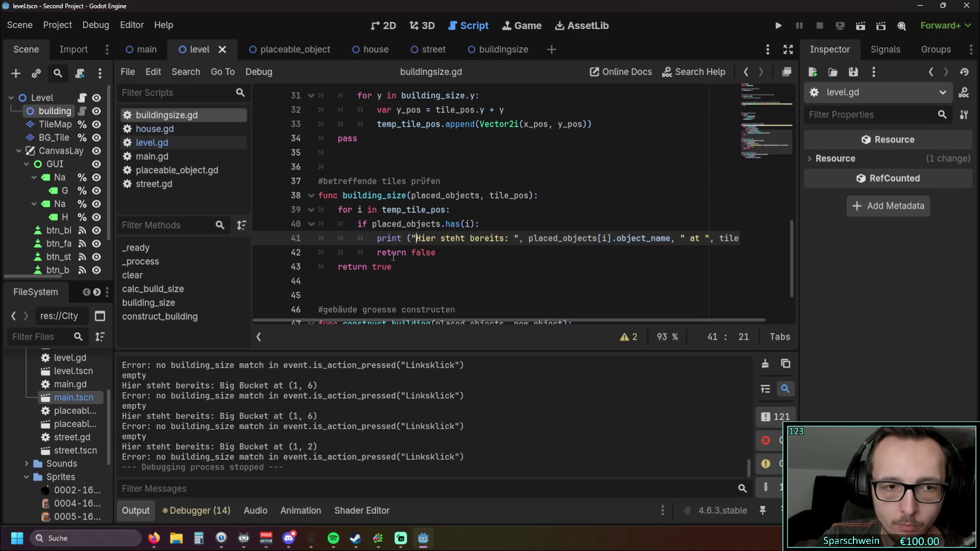
pyautogui.click(152, 143)
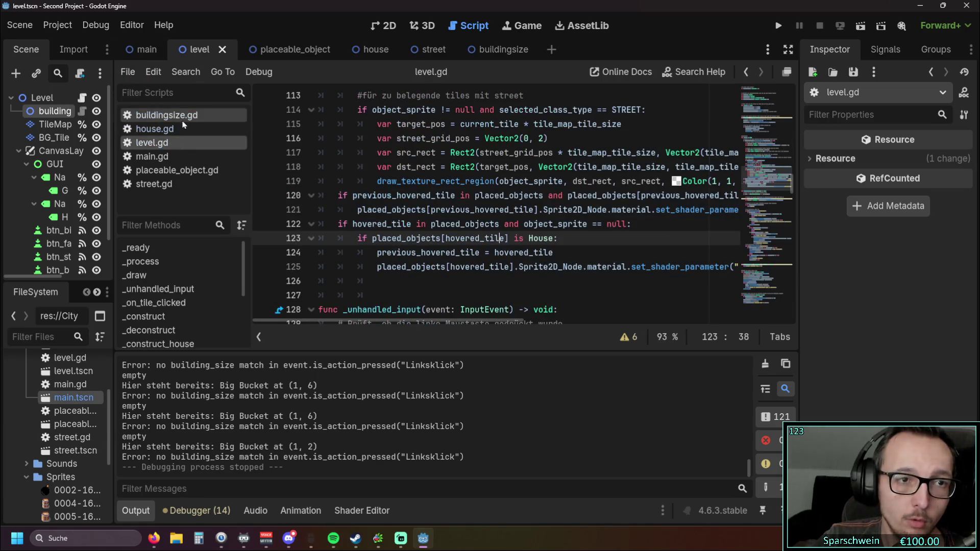
# Add a buildingsize.clear() line after the building-size error print in level.gd.
pyautogui.scroll(4, 569, 197)
pyautogui.scroll(-13, 567, 204)
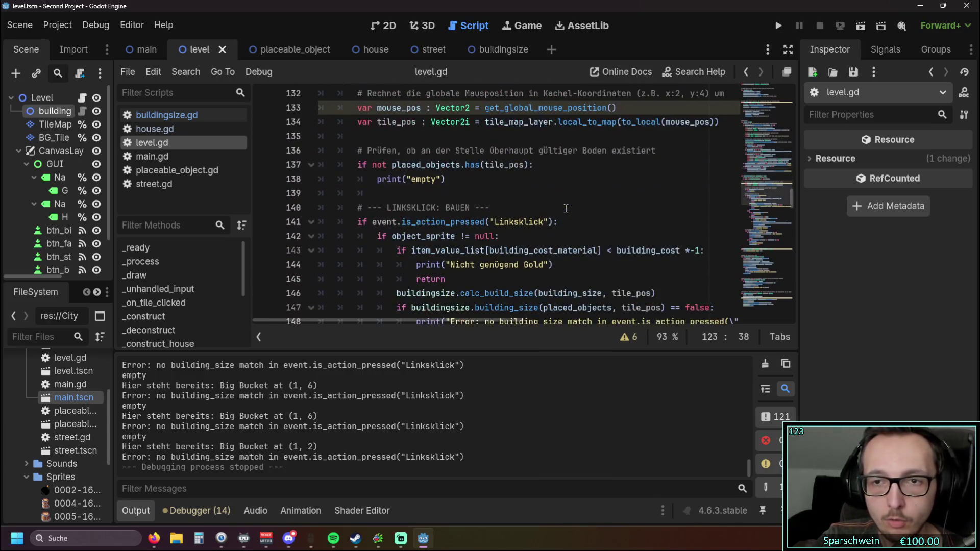
pyautogui.moveTo(391, 321); pyautogui.dragTo(462, 322)
pyautogui.click(681, 193)
pyautogui.press('Return')
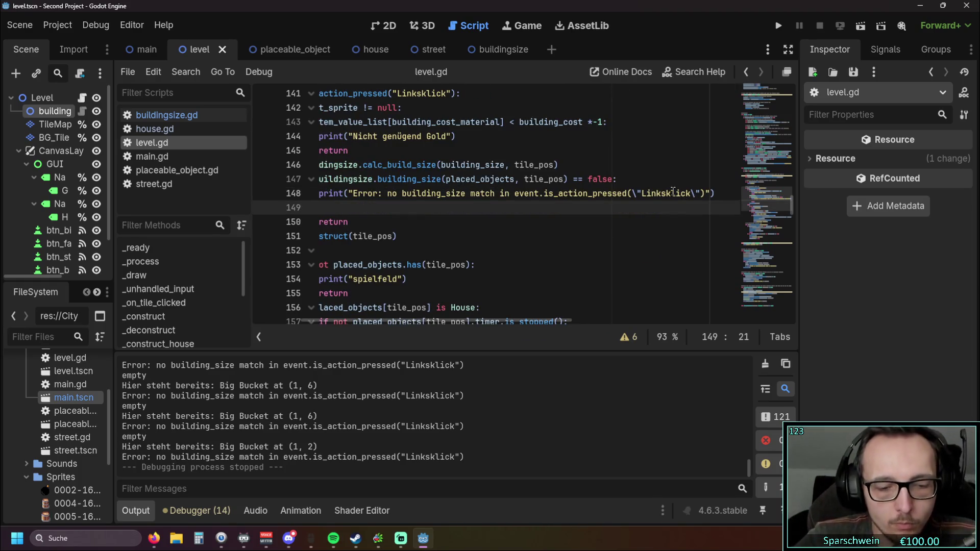
pyautogui.write('building')
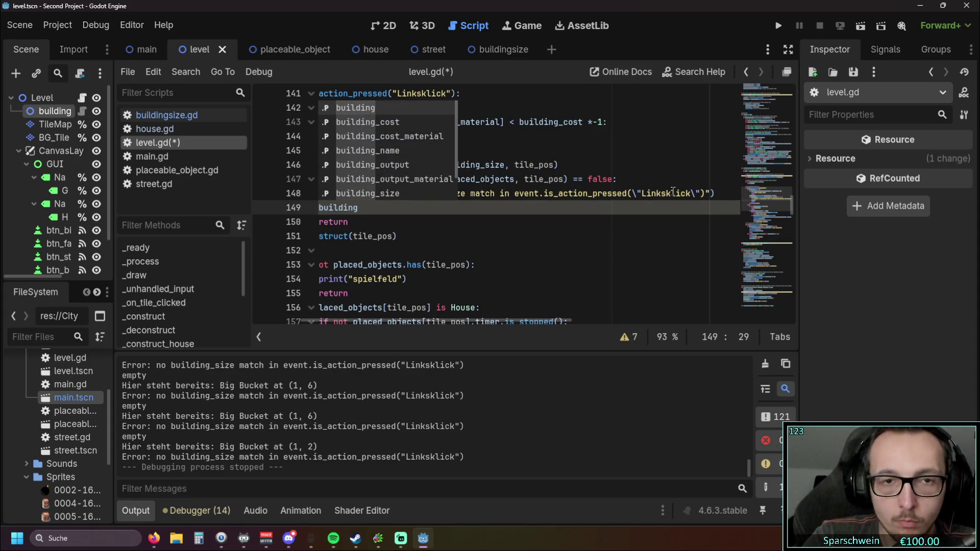
pyautogui.write('siz')
pyautogui.press('Return')
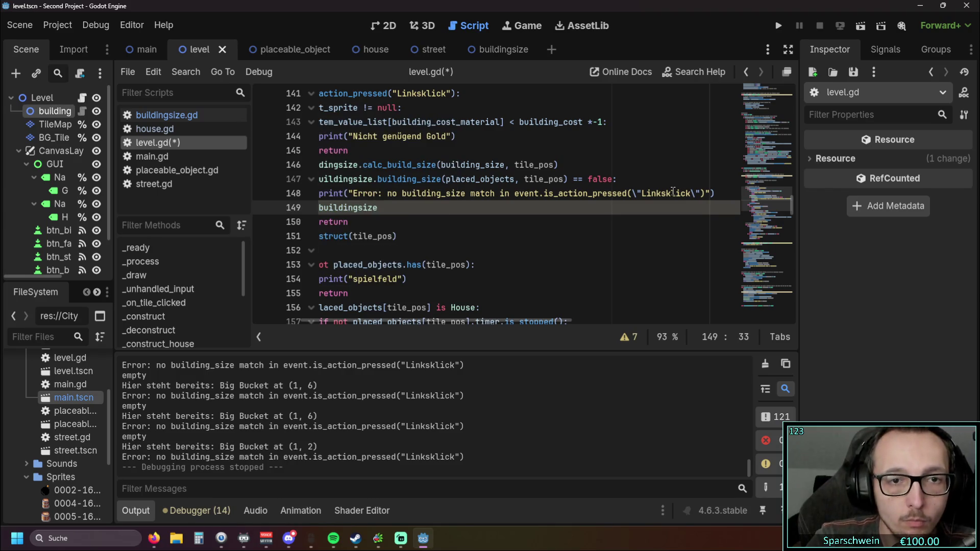
pyautogui.write('.clear')
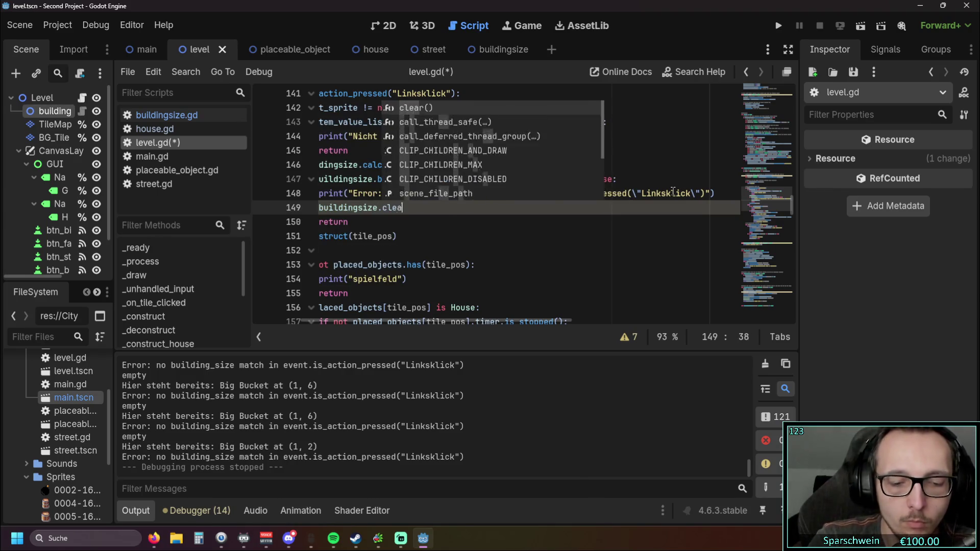
pyautogui.press('Return')
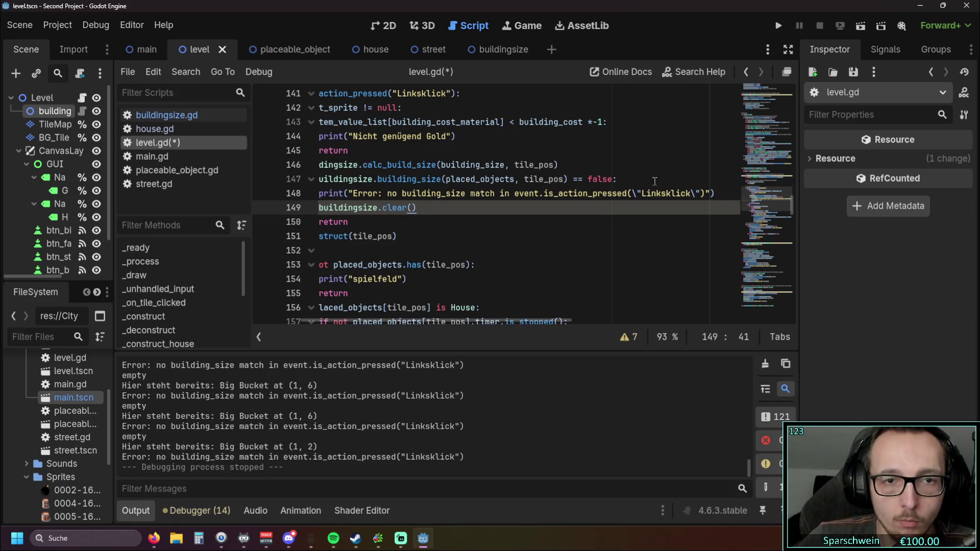
# Return to the _construct(tile_pos) line, then save level.gd and relaunch the game.
pyautogui.click(476, 235)
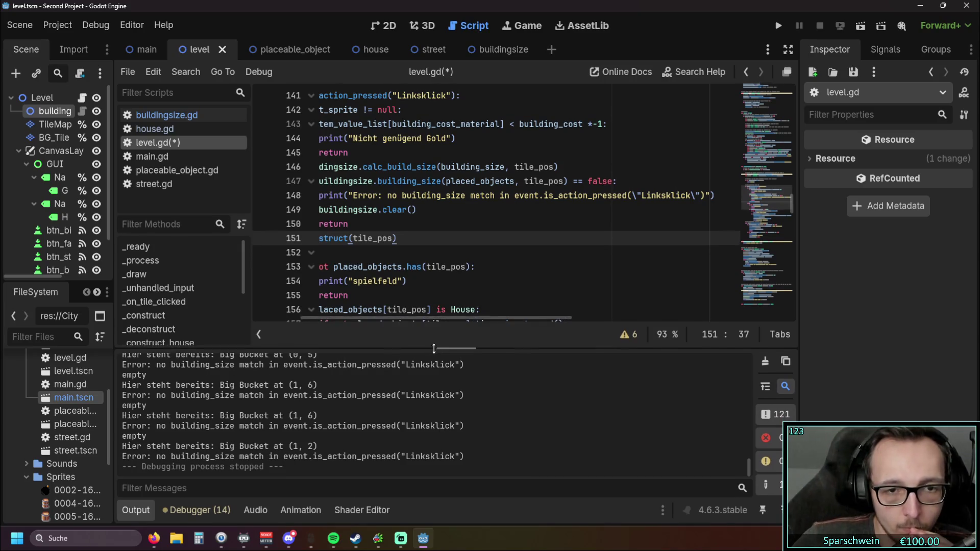
pyautogui.hscroll(-2, 360, 321)
pyautogui.hscroll(-3, 360, 320)
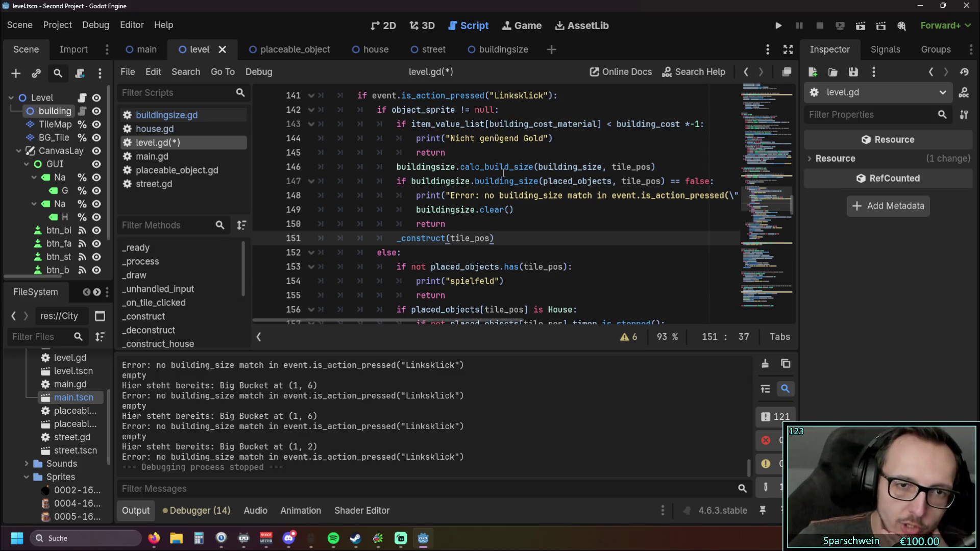
pyautogui.moveTo(496, 166)
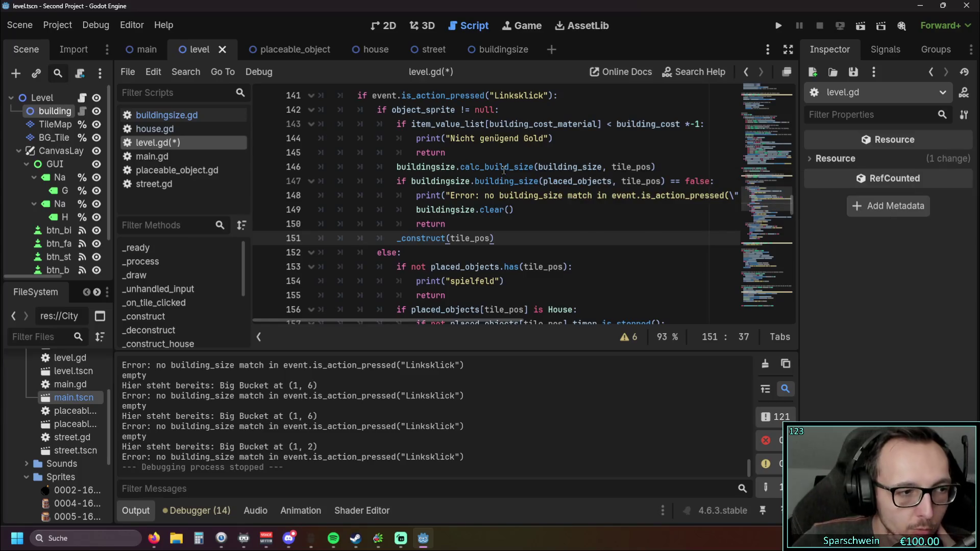
pyautogui.click(520, 212)
pyautogui.click(512, 238)
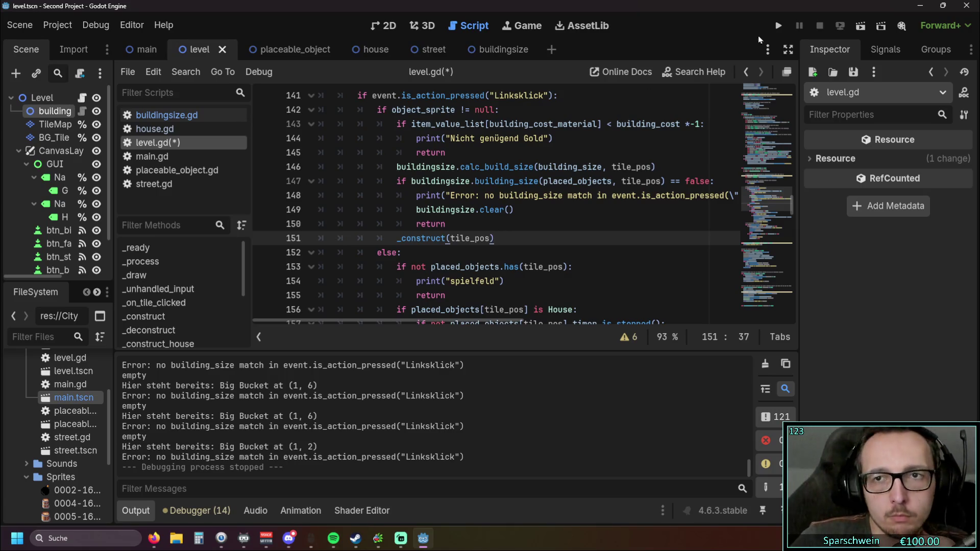
pyautogui.click(778, 26)
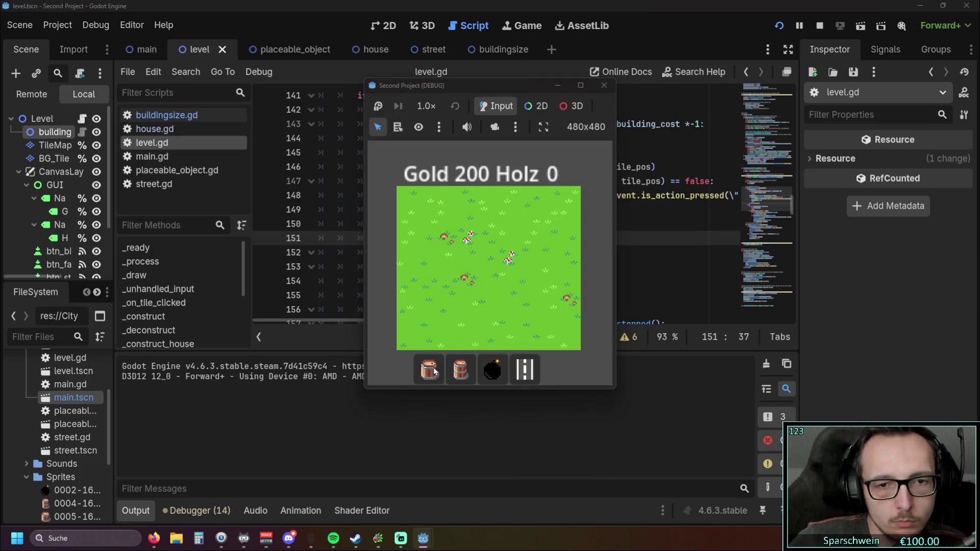
# Place four Big Buckets on the grass, try more without enough gold, then leave build mode.
pyautogui.click(428, 369)
pyautogui.click(501, 266)
pyautogui.click(440, 247)
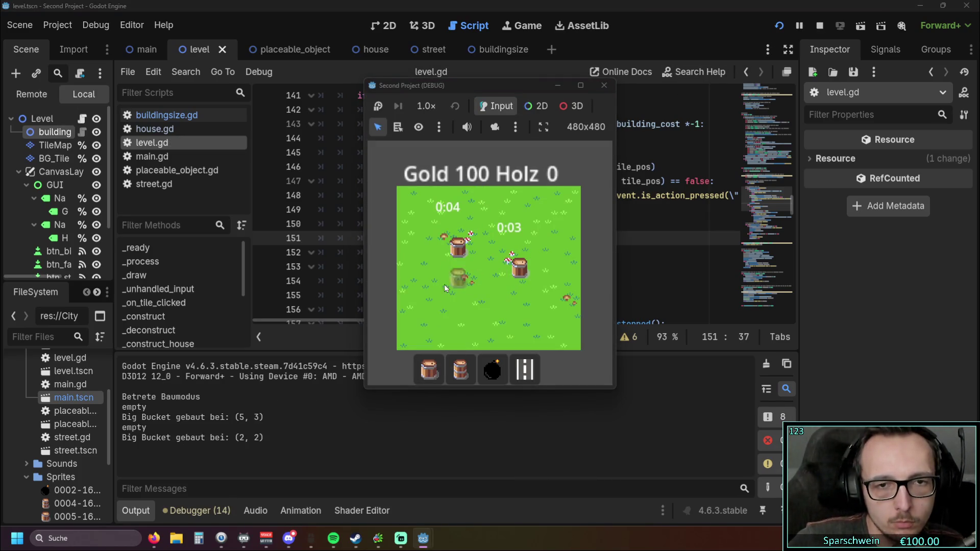
pyautogui.click(441, 286)
pyautogui.click(482, 306)
pyautogui.click(436, 326)
pyautogui.click(433, 268)
pyautogui.click(554, 288)
pyautogui.click(502, 210)
pyautogui.click(504, 210)
pyautogui.click(561, 202)
pyautogui.rightClick(565, 199)
# Collect gold from the buckets and try placing another Big Bucket.
pyautogui.click(520, 266)
pyautogui.click(489, 274)
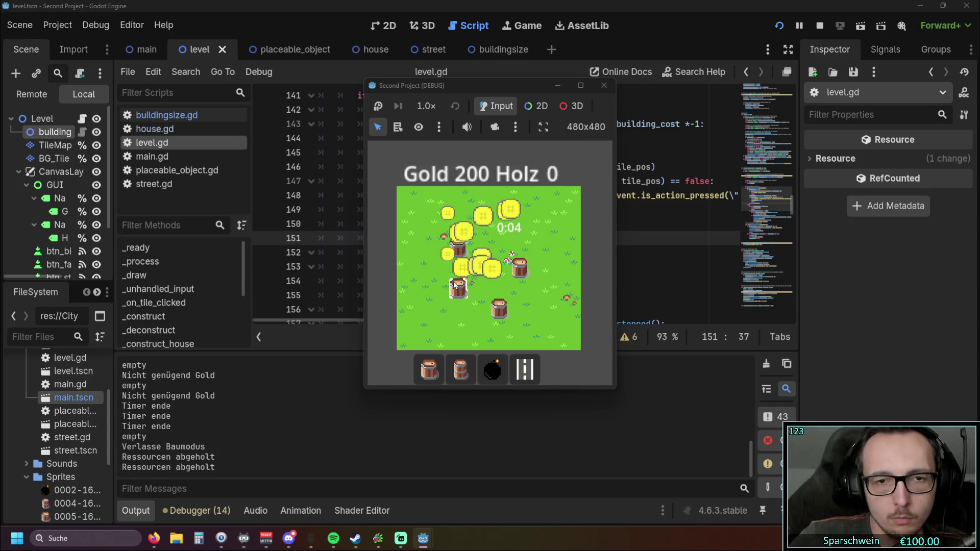
pyautogui.click(459, 248)
pyautogui.click(499, 307)
pyautogui.click(459, 291)
pyautogui.click(459, 290)
pyautogui.click(519, 266)
pyautogui.click(505, 277)
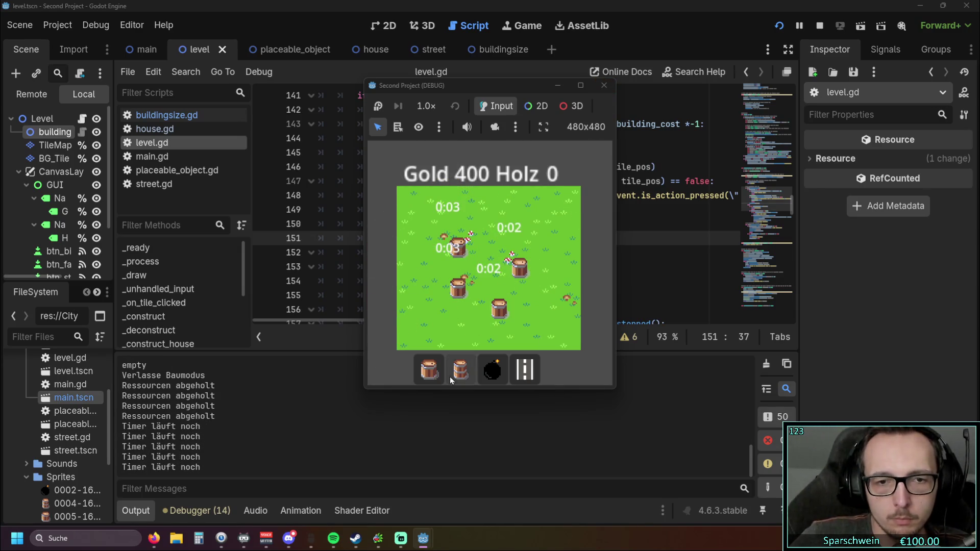
pyautogui.click(451, 373)
pyautogui.click(519, 234)
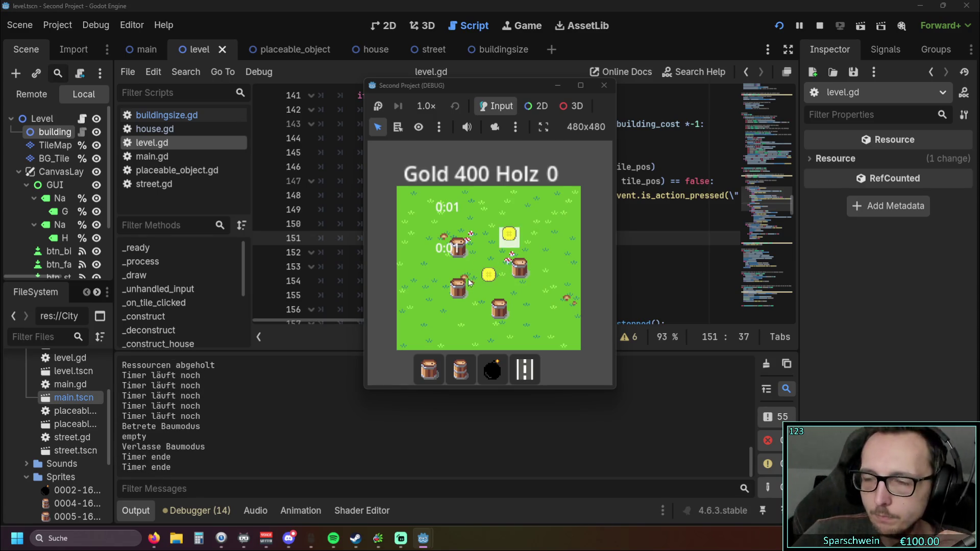
pyautogui.click(429, 370)
# Harvest two more rounds of gold coins, raising Gold to 1600, then stop the game with F8.
pyautogui.click(515, 217)
pyautogui.click(509, 233)
pyautogui.click(447, 212)
pyautogui.click(447, 254)
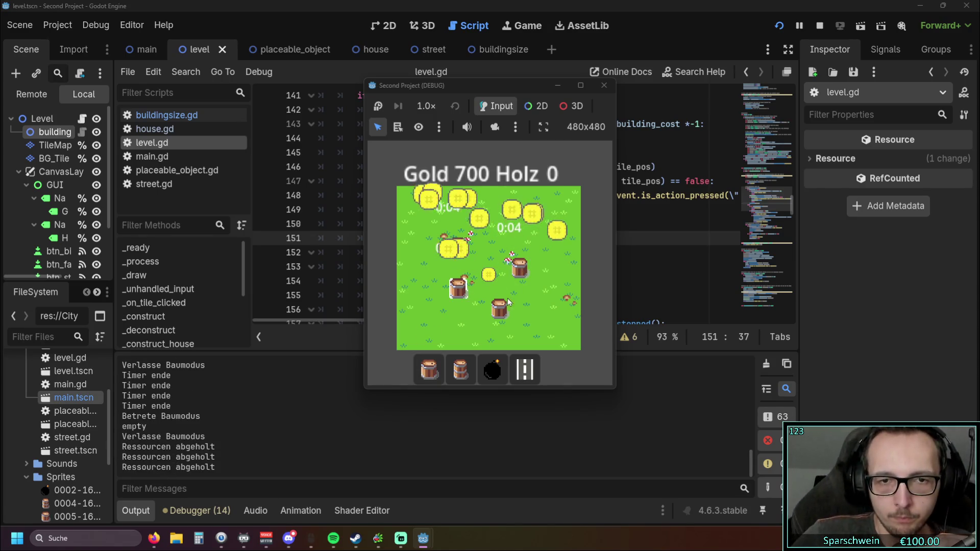
pyautogui.click(489, 274)
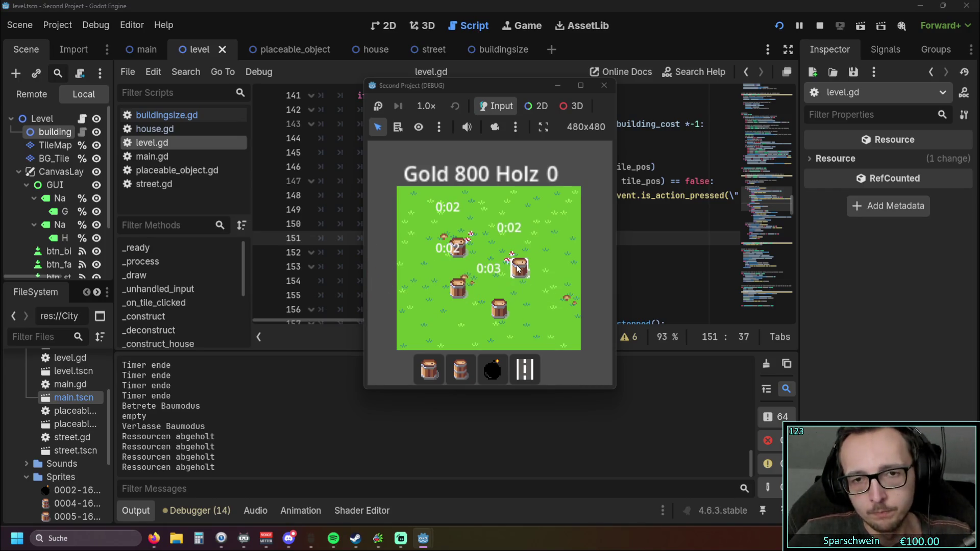
pyautogui.click(508, 229)
pyautogui.click(447, 250)
pyautogui.click(448, 209)
pyautogui.click(451, 285)
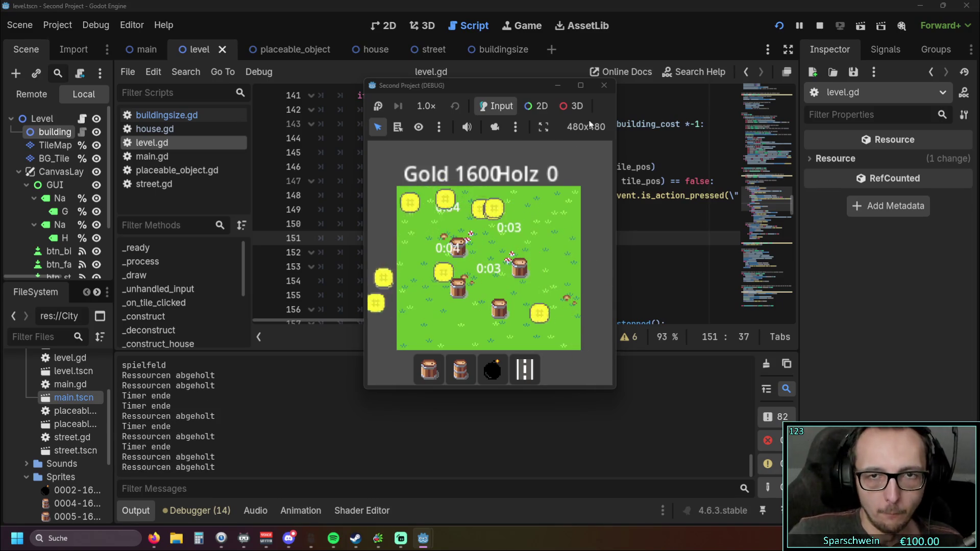
pyautogui.press('F8')
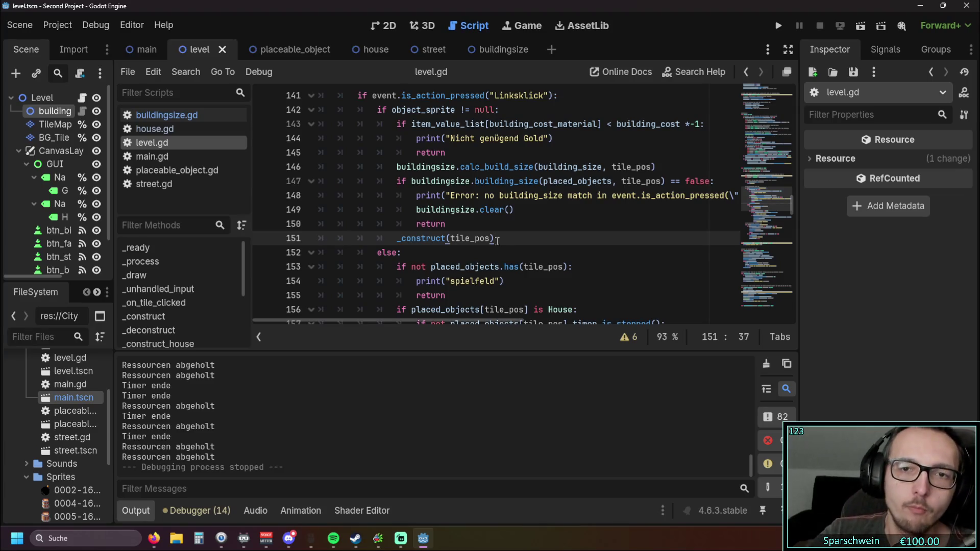
pyautogui.scroll(-1, 492, 237)
pyautogui.scroll(1, 490, 234)
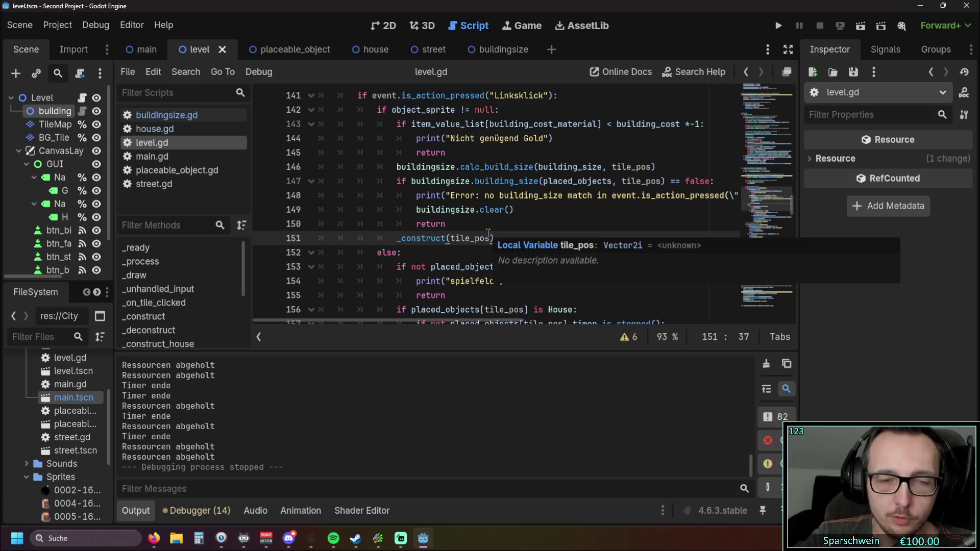
pyautogui.moveTo(513, 209); pyautogui.dragTo(416, 210)
pyautogui.scroll(1, 537, 184)
pyautogui.click(564, 180)
pyautogui.press('Return')
pyautogui.press('BackSpace')
pyautogui.press('BackSpace')
pyautogui.press('BackSpace')
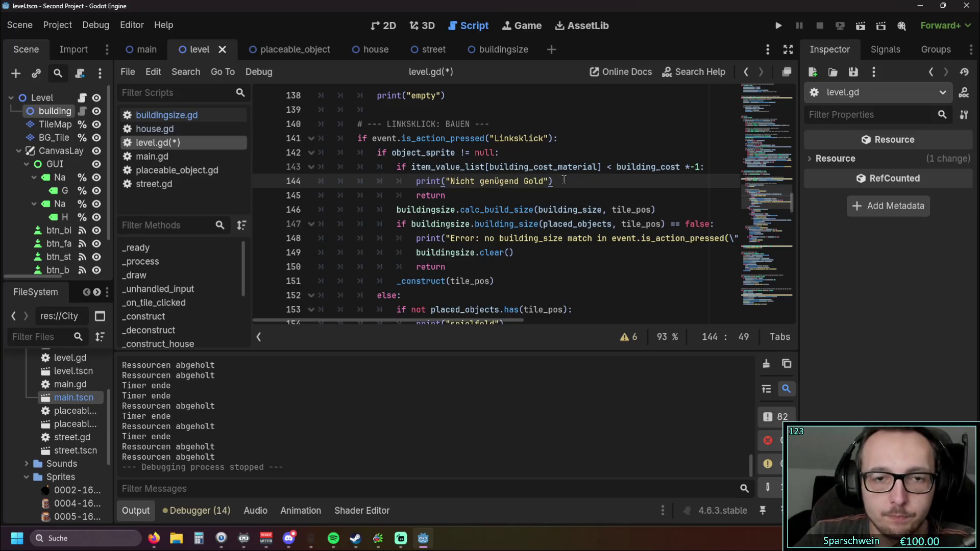
pyautogui.click(400, 209)
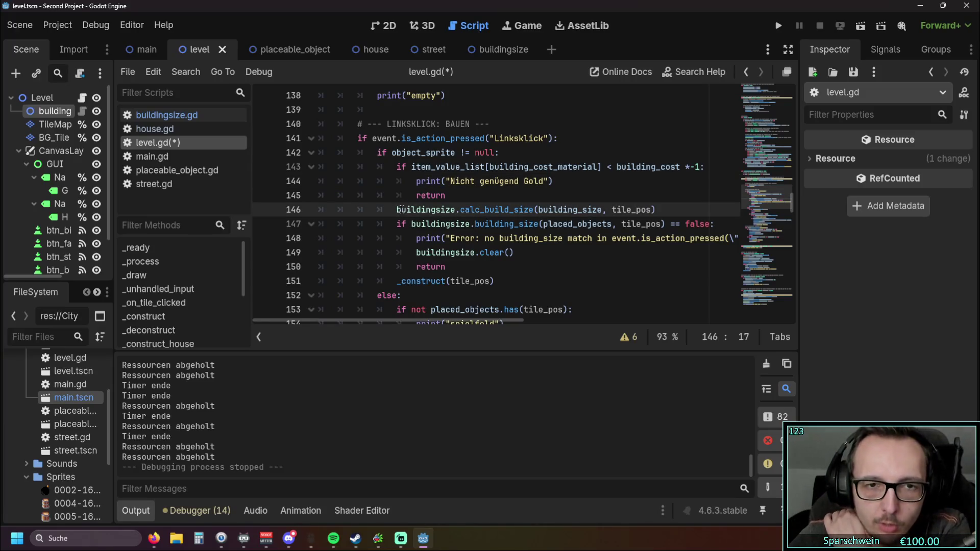
pyautogui.moveTo(400, 210); pyautogui.dragTo(467, 255)
pyautogui.click(452, 266)
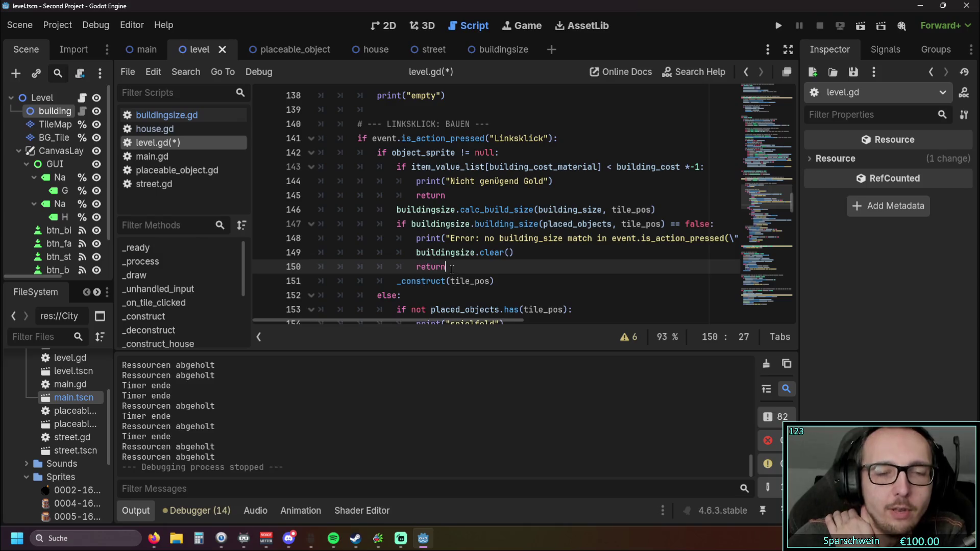
pyautogui.hotkey('shift', 'Up')
pyautogui.hotkey('shift', 'Up')
pyautogui.hotkey('shift', 'Down')
pyautogui.hotkey('shift', 'Down')
pyautogui.hotkey('shift', 'Home')
pyautogui.hotkey('shift', 'Home')
pyautogui.press('End')
pyautogui.press('Left')
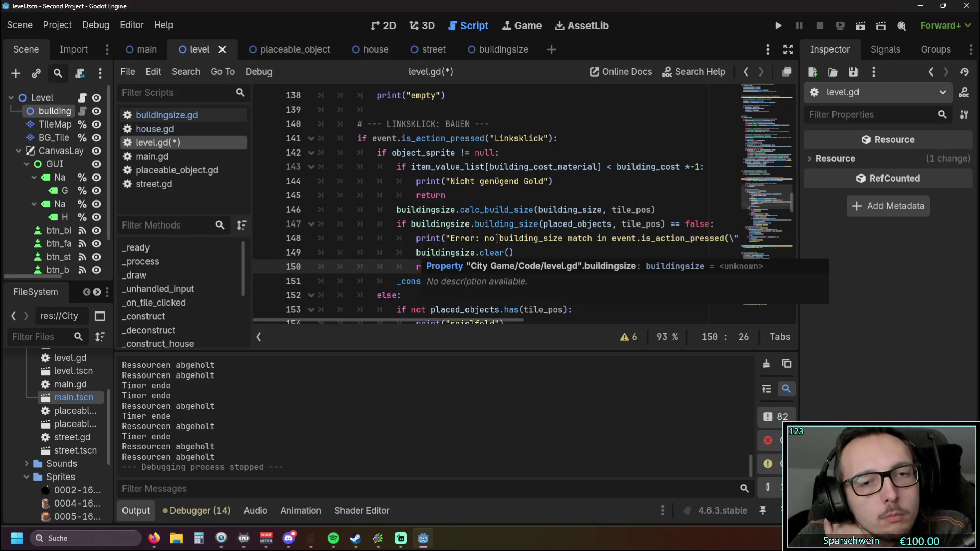
pyautogui.scroll(-2, 471, 243)
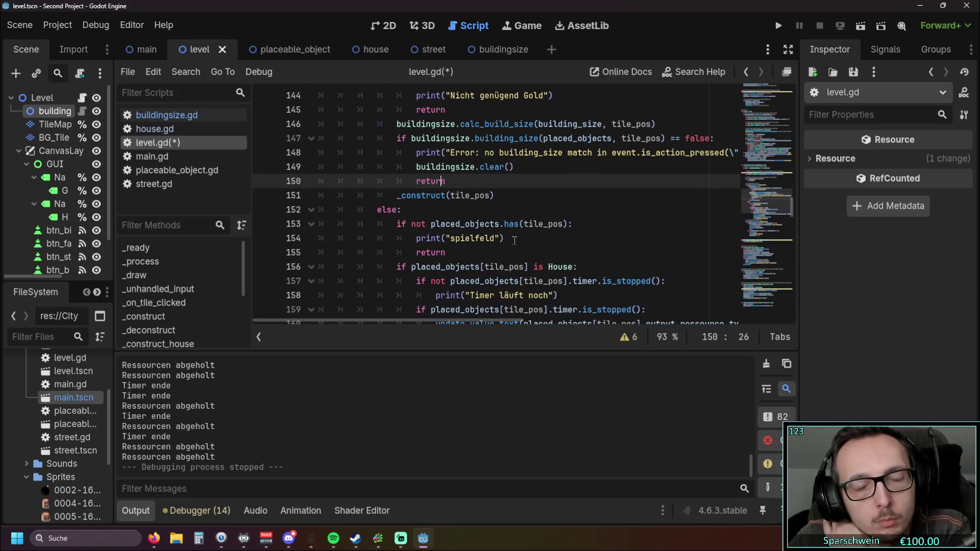
pyautogui.scroll(1, 431, 194)
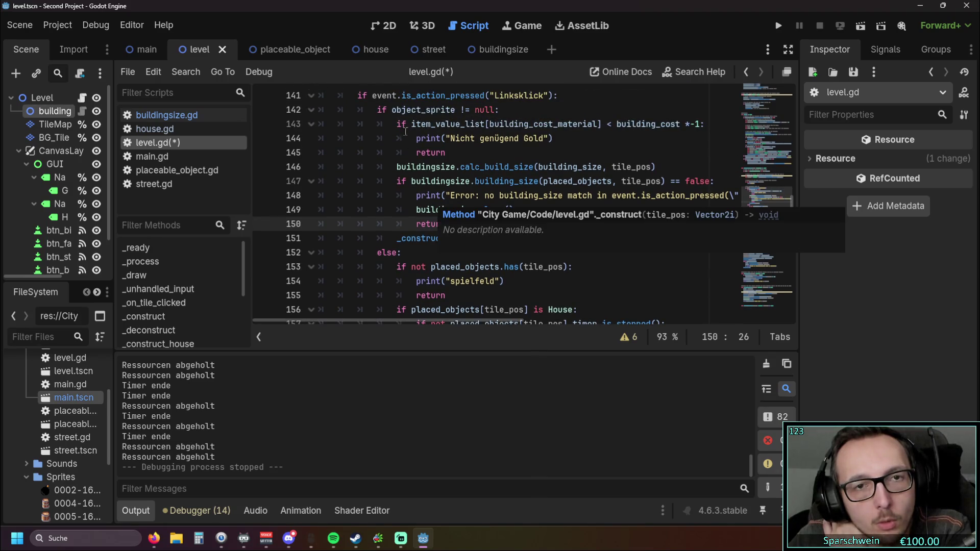
pyautogui.scroll(-1, 393, 149)
pyautogui.scroll(1, 379, 199)
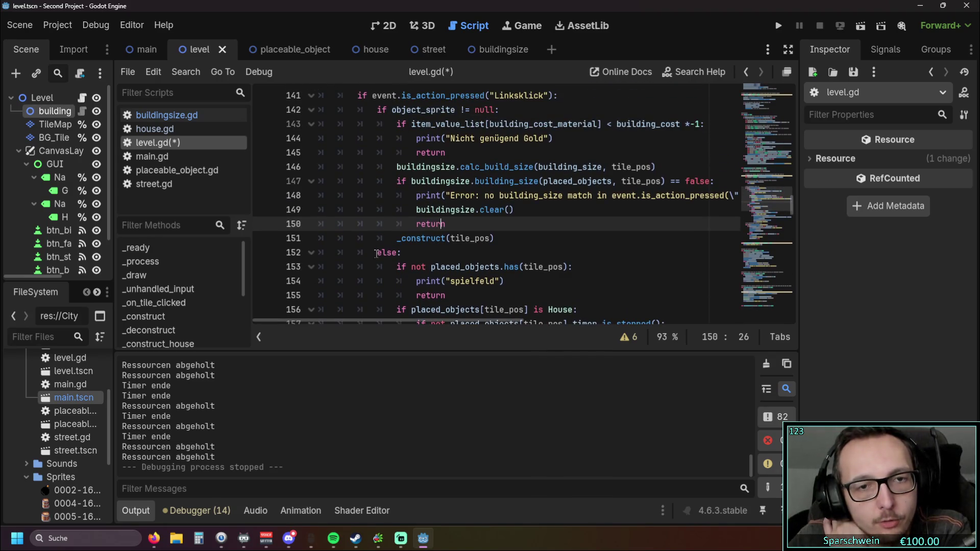
pyautogui.click(403, 253)
pyautogui.scroll(-7, 416, 229)
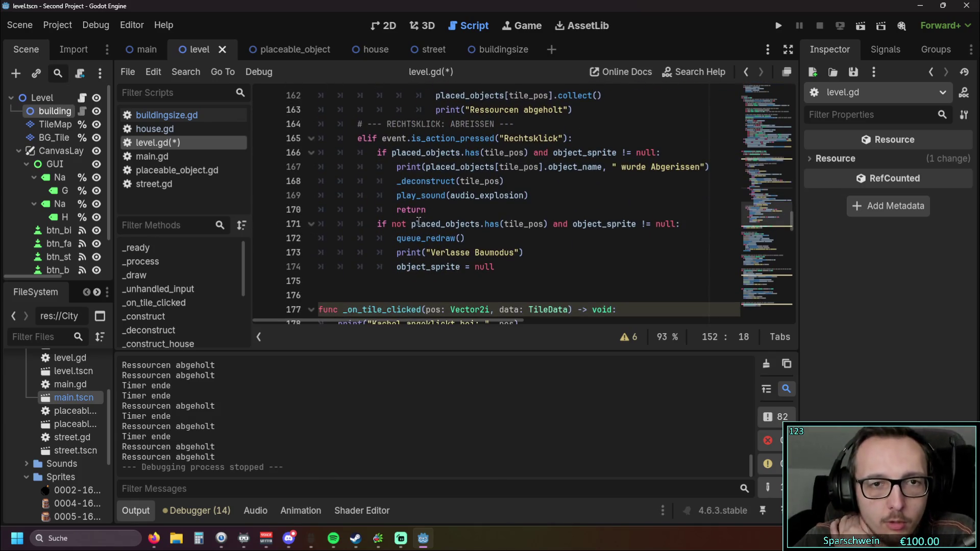
pyautogui.scroll(6, 408, 223)
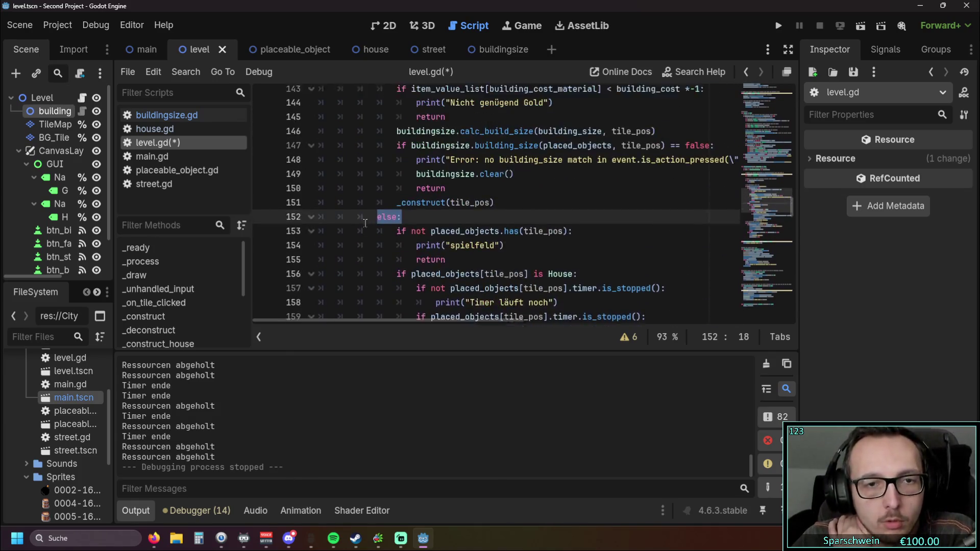
pyautogui.scroll(2, 366, 224)
pyautogui.scroll(-7, 363, 201)
pyautogui.scroll(-6, 360, 202)
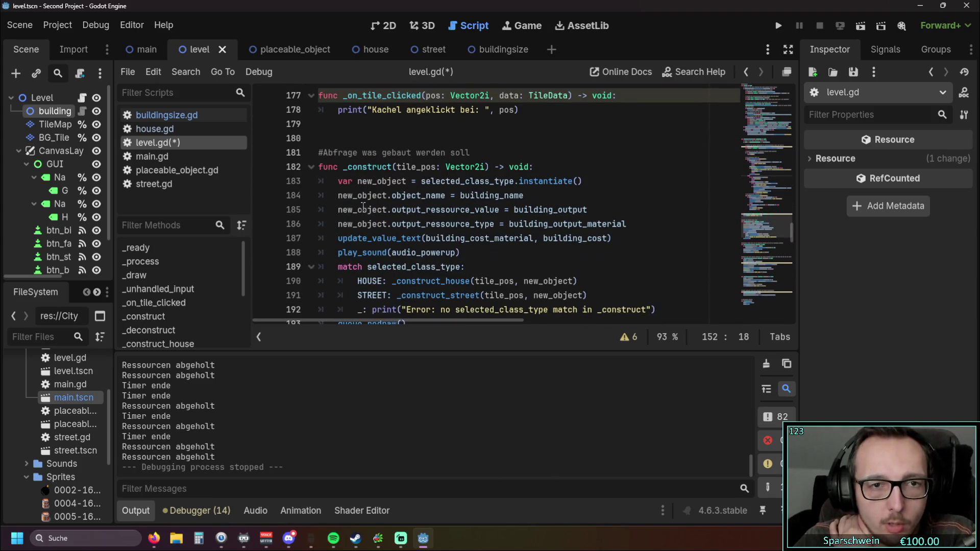
pyautogui.scroll(3, 362, 205)
pyautogui.scroll(-4, 398, 210)
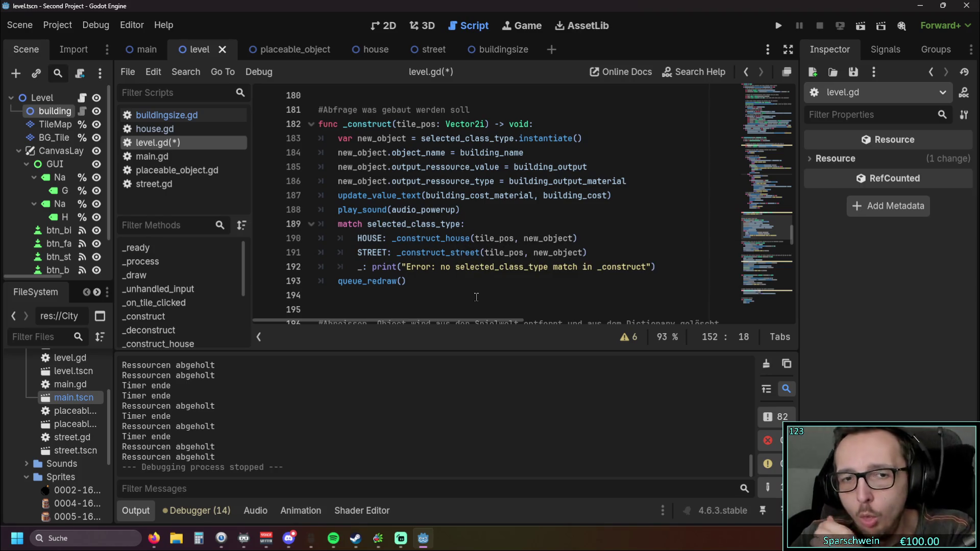
pyautogui.click(377, 266)
pyautogui.press('Return')
pyautogui.press('Return')
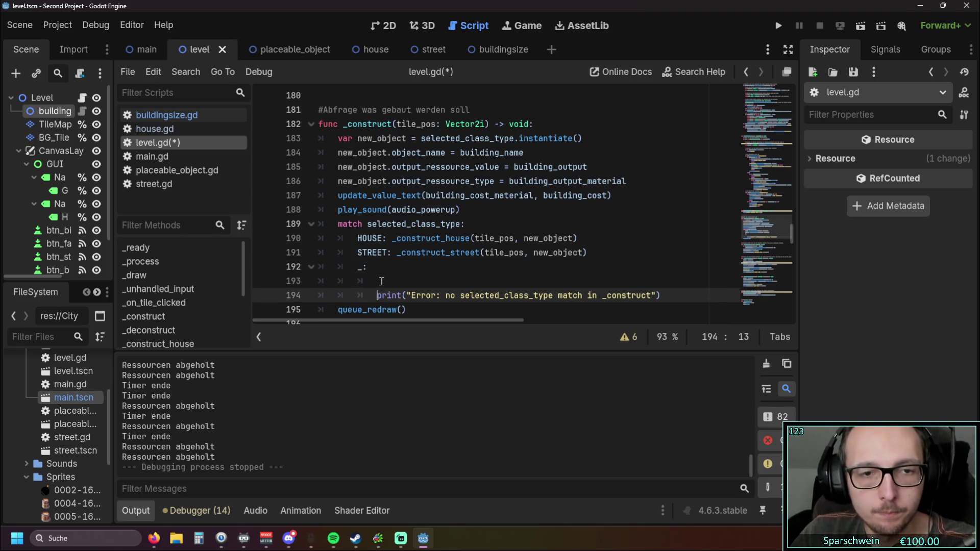
pyautogui.click(382, 281)
pyautogui.write('buildingsize.clear()')
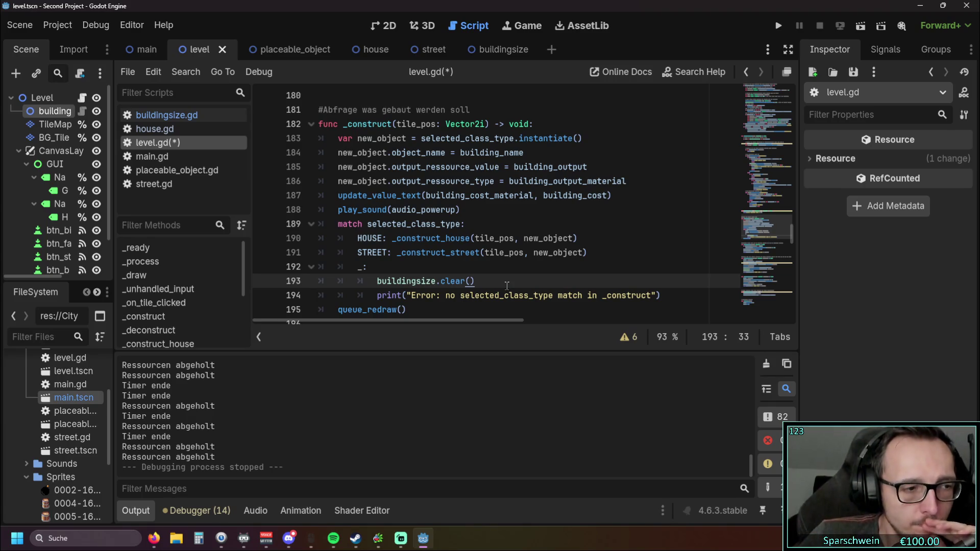
pyautogui.moveTo(432, 243)
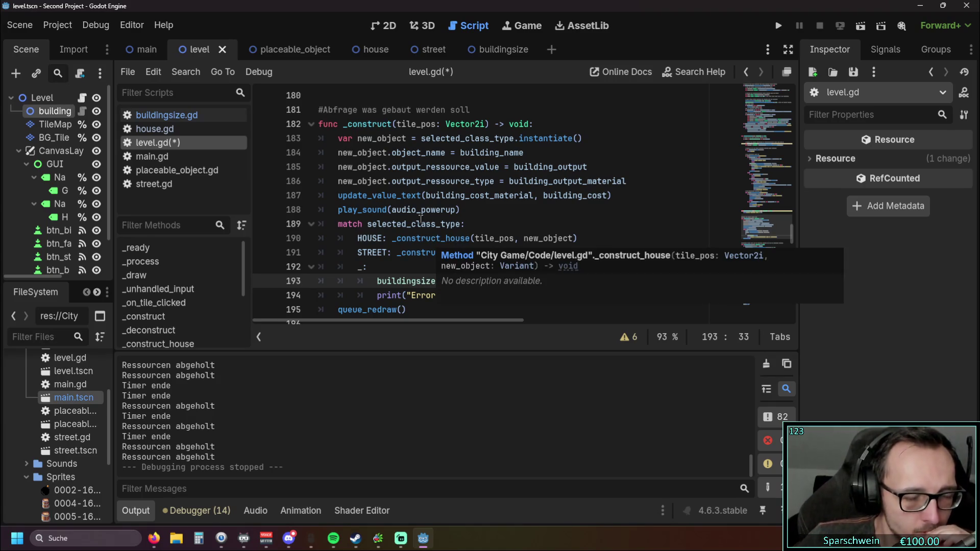
pyautogui.moveTo(403, 224)
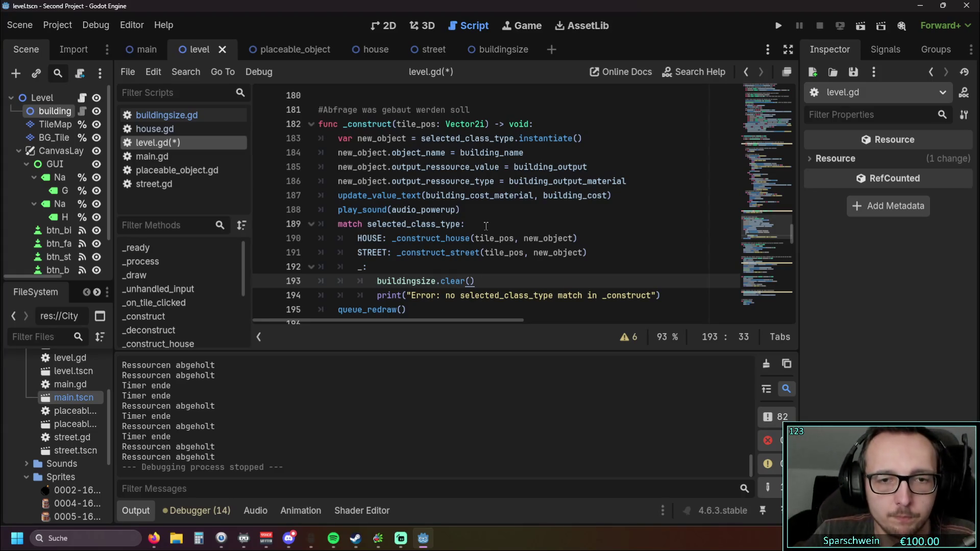
pyautogui.moveTo(469, 282); pyautogui.dragTo(263, 280)
pyautogui.press('BackSpace')
pyautogui.press('BackSpace')
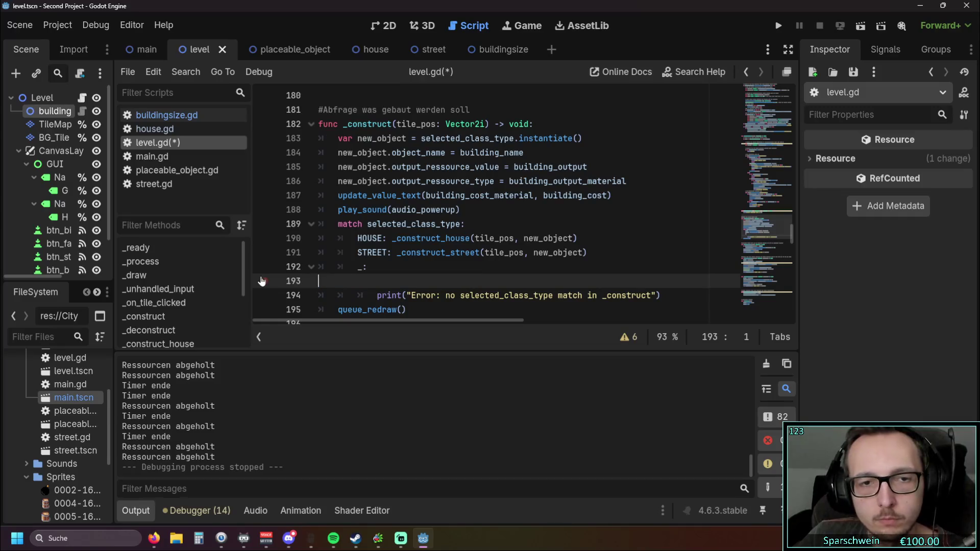
pyautogui.click(374, 283)
pyautogui.press('BackSpace')
pyautogui.press('BackSpace')
pyautogui.press('BackSpace')
pyautogui.scroll(6, 522, 263)
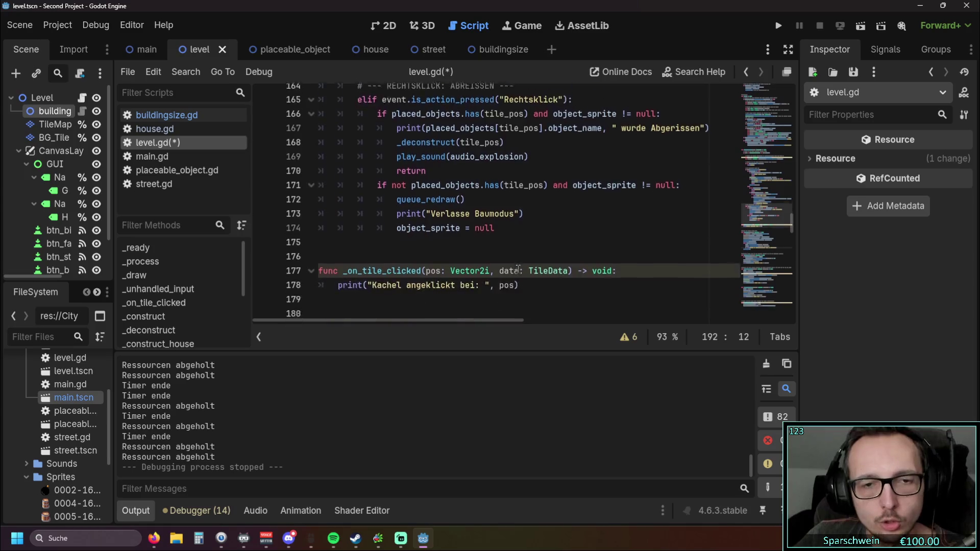
pyautogui.scroll(-5, 522, 263)
pyautogui.scroll(5, 510, 245)
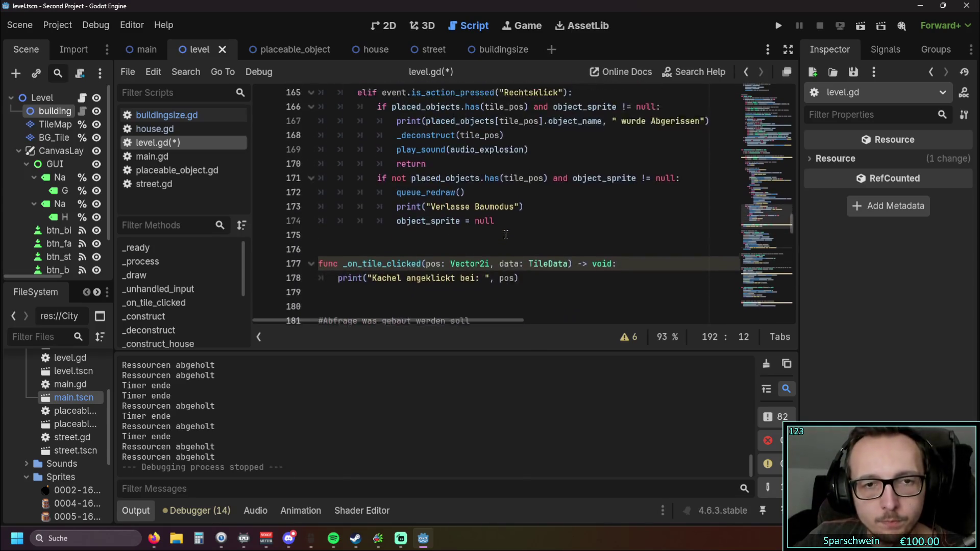
pyautogui.scroll(1, 505, 235)
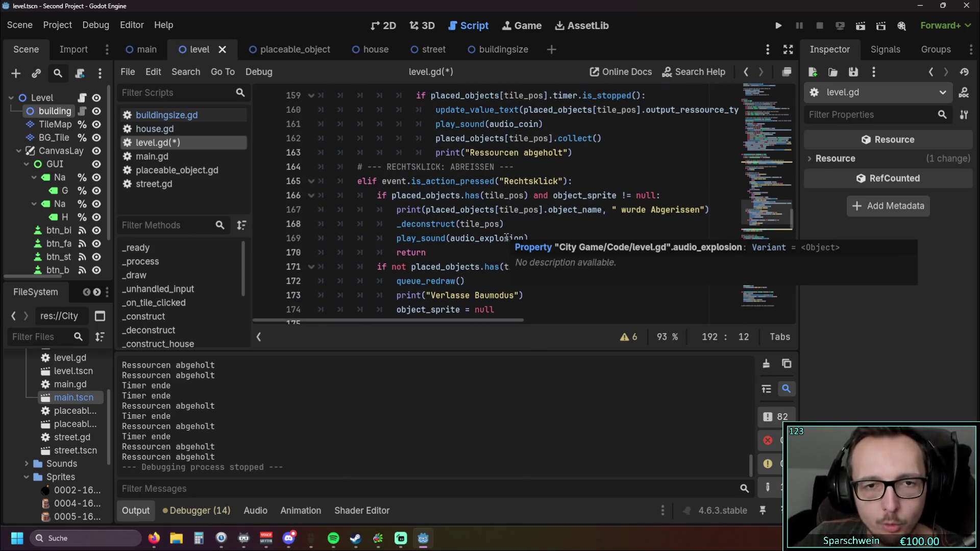
pyautogui.scroll(1, 507, 239)
pyautogui.scroll(1, 507, 240)
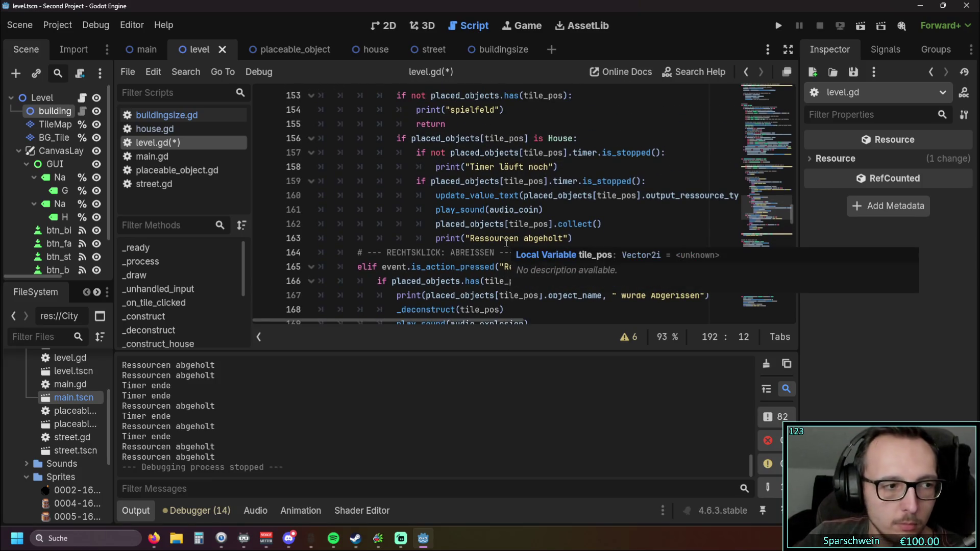
pyautogui.scroll(-1, 506, 245)
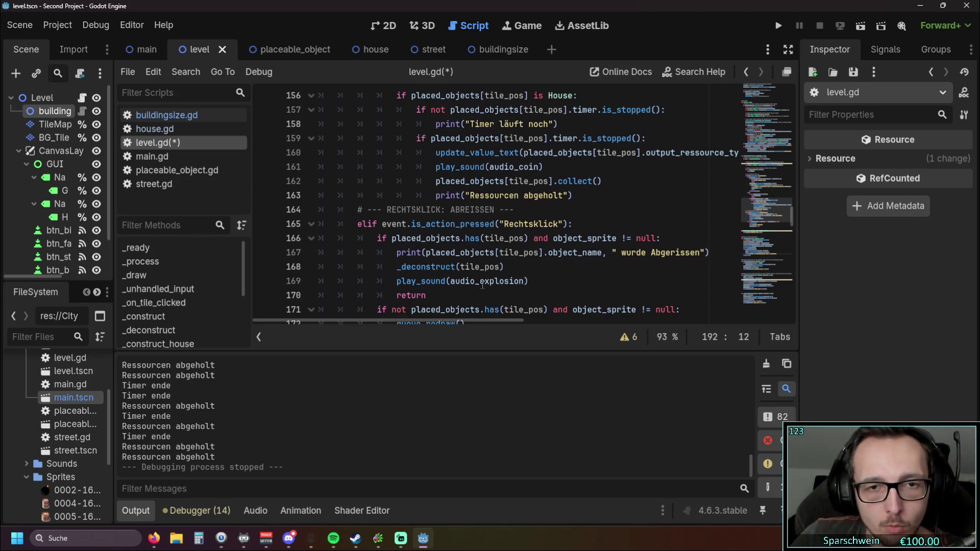
pyautogui.scroll(2, 489, 286)
pyautogui.scroll(1, 489, 286)
pyautogui.scroll(3, 500, 282)
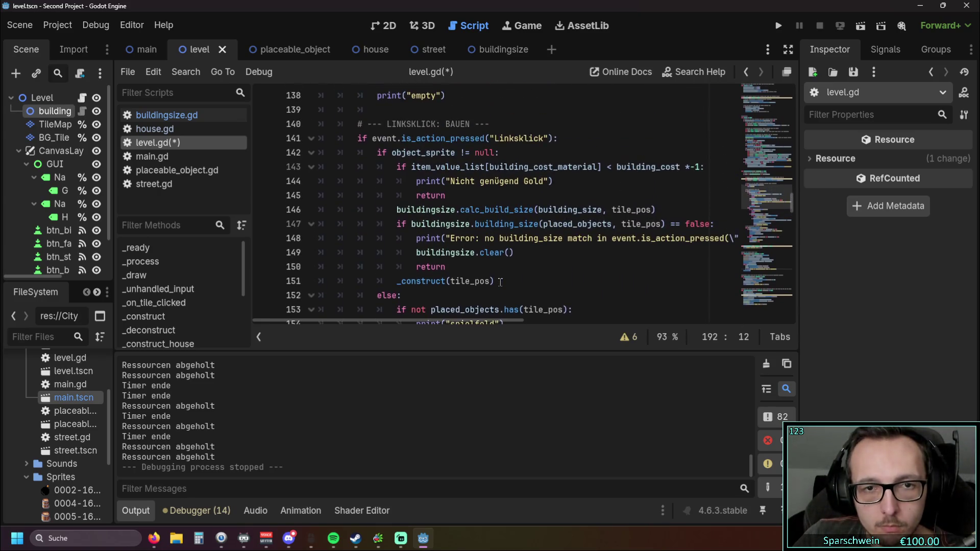
# Delete the buildingsize.clear() call after the size-mismatch error on line 149.
pyautogui.moveTo(530, 254); pyautogui.dragTo(278, 260)
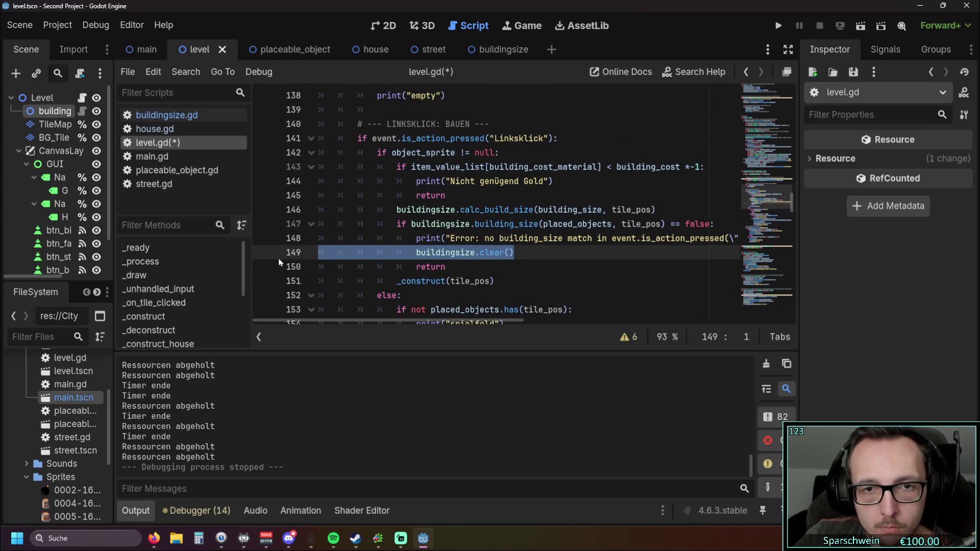
pyautogui.press('BackSpace')
pyautogui.press('BackSpace')
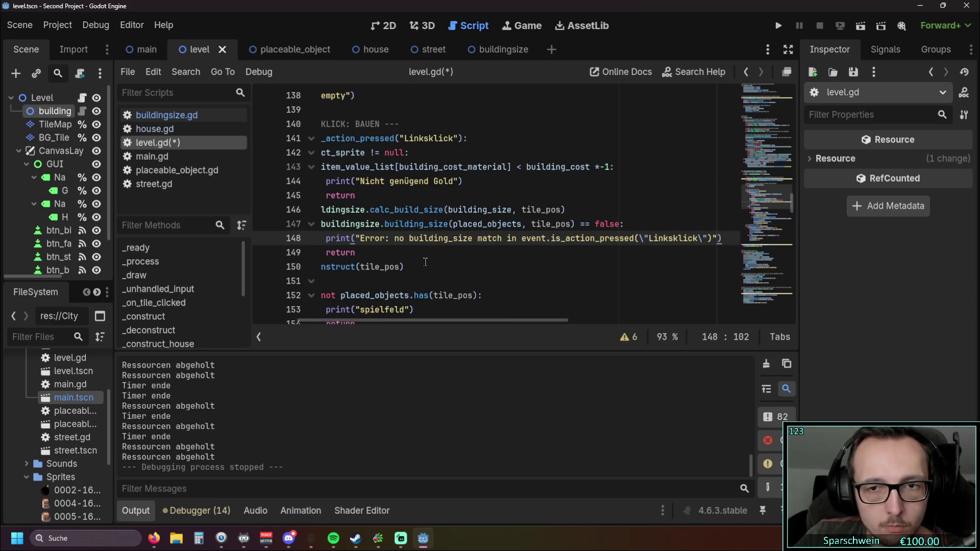
pyautogui.hscroll(-3, 427, 263)
pyautogui.scroll(-7, 429, 265)
pyautogui.scroll(-15, 430, 266)
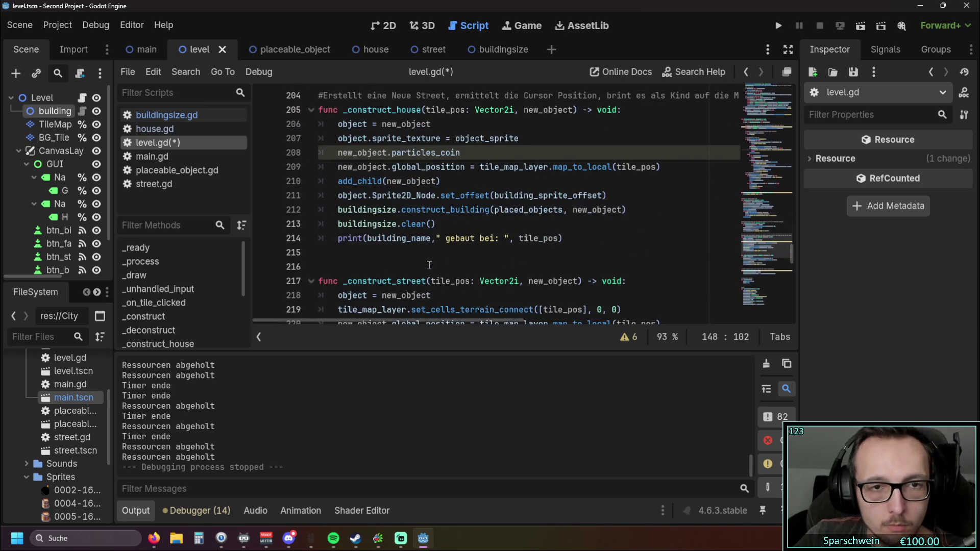
# Delete the buildingsize.clear() line in _construct_house and open buildingsize.gd from the house scene.
pyautogui.moveTo(455, 224); pyautogui.dragTo(268, 227)
pyautogui.press('BackSpace')
pyautogui.press('BackSpace')
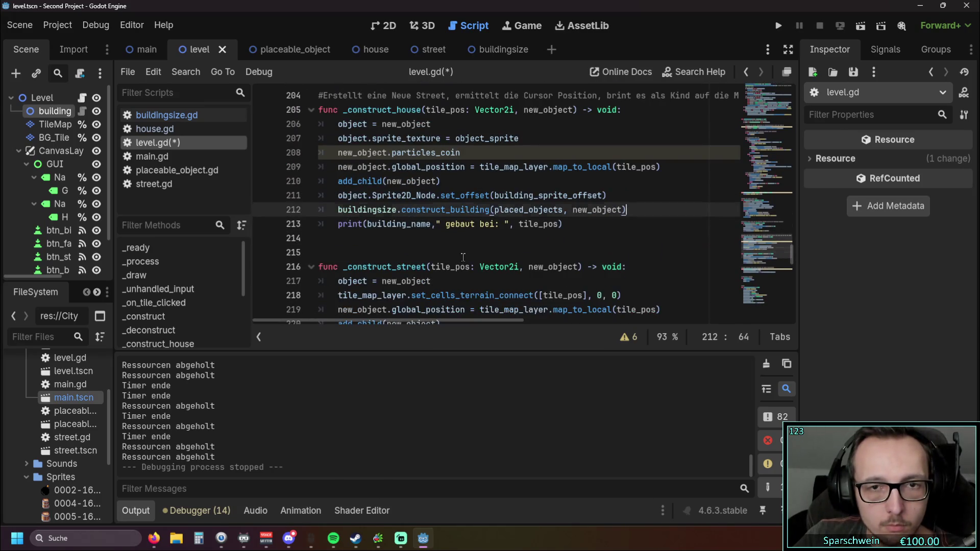
pyautogui.press('Down')
pyautogui.press('Down')
pyautogui.press('Down')
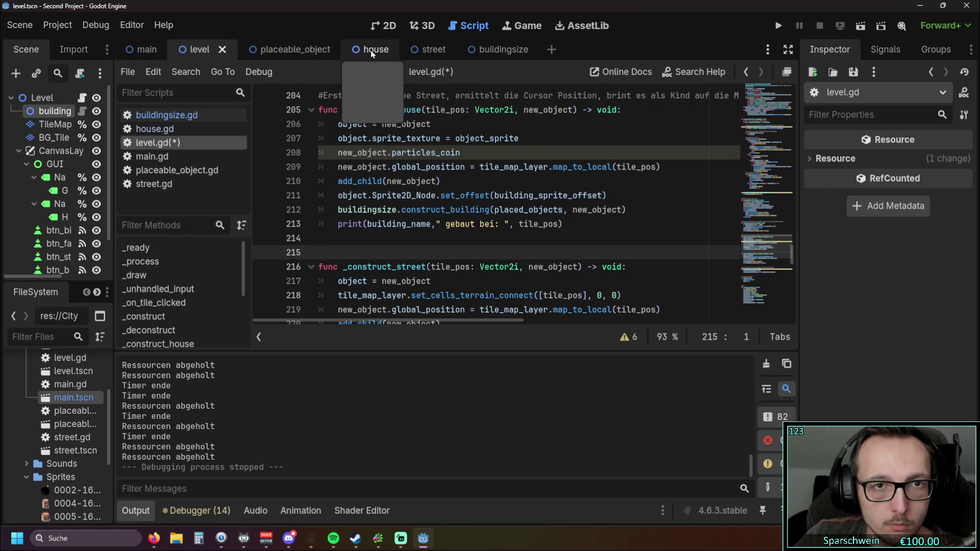
pyautogui.click(370, 50)
pyautogui.click(167, 115)
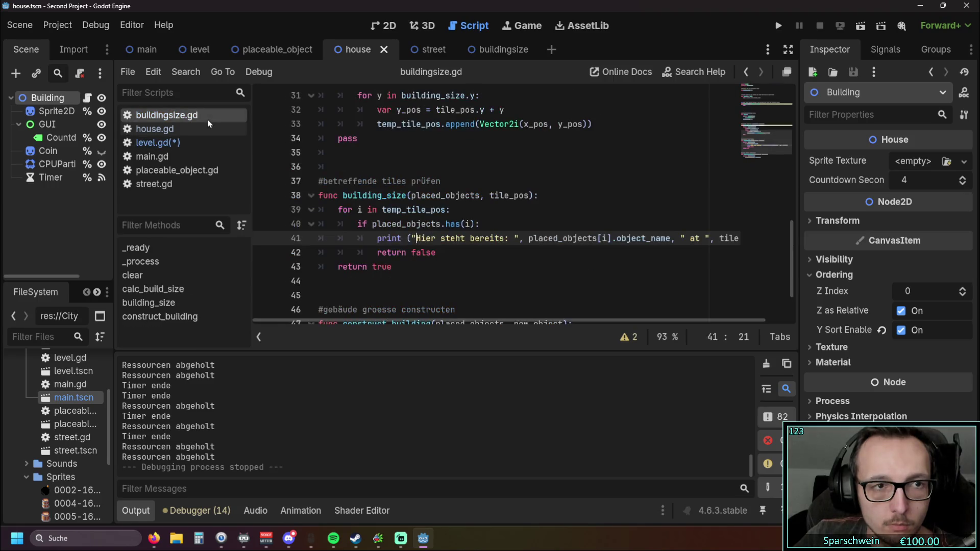
# Insert a clear() call as the first line of calc_build_size in buildingsize.gd.
pyautogui.scroll(5, 469, 192)
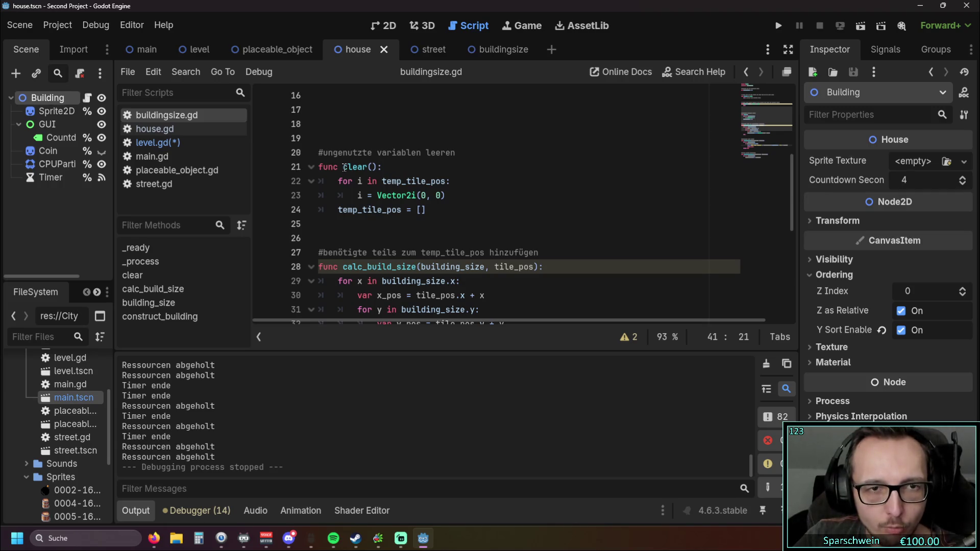
pyautogui.moveTo(419, 175)
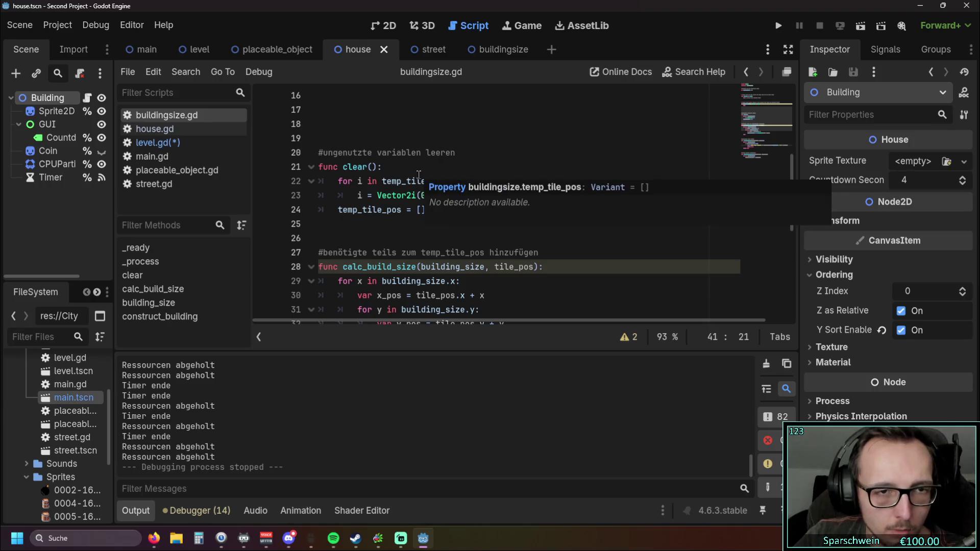
pyautogui.click(347, 167)
pyautogui.doubleClick(359, 167)
pyautogui.scroll(-1, 510, 204)
pyautogui.click(566, 223)
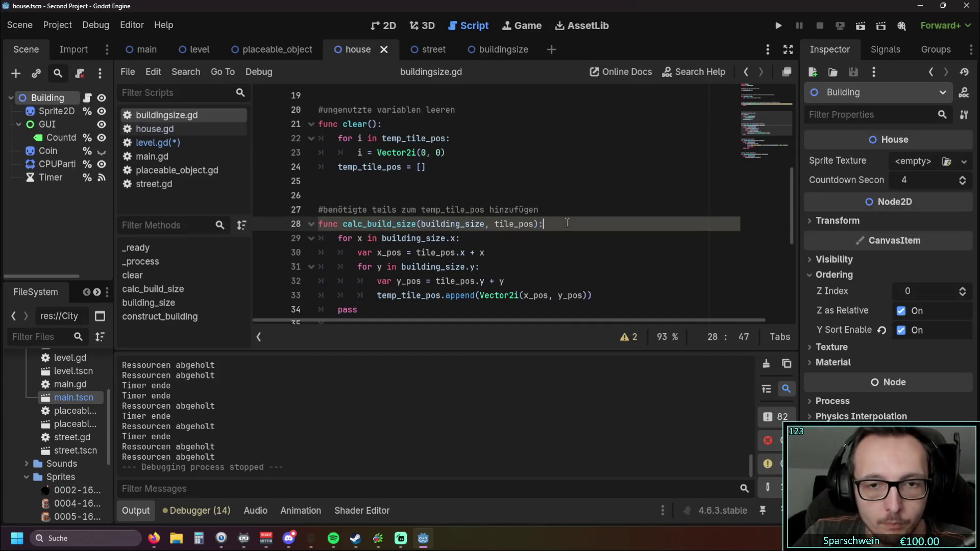
pyautogui.press('Return')
pyautogui.write('clear()')
pyautogui.click(523, 252)
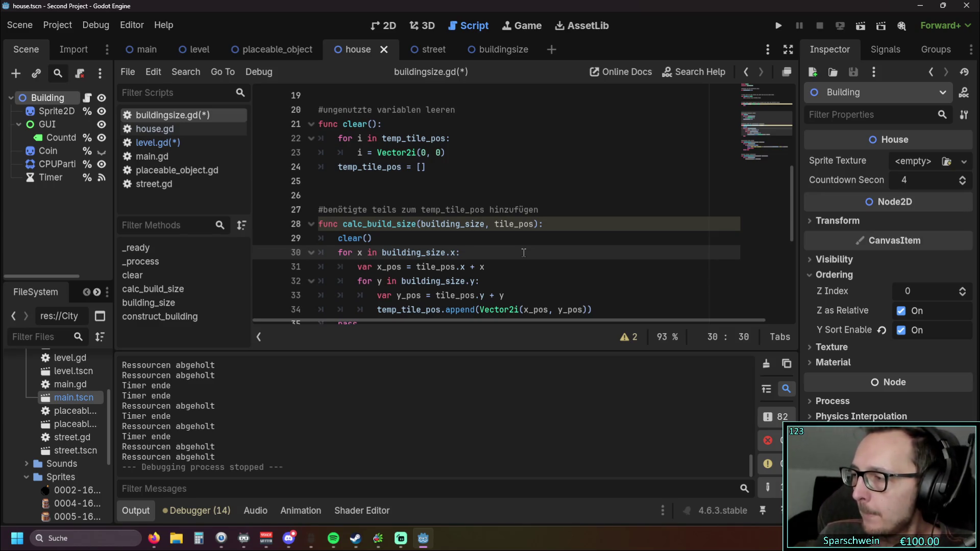
# Check the browser, then bring the level.gd script back up.
pyautogui.click(473, 185)
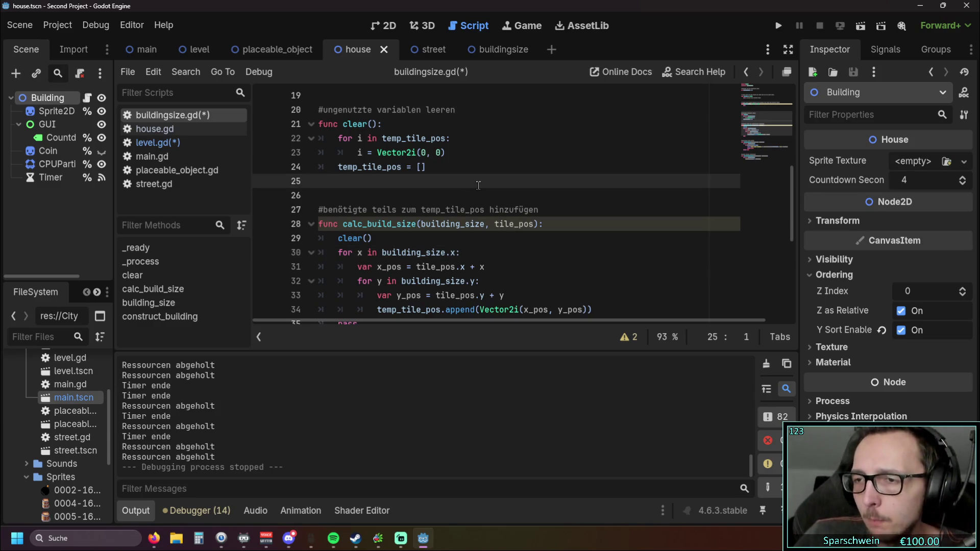
pyautogui.hotkey('alt', 'Tab')
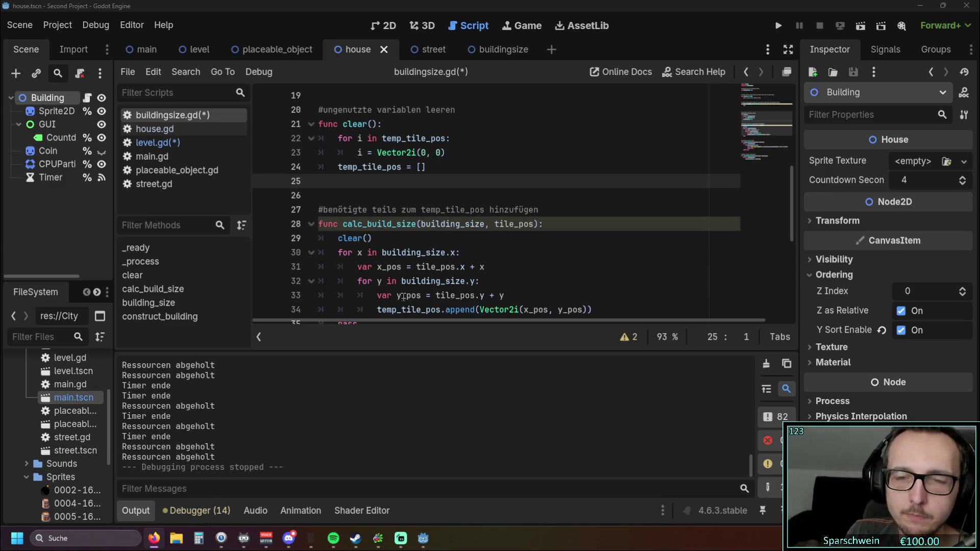
pyautogui.click(153, 142)
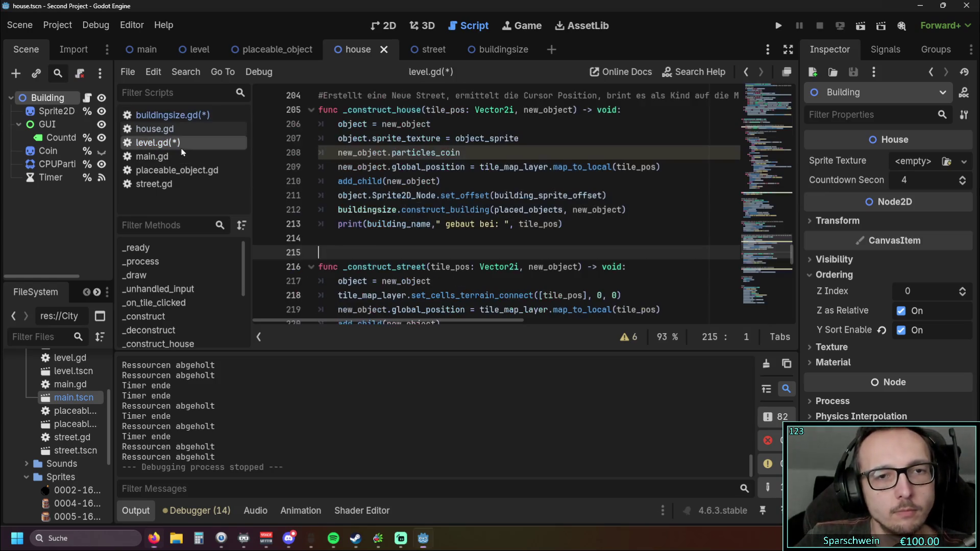
# Save both scripts with F5, enter and cancel build mode in the game, then stop it.
pyautogui.press('F5')
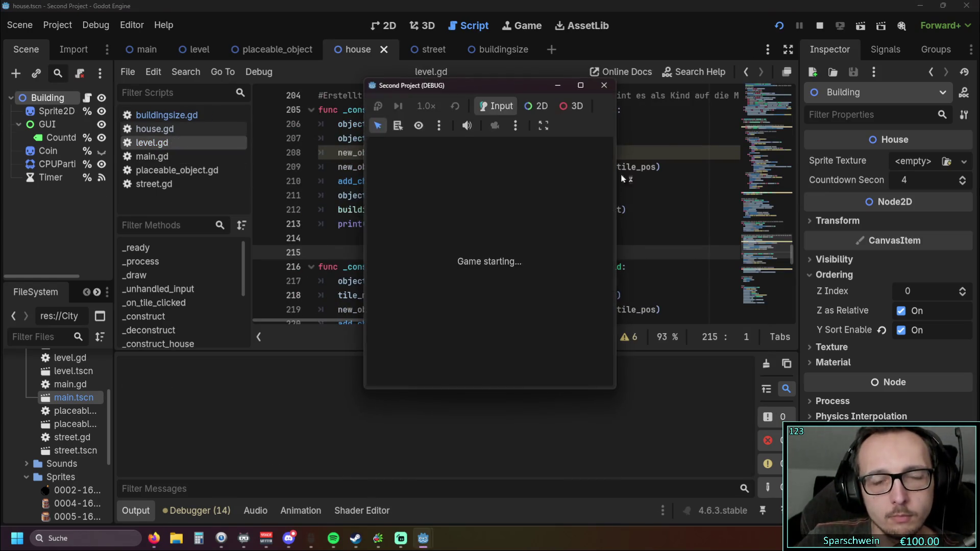
pyautogui.click(428, 368)
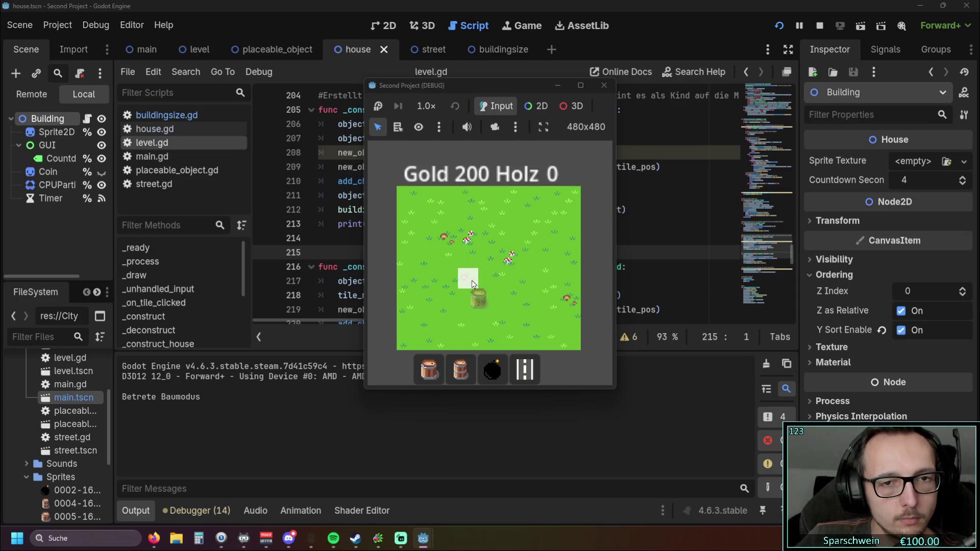
pyautogui.click(493, 259)
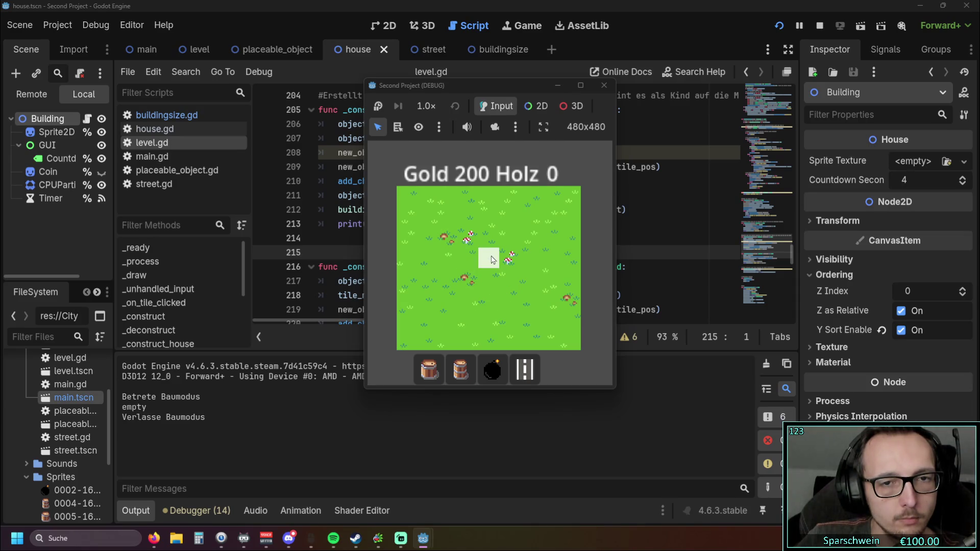
pyautogui.click(599, 94)
pyautogui.scroll(4, 511, 226)
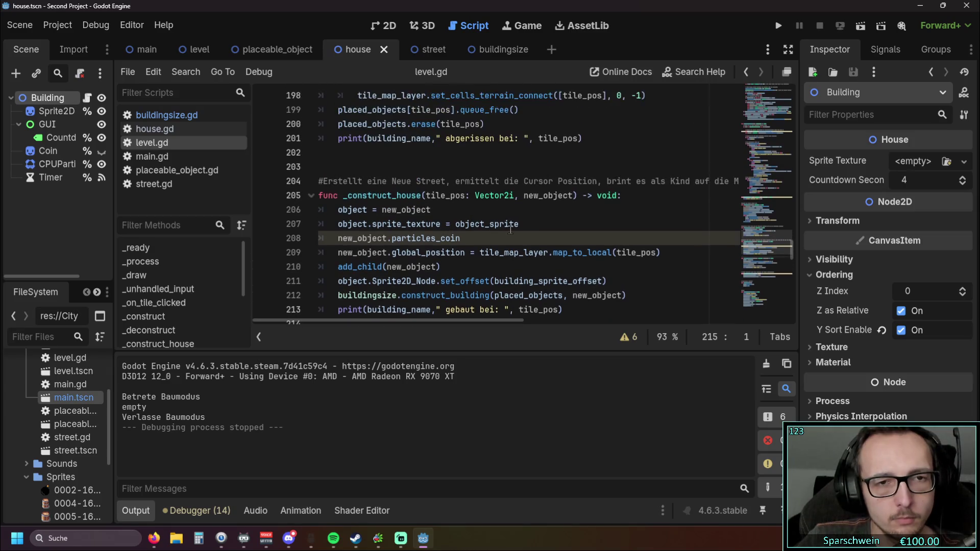
pyautogui.scroll(8, 511, 227)
pyautogui.scroll(-6, 511, 227)
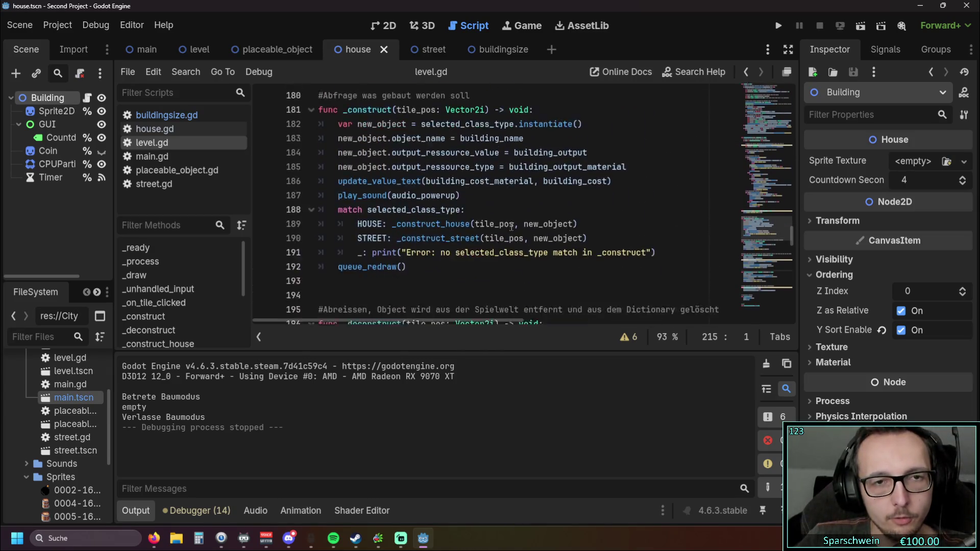
pyautogui.scroll(19, 511, 226)
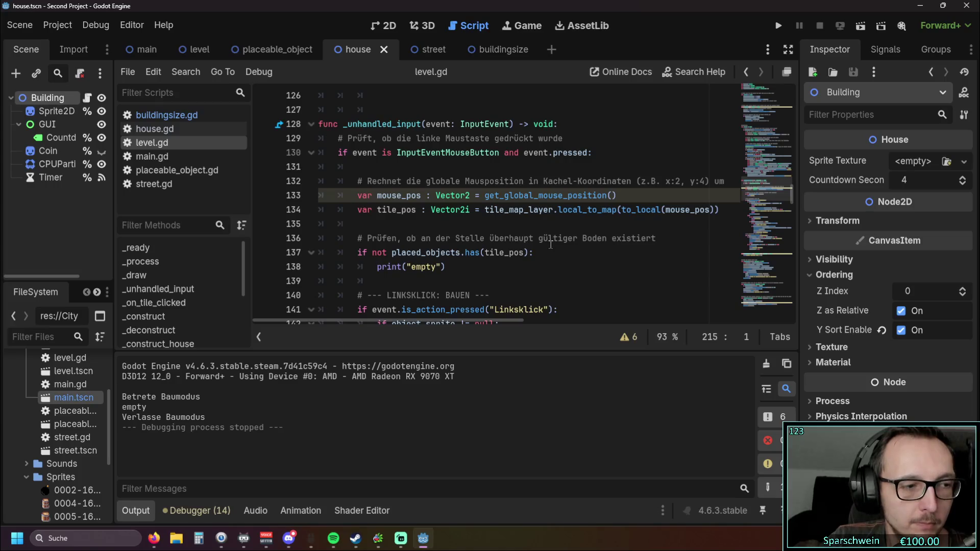
pyautogui.scroll(-2, 562, 224)
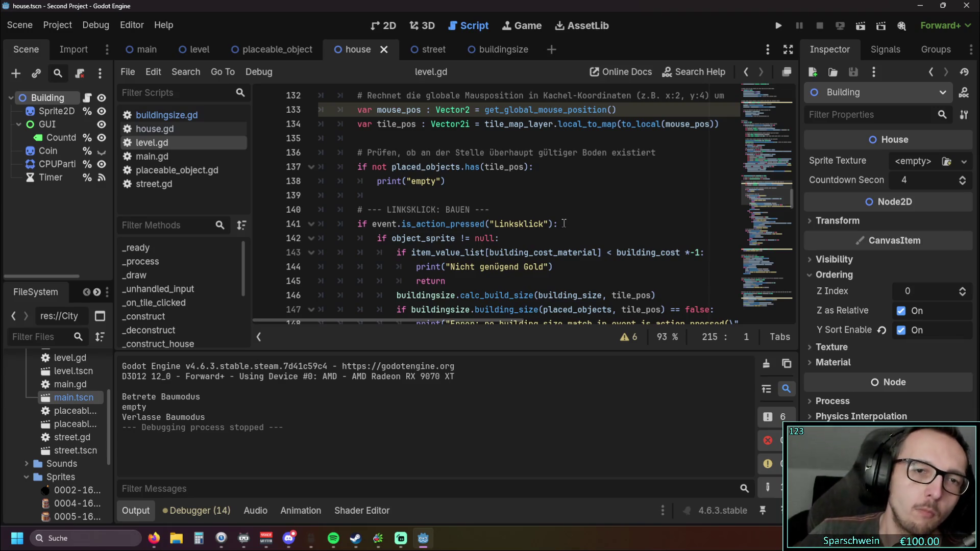
pyautogui.scroll(-3, 563, 223)
pyautogui.scroll(5, 564, 223)
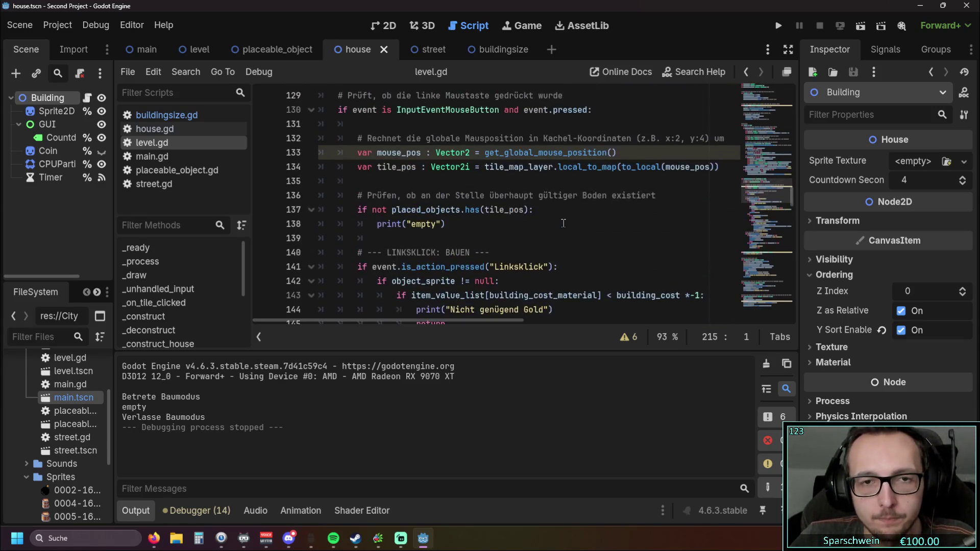
pyautogui.scroll(-10, 563, 223)
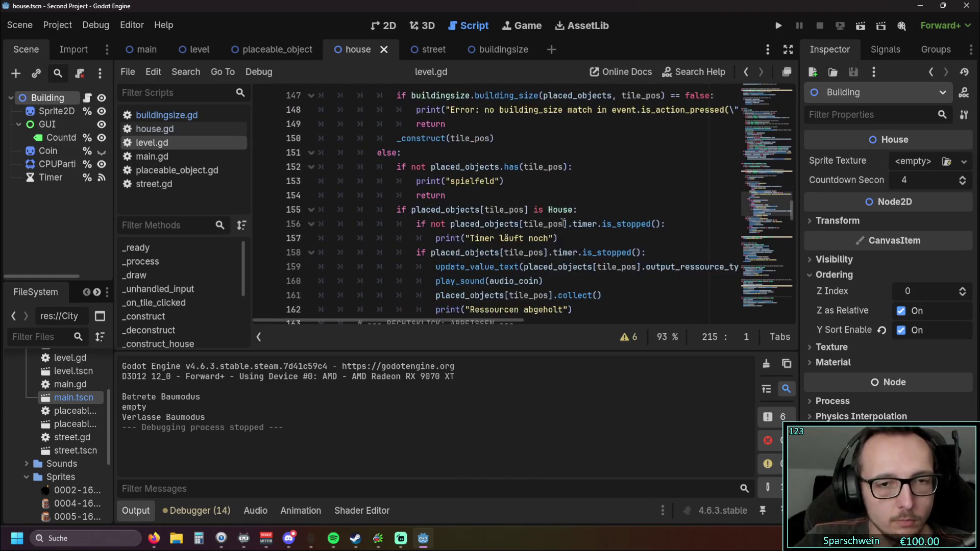
pyautogui.scroll(2, 563, 223)
pyautogui.scroll(-1, 580, 230)
pyautogui.scroll(1, 587, 240)
pyautogui.scroll(-1, 647, 279)
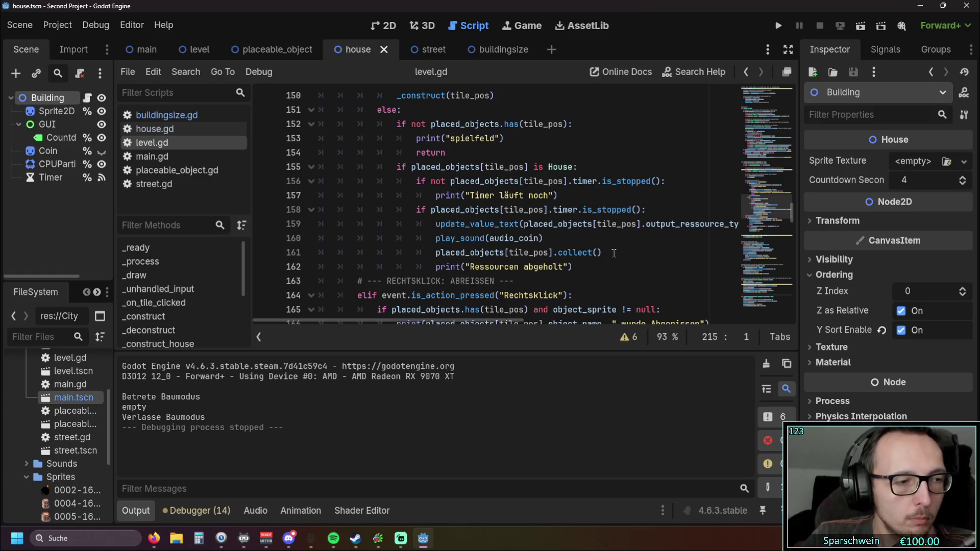
pyautogui.scroll(4, 588, 260)
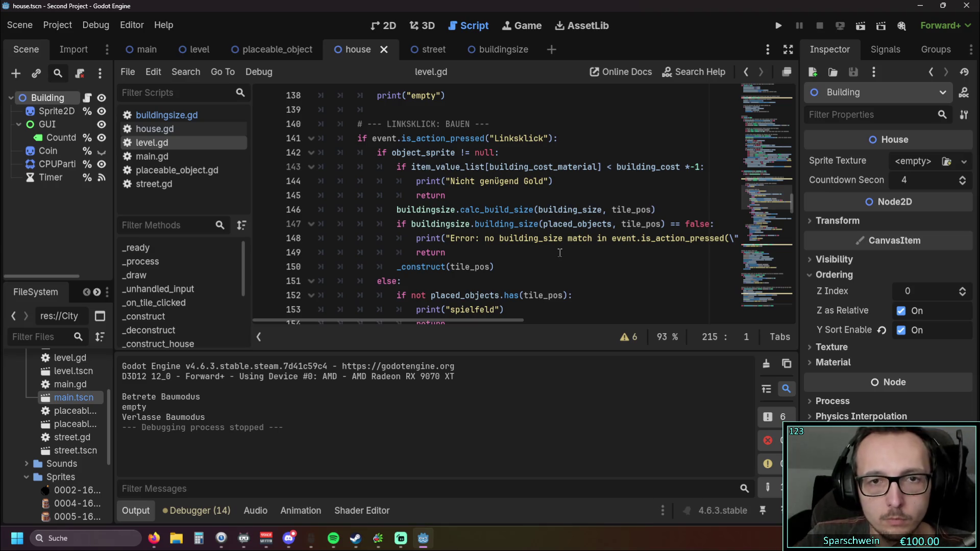
pyautogui.scroll(-8, 564, 264)
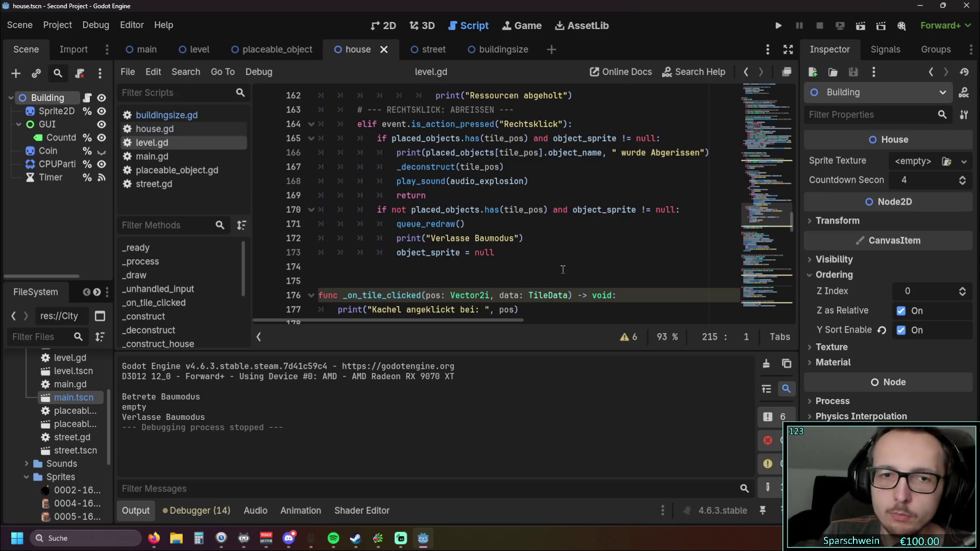
pyautogui.scroll(1, 561, 269)
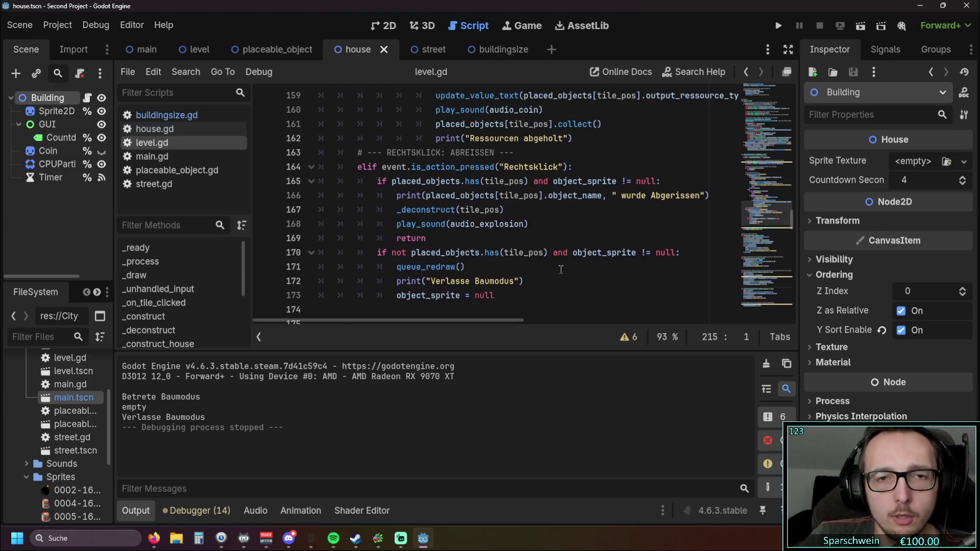
pyautogui.scroll(13, 561, 269)
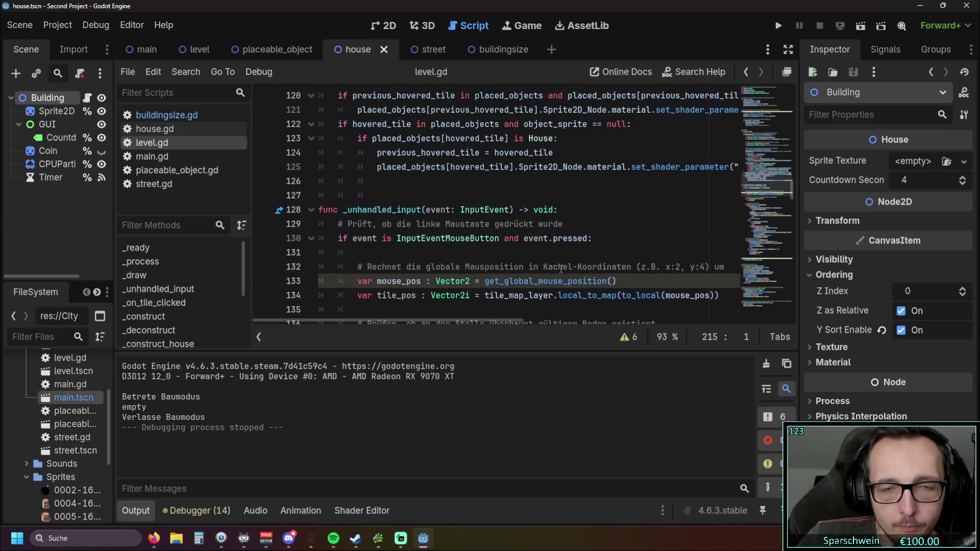
pyautogui.scroll(2, 561, 270)
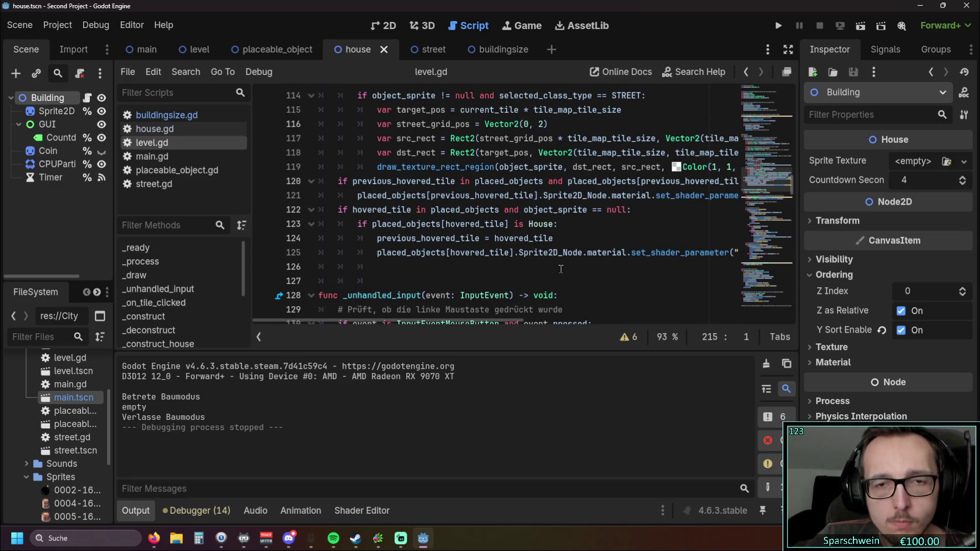
pyautogui.scroll(5, 561, 269)
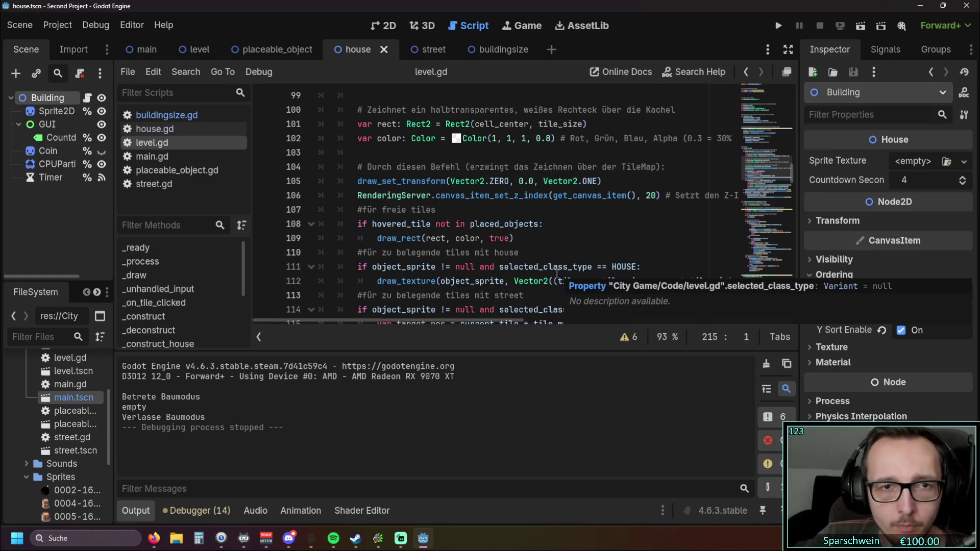
pyautogui.moveTo(551, 264)
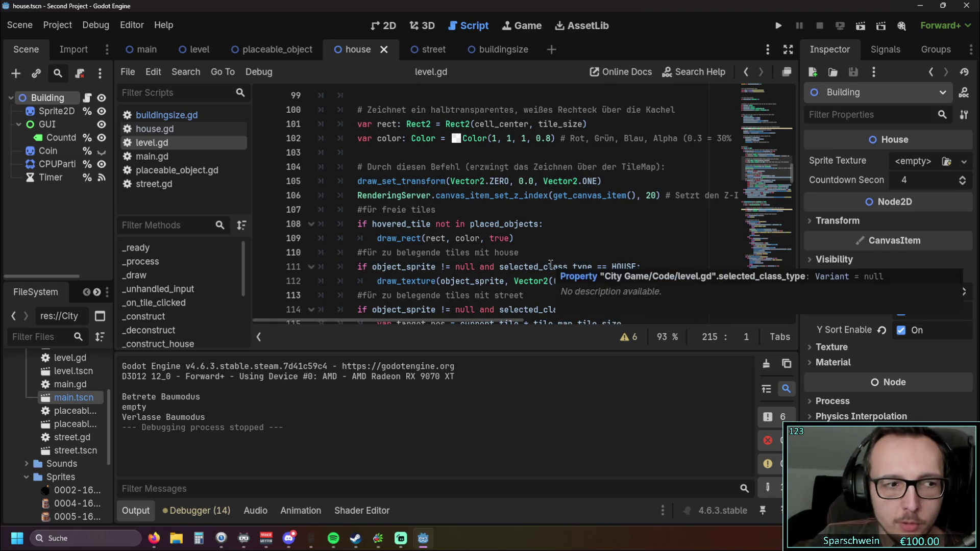
pyautogui.scroll(3, 551, 264)
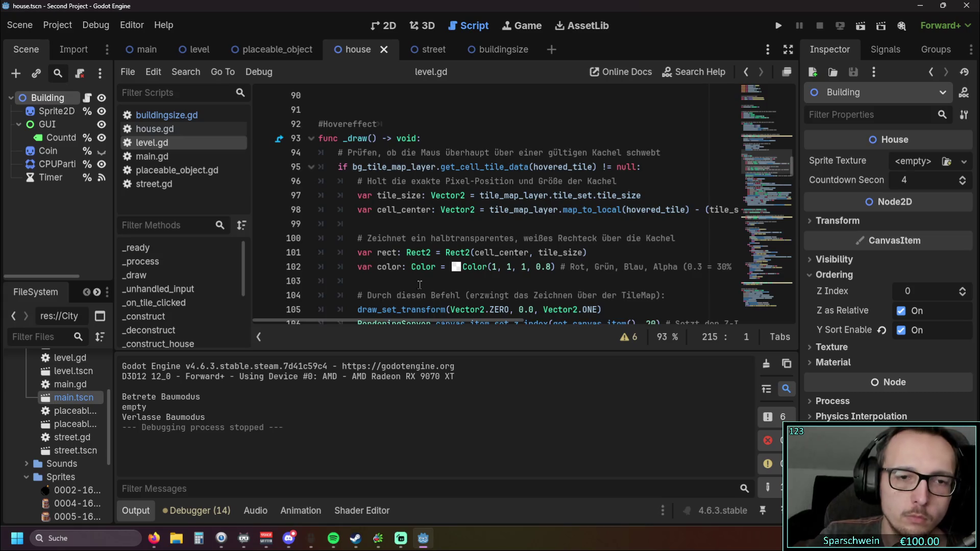
pyautogui.scroll(-2, 419, 284)
pyautogui.moveTo(419, 285)
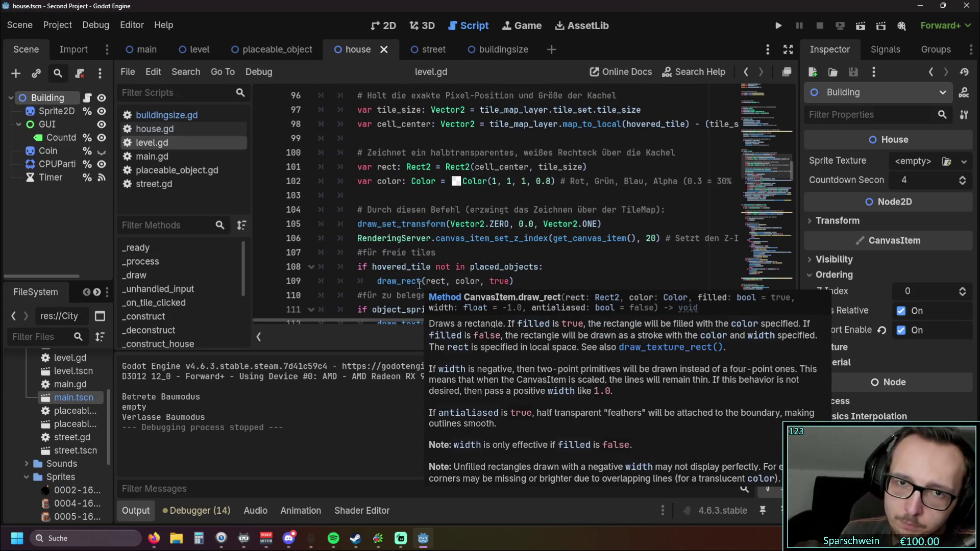
pyautogui.scroll(6, 419, 285)
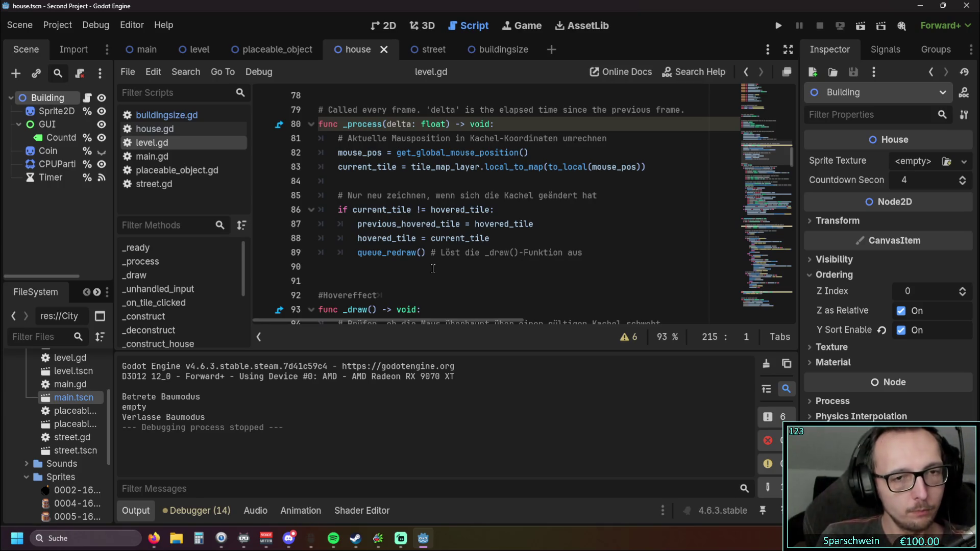
pyautogui.scroll(-13, 433, 266)
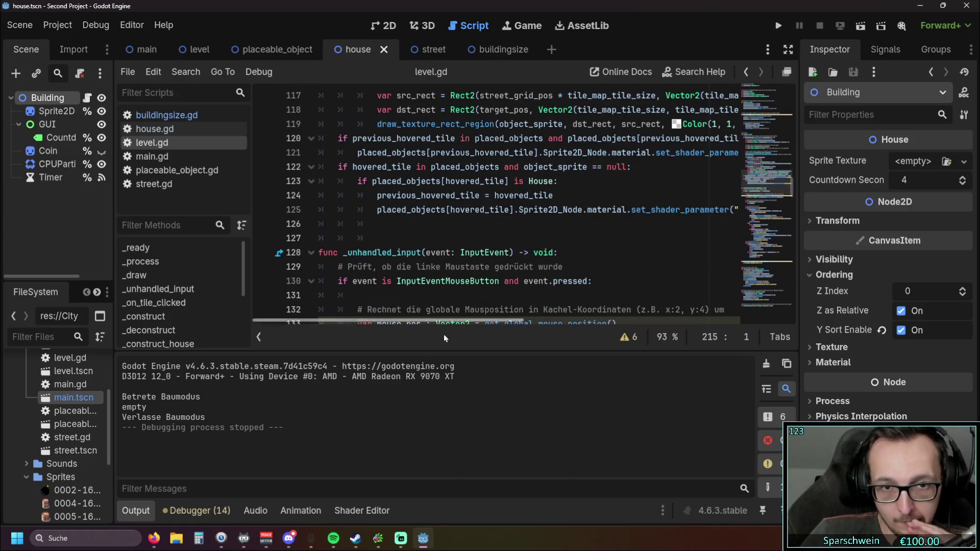
pyautogui.hscroll(5, 429, 320)
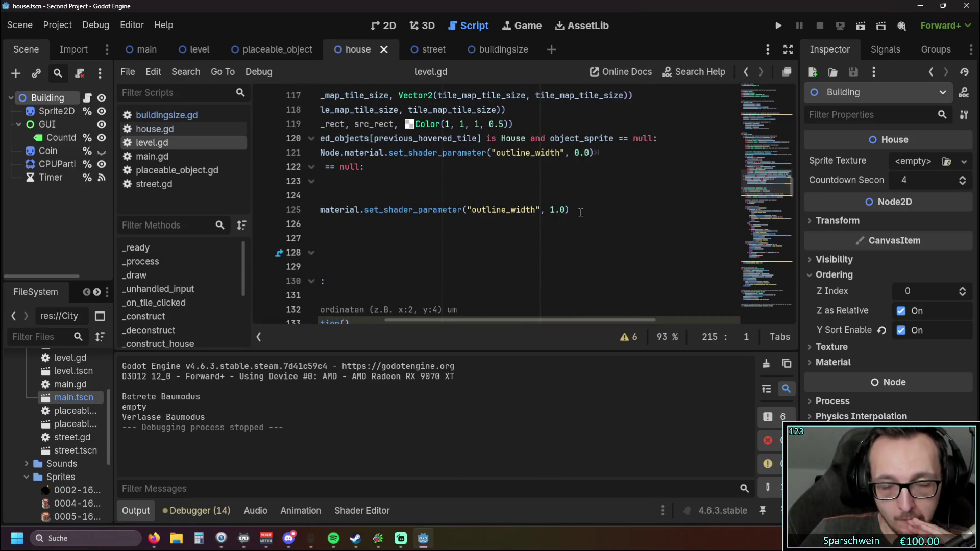
pyautogui.hscroll(-5, 516, 320)
pyautogui.scroll(5, 346, 246)
pyautogui.scroll(4, 347, 246)
pyautogui.scroll(-8, 371, 268)
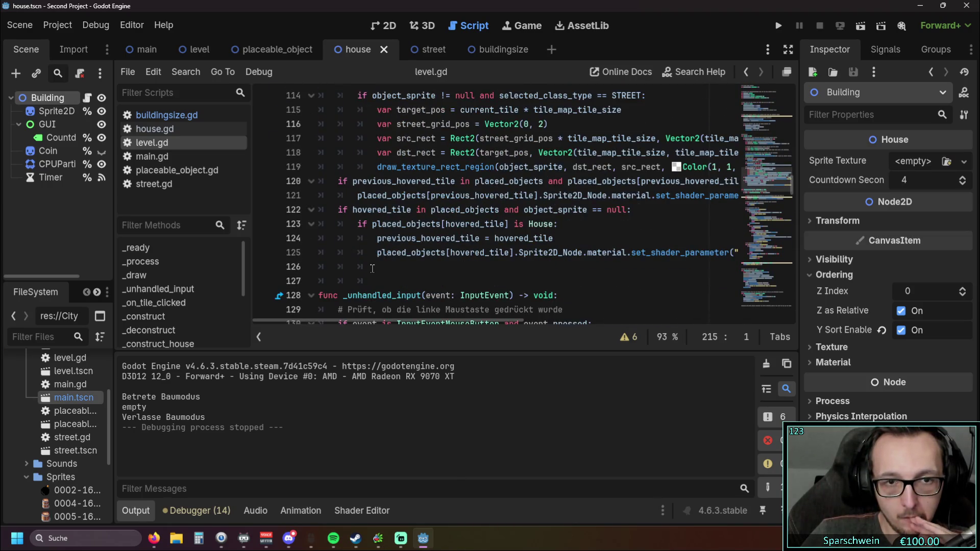
# Outdent line 126 and write 'for tile in placed_objects:' followed by an indented body line.
pyautogui.click(371, 267)
pyautogui.press('BackSpace')
pyautogui.press('BackSpace')
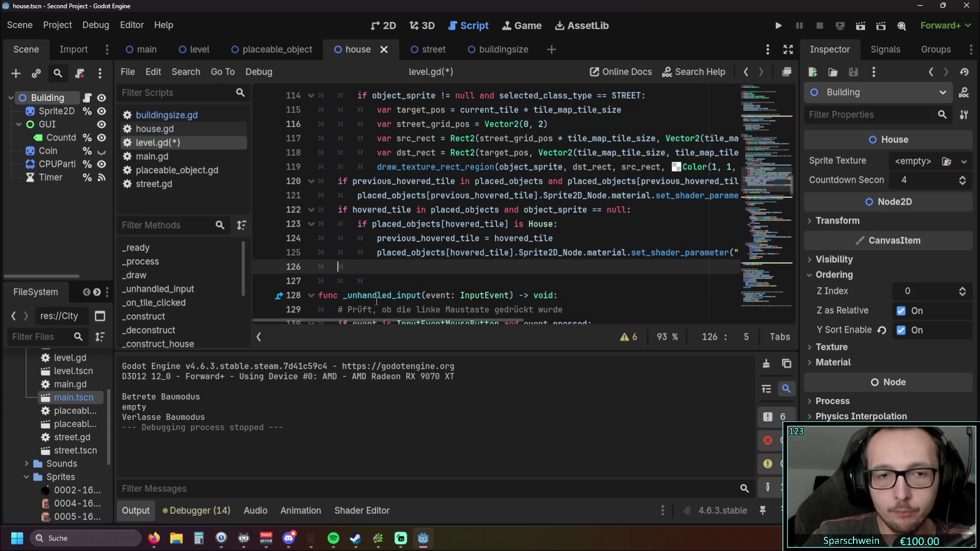
pyautogui.moveTo(376, 301)
pyautogui.write('for ')
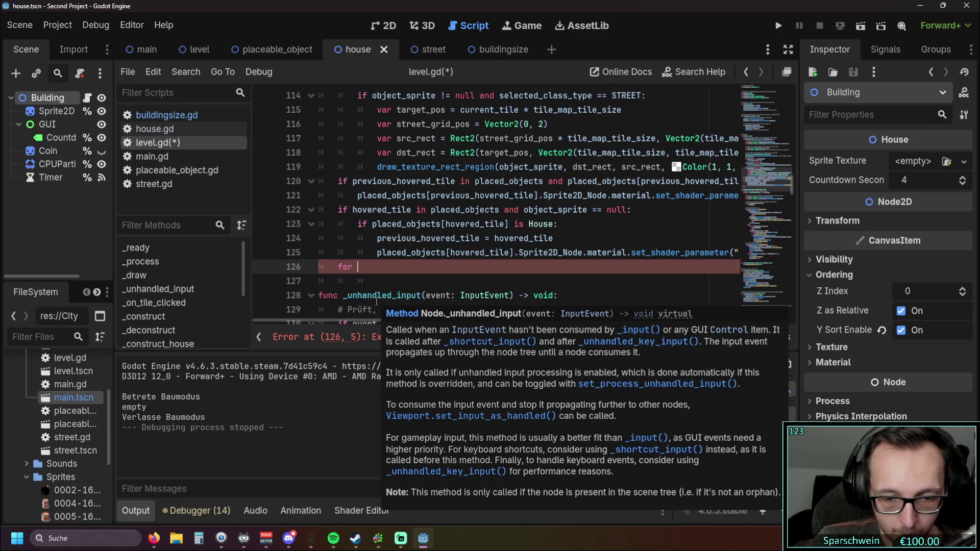
pyautogui.write('tile in')
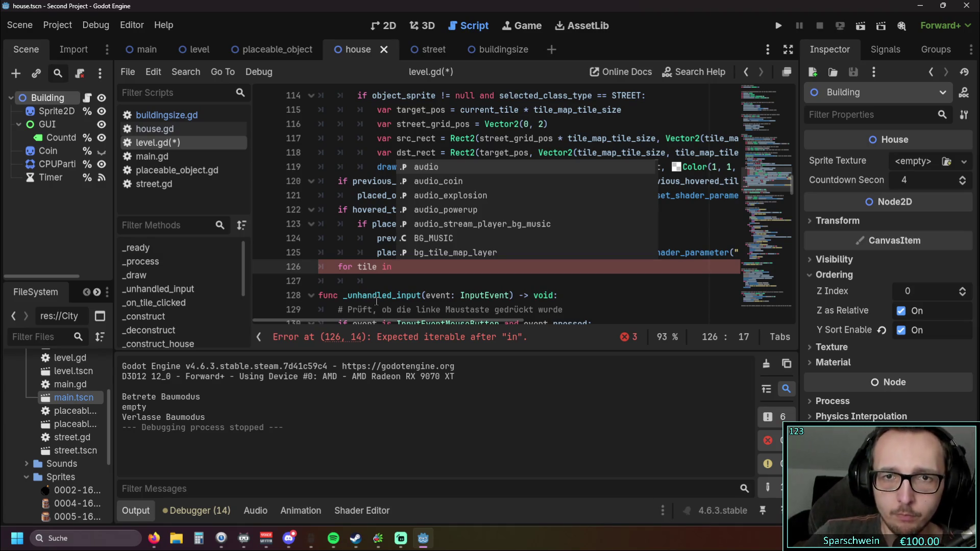
pyautogui.click(434, 124)
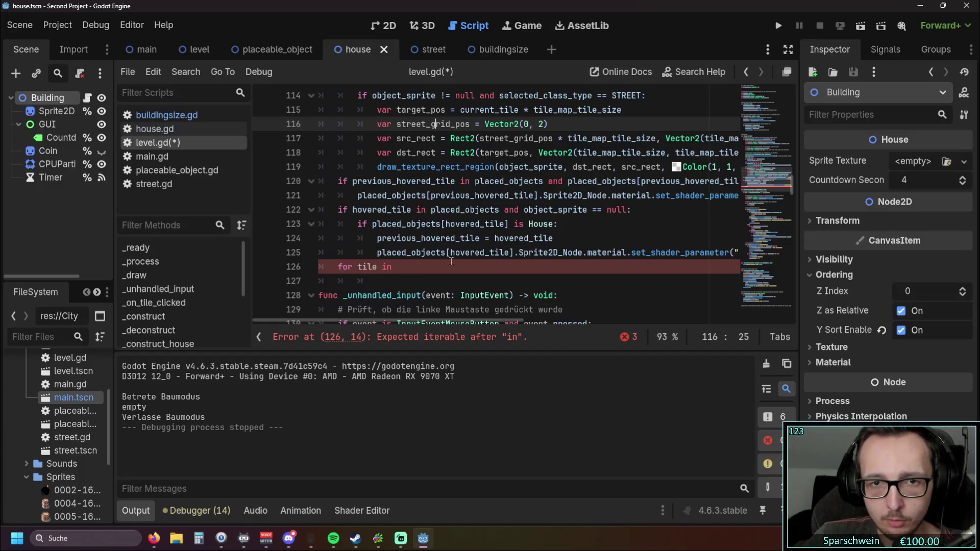
pyautogui.click(406, 267)
pyautogui.write('placed')
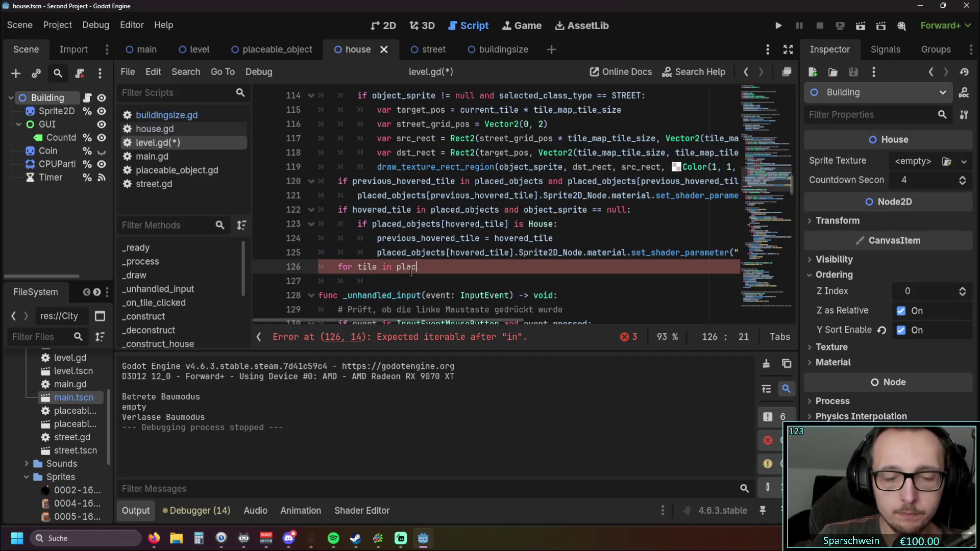
pyautogui.press('Return')
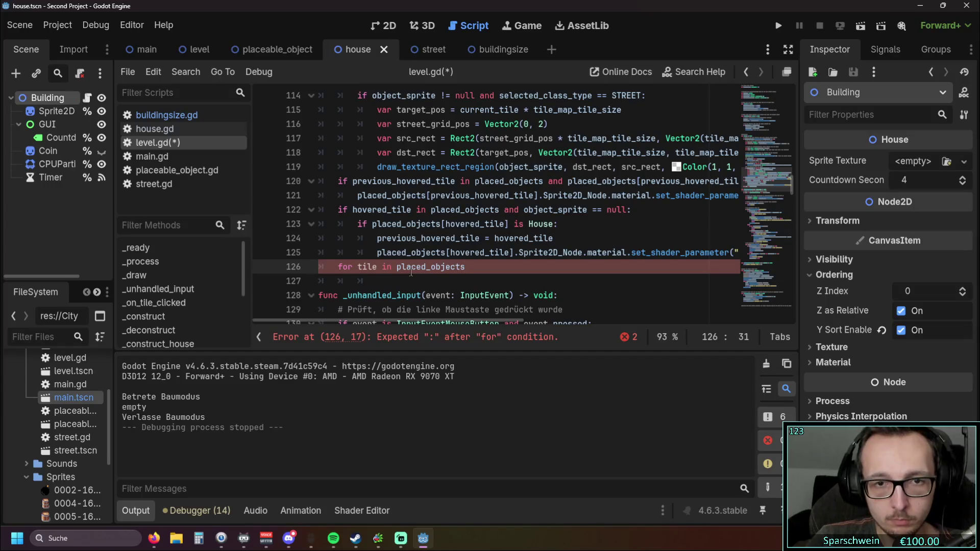
pyautogui.write(':')
pyautogui.press('Return')
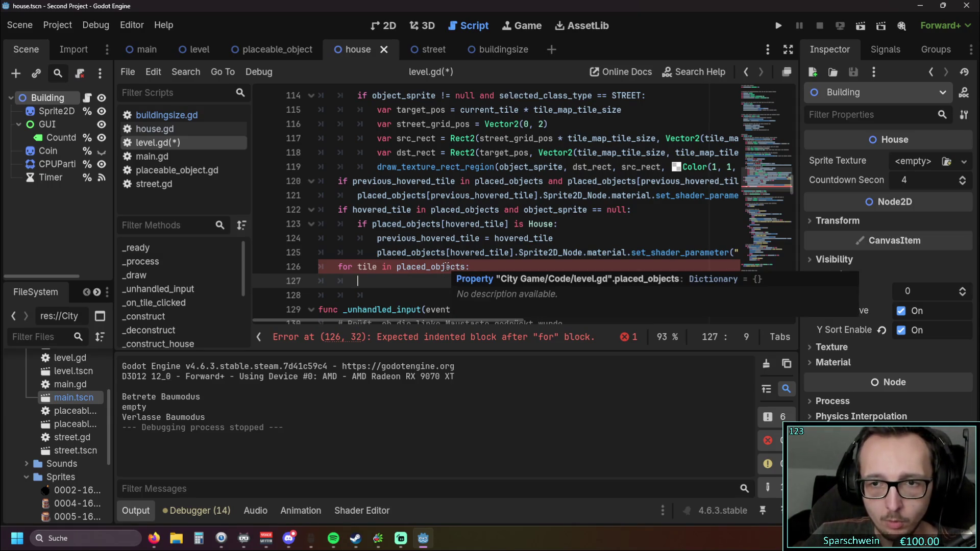
pyautogui.click(465, 267)
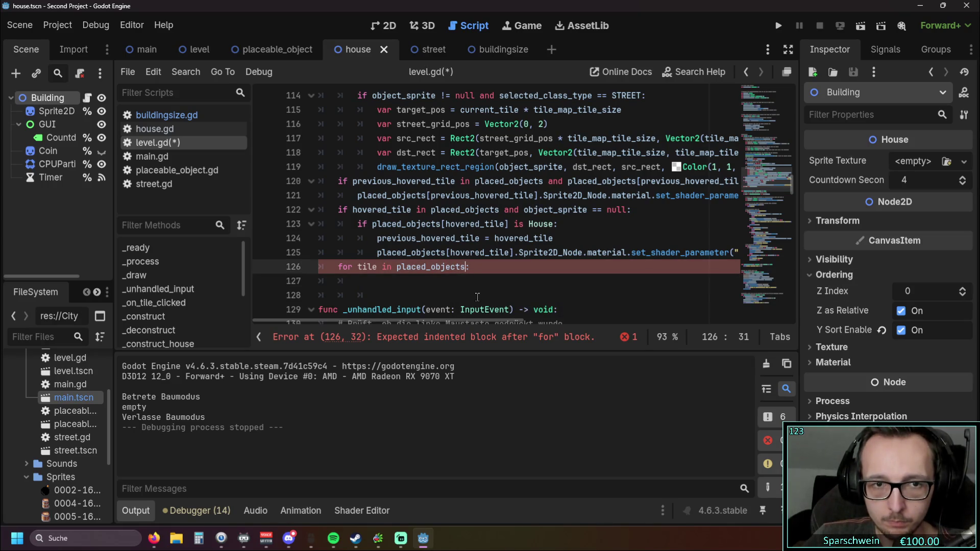
pyautogui.click(397, 267)
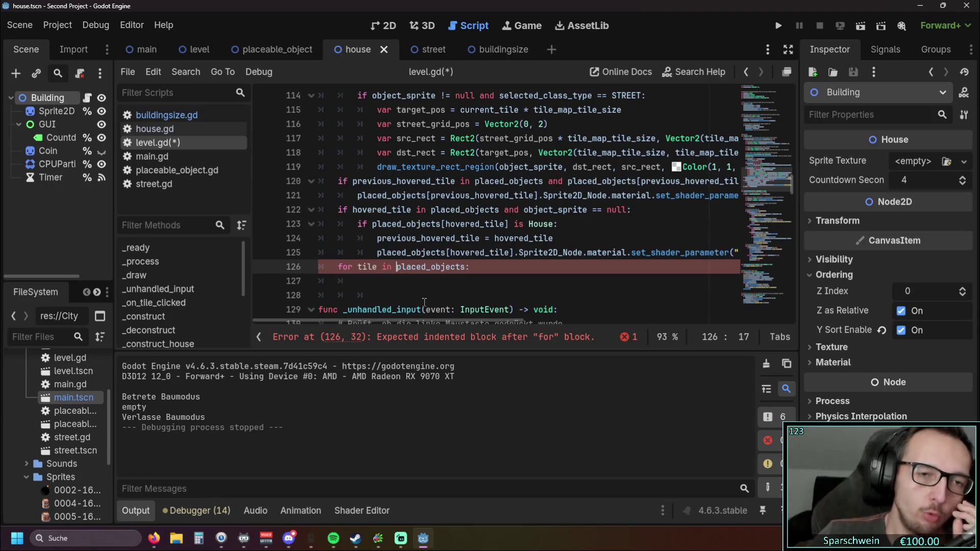
pyautogui.scroll(1, 424, 301)
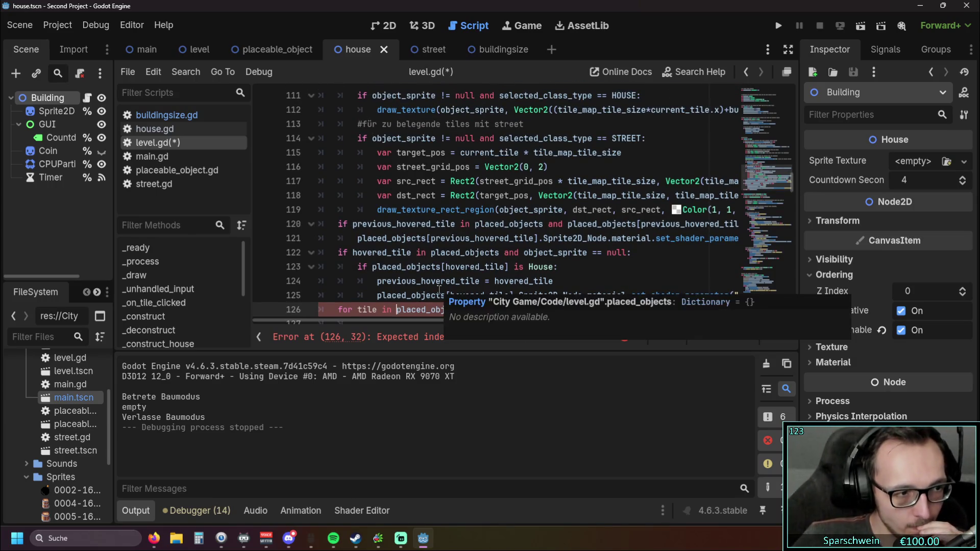
pyautogui.scroll(-1, 467, 287)
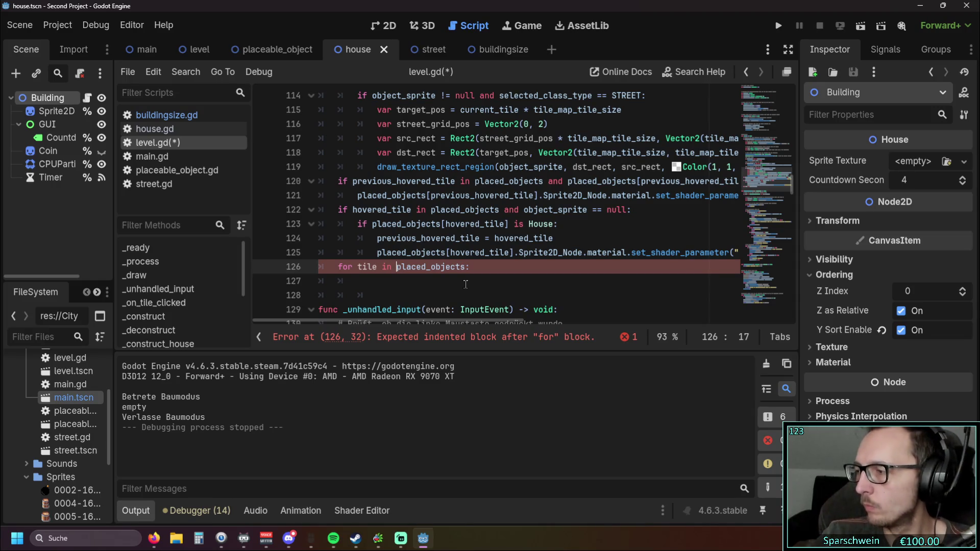
pyautogui.hotkey('alt', 'Tab')
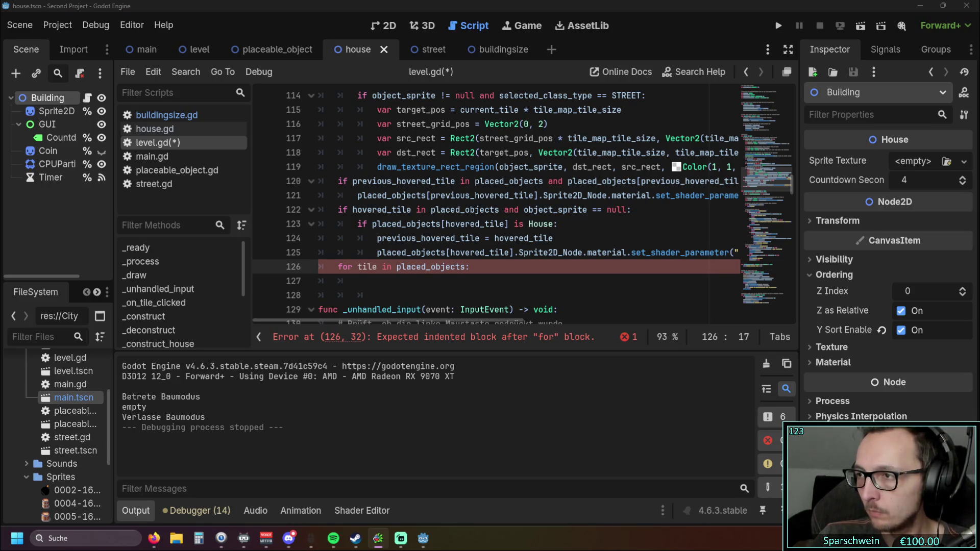
pyautogui.click(546, 292)
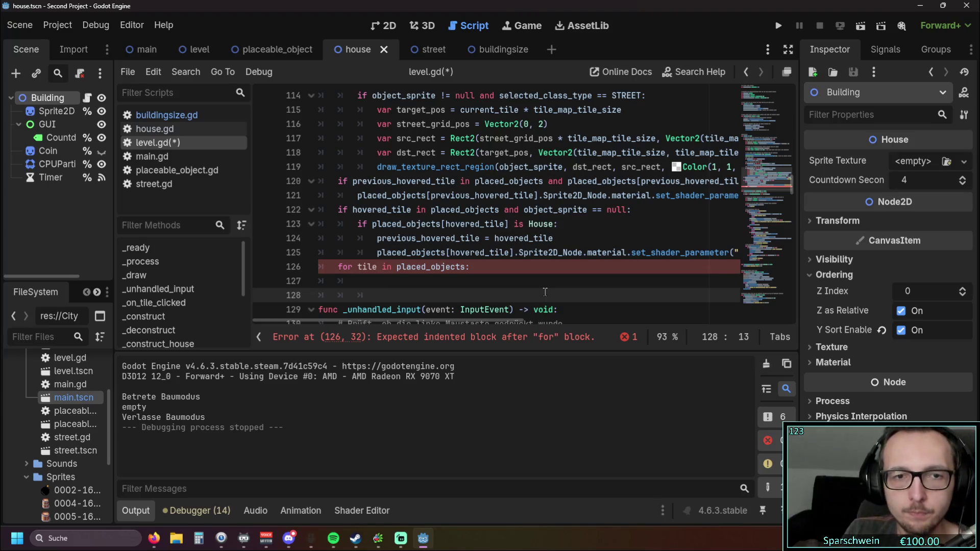
pyautogui.moveTo(544, 291); pyautogui.dragTo(319, 266)
pyautogui.press('BackSpace')
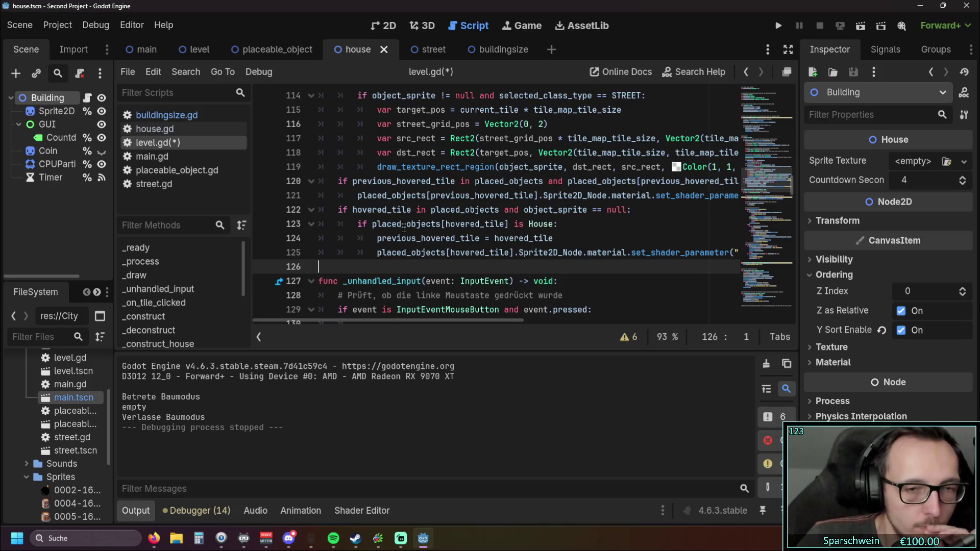
# Delete the unfinished for loop on lines 126–128, then view building_size in buildingsize.gd.
pyautogui.moveTo(423, 320); pyautogui.dragTo(419, 325)
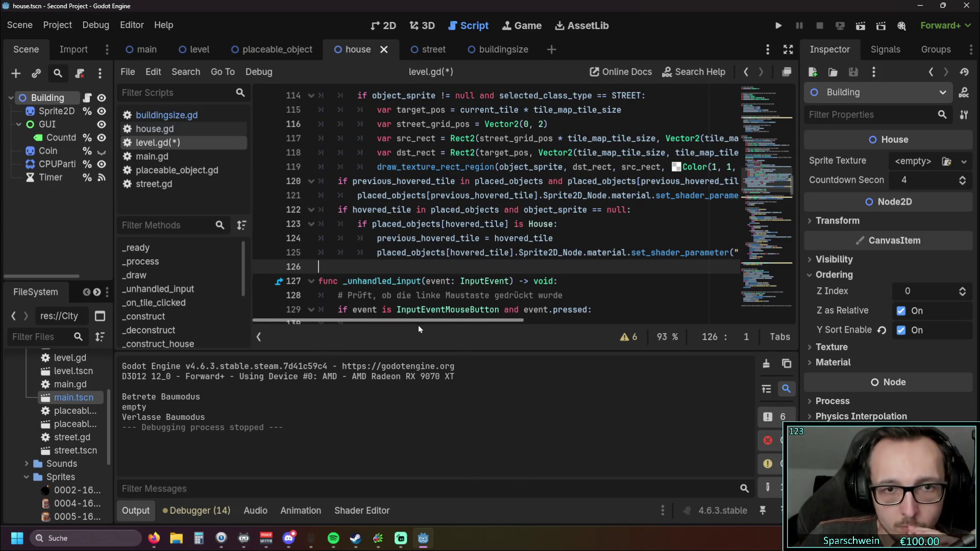
pyautogui.scroll(2, 463, 295)
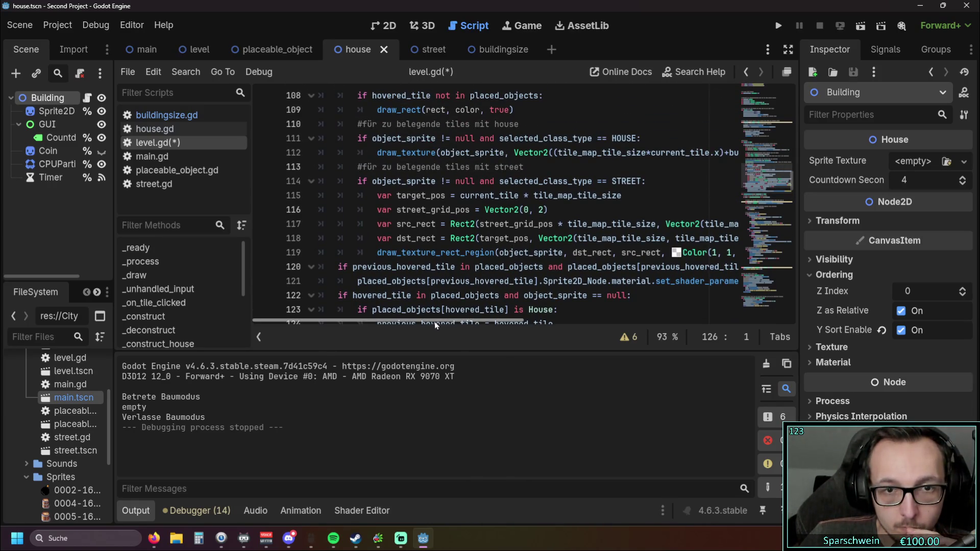
pyautogui.moveTo(436, 319); pyautogui.dragTo(458, 317)
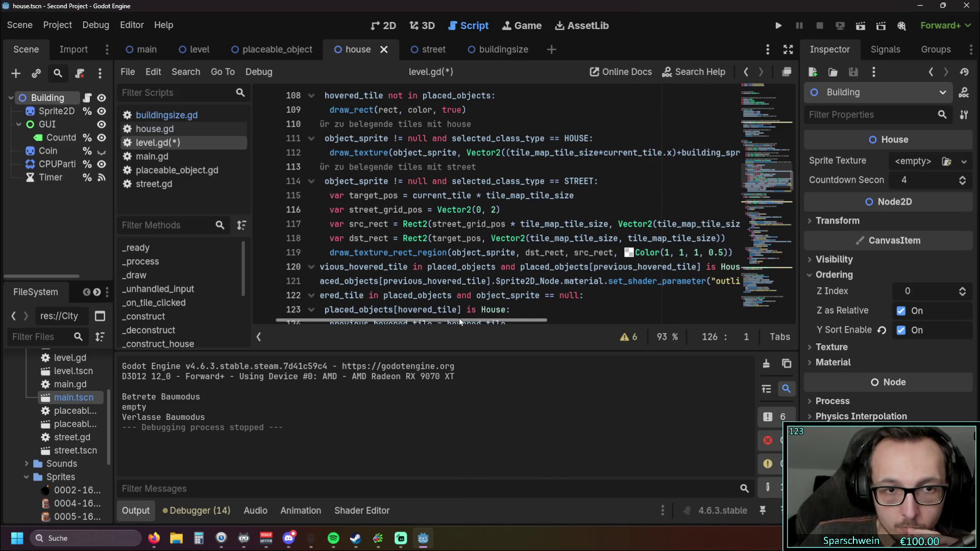
pyautogui.moveTo(329, 252); pyautogui.dragTo(732, 252)
pyautogui.hotkey('ctrl', 'c')
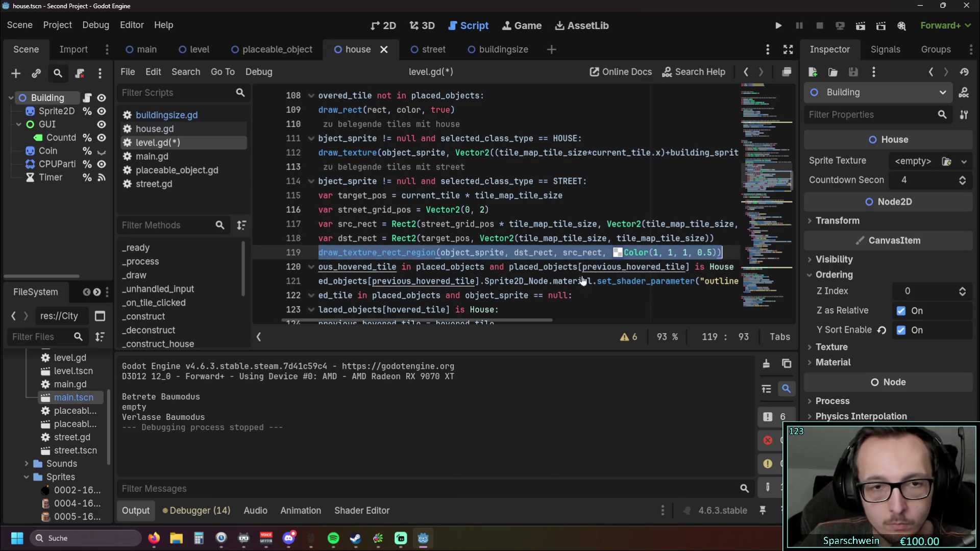
pyautogui.moveTo(431, 320)
pyautogui.mouseDown()
pyautogui.moveTo(383, 320)
pyautogui.moveTo(503, 320)
pyautogui.moveTo(393, 321)
pyautogui.moveTo(452, 320)
pyautogui.mouseUp()
pyautogui.click(474, 238)
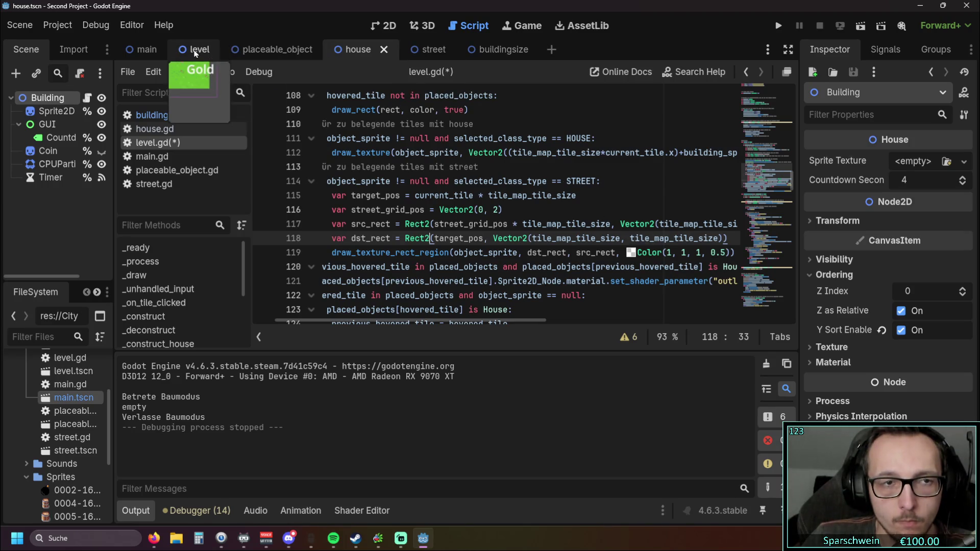
pyautogui.click(166, 115)
pyautogui.scroll(-4, 457, 233)
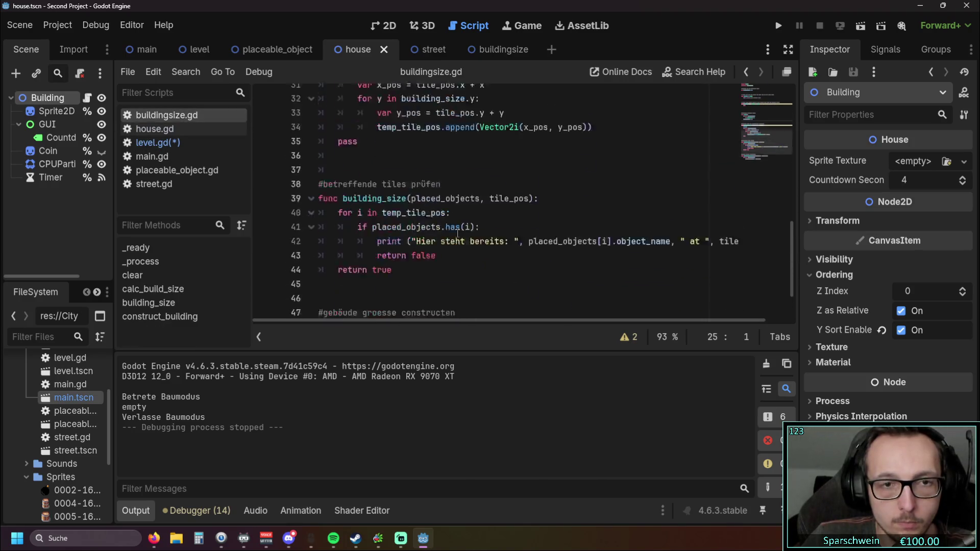
# Paste the draw_texture_rect_region call on a new line inside the construct_building loop.
pyautogui.scroll(-2, 456, 233)
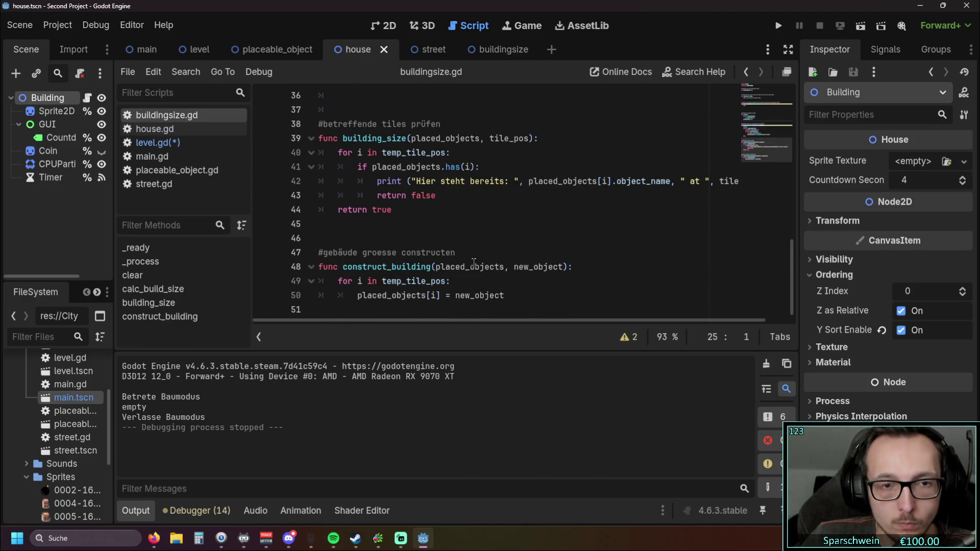
pyautogui.click(479, 277)
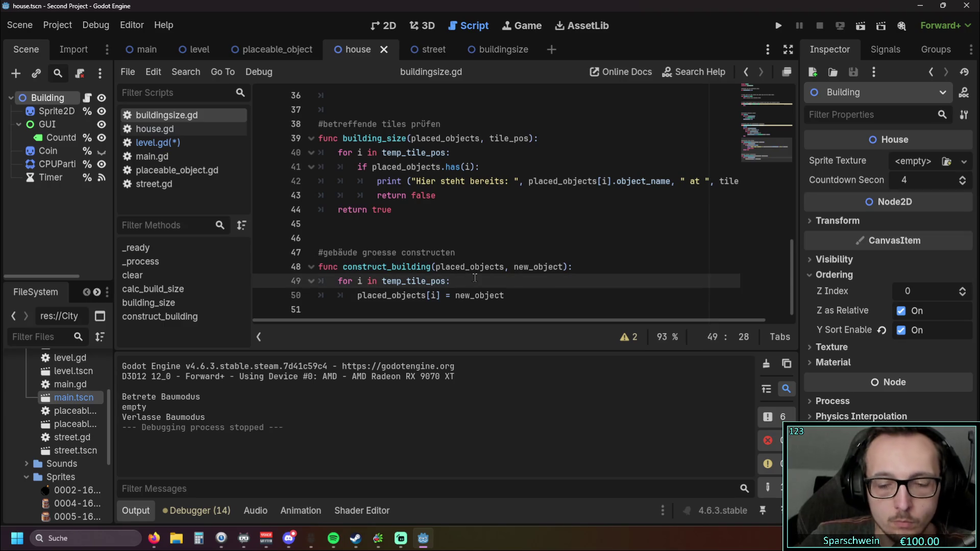
pyautogui.press('Return')
pyautogui.hotkey('ctrl', 'v')
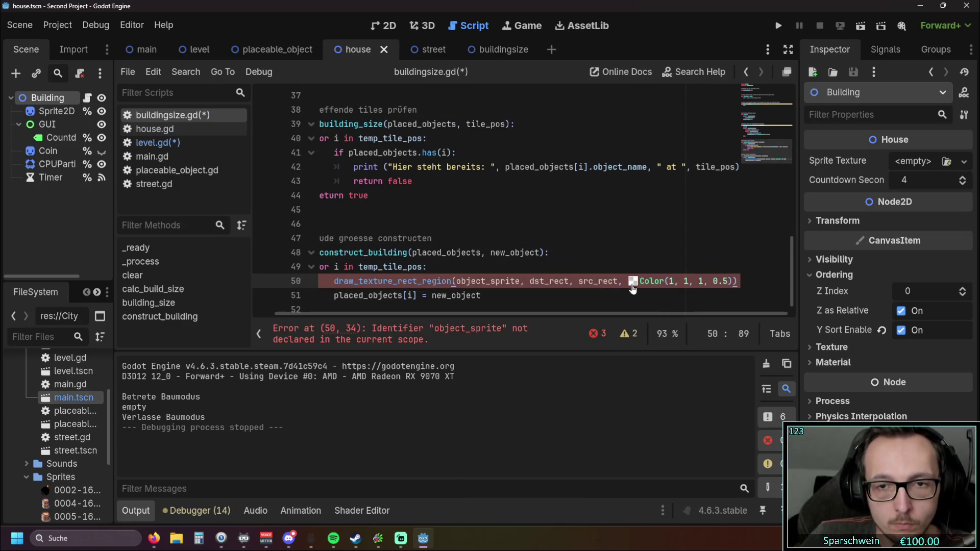
# Change the call's colour from white to a bright saturated red in the inline colour picker.
pyautogui.click(633, 280)
pyautogui.click(732, 272)
pyautogui.click(728, 251)
pyautogui.click(728, 231)
pyautogui.moveTo(776, 109); pyautogui.dragTo(782, 128)
pyautogui.moveTo(712, 259); pyautogui.dragTo(698, 260)
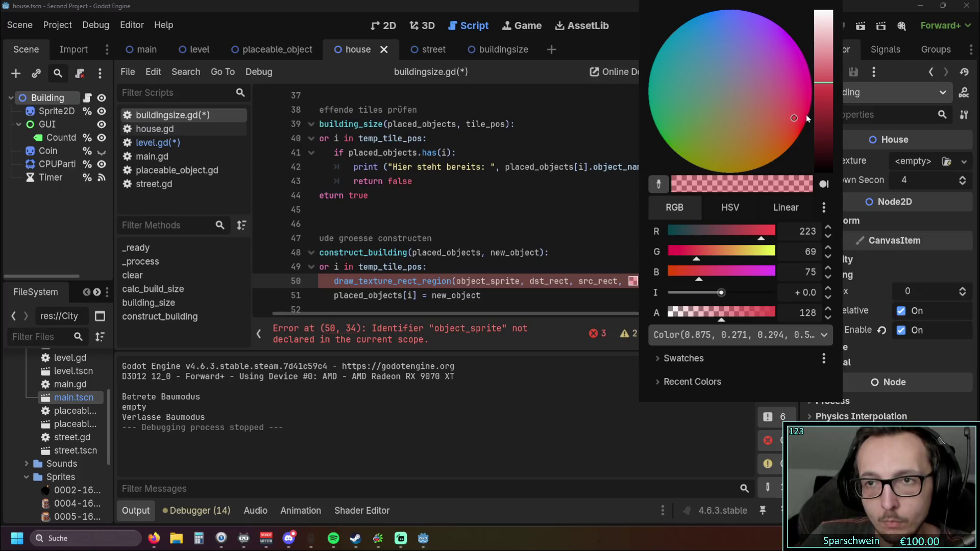
pyautogui.click(829, 91)
pyautogui.click(795, 126)
pyautogui.moveTo(797, 128); pyautogui.dragTo(811, 136)
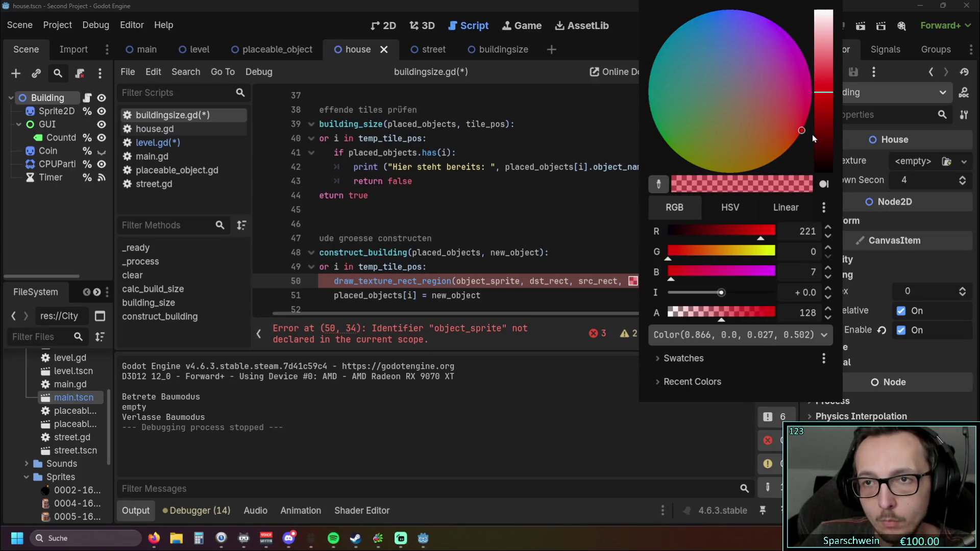
pyautogui.click(827, 79)
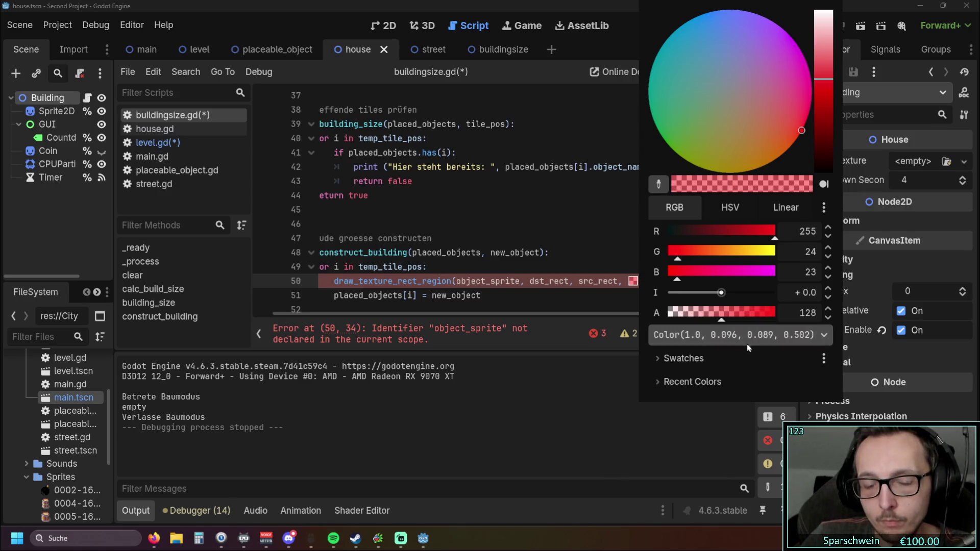
pyautogui.click(727, 339)
pyautogui.click(726, 341)
pyautogui.click(727, 341)
pyautogui.click(727, 340)
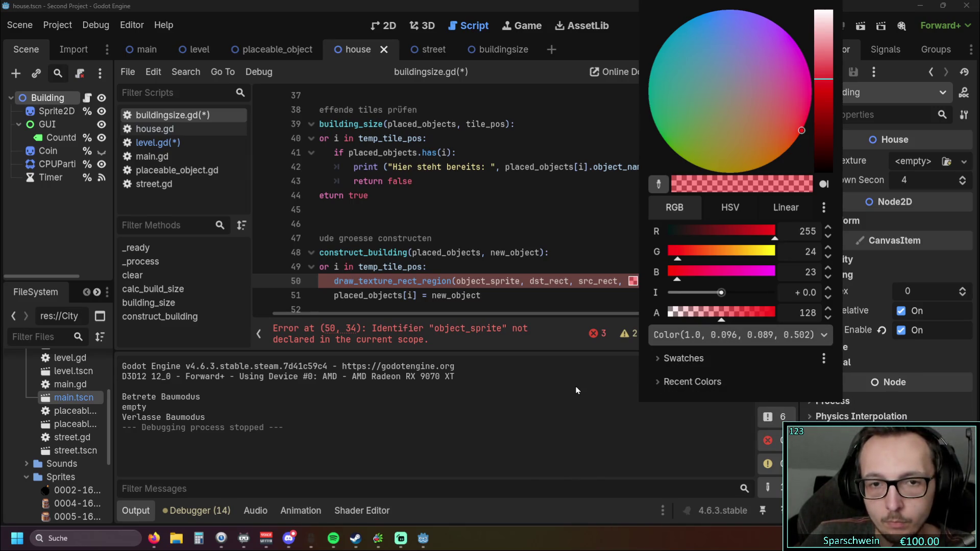
pyautogui.press('Escape')
# Edit the Color's component values by hand and trim the alpha toward 0.5.
pyautogui.moveTo(592, 323); pyautogui.dragTo(641, 322)
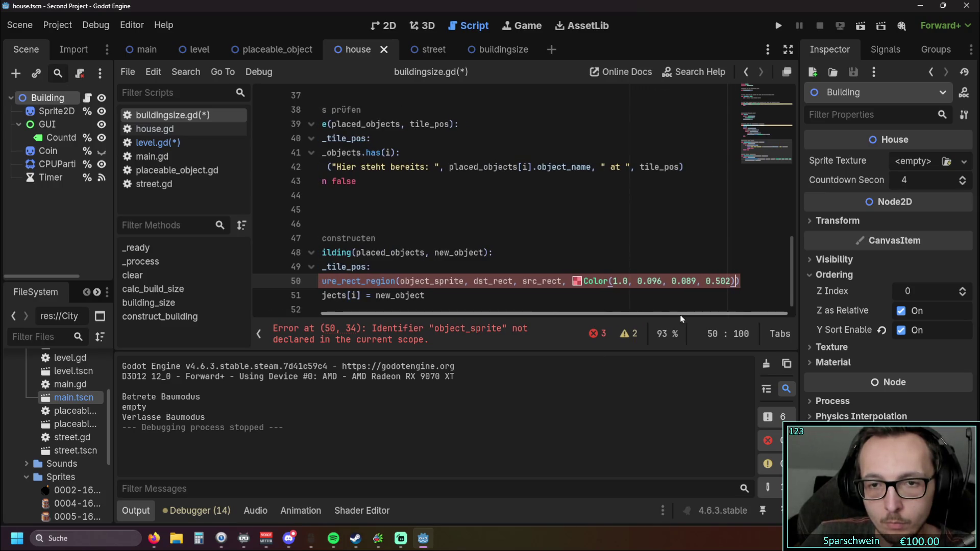
pyautogui.doubleClick(648, 281)
pyautogui.write('1')
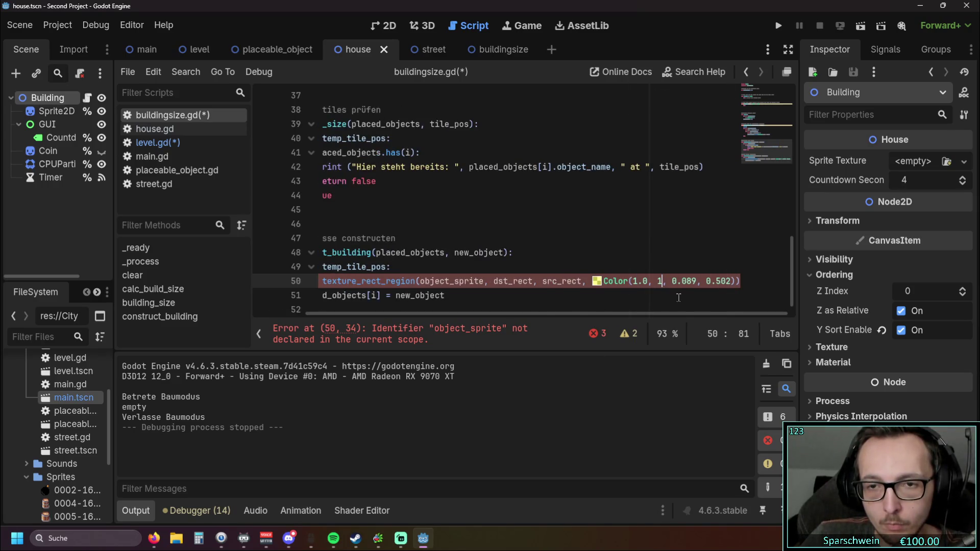
pyautogui.doubleClick(644, 281)
pyautogui.write('1')
pyautogui.doubleClick(684, 281)
pyautogui.write('1')
pyautogui.click(730, 282)
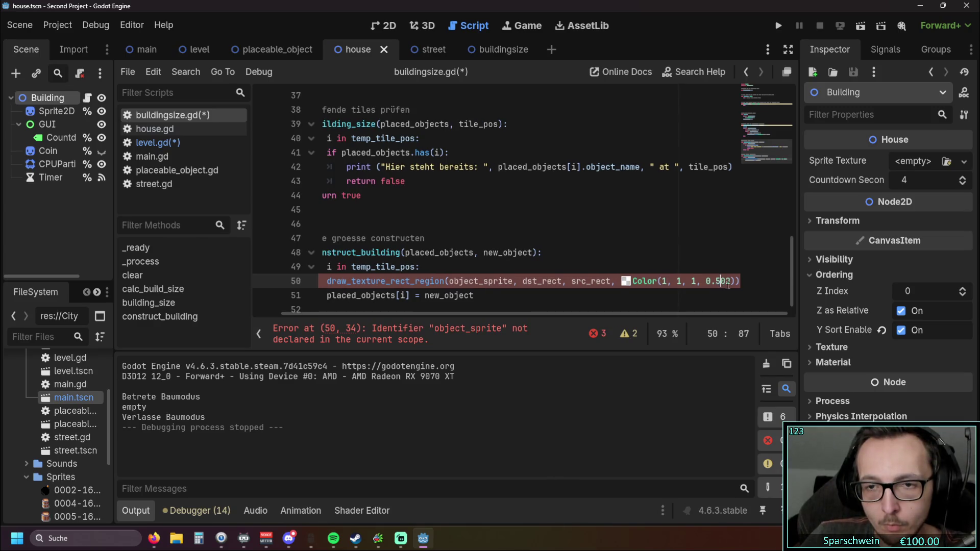
pyautogui.press('BackSpace')
pyautogui.press('BackSpace')
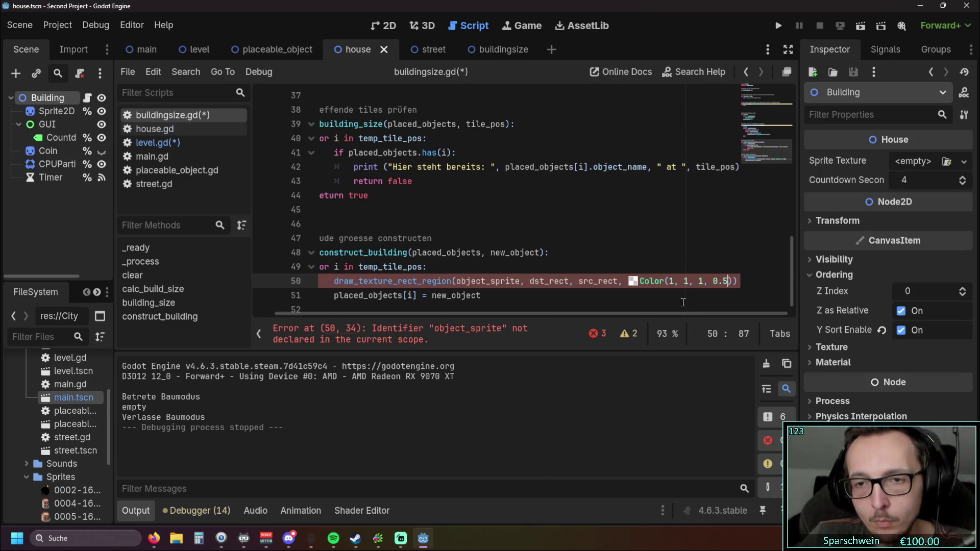
pyautogui.press('Up')
pyautogui.press('Up')
# Undo the later colour edits back to red at alpha 0.502, then return to level.gd.
pyautogui.click(636, 283)
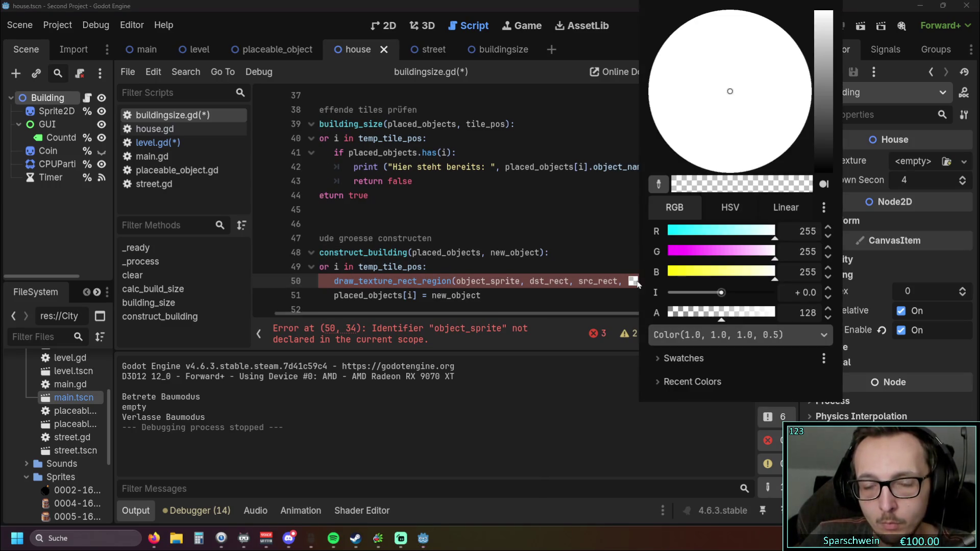
pyautogui.click(705, 278)
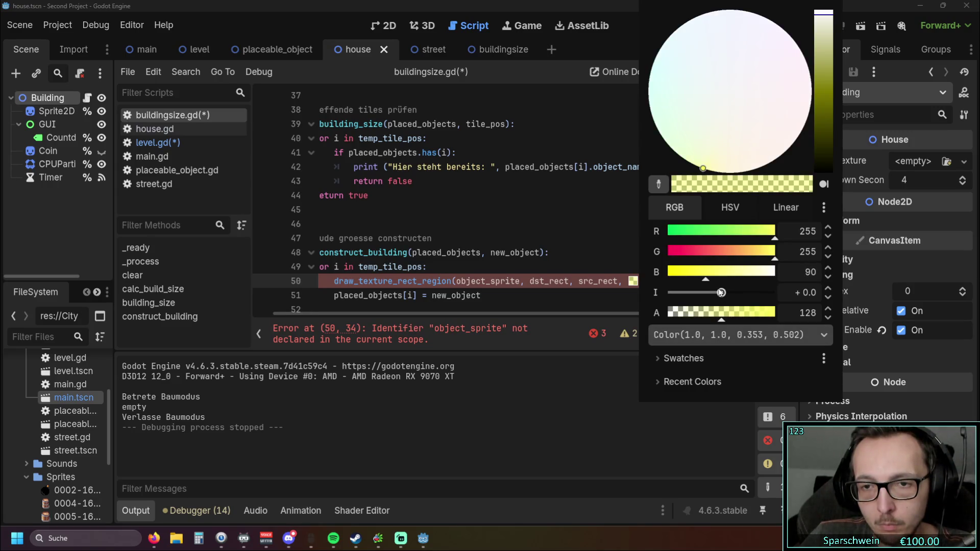
pyautogui.press('Escape')
pyautogui.hotkey('ctrl', 'z')
pyautogui.hotkey('ctrl', 'z')
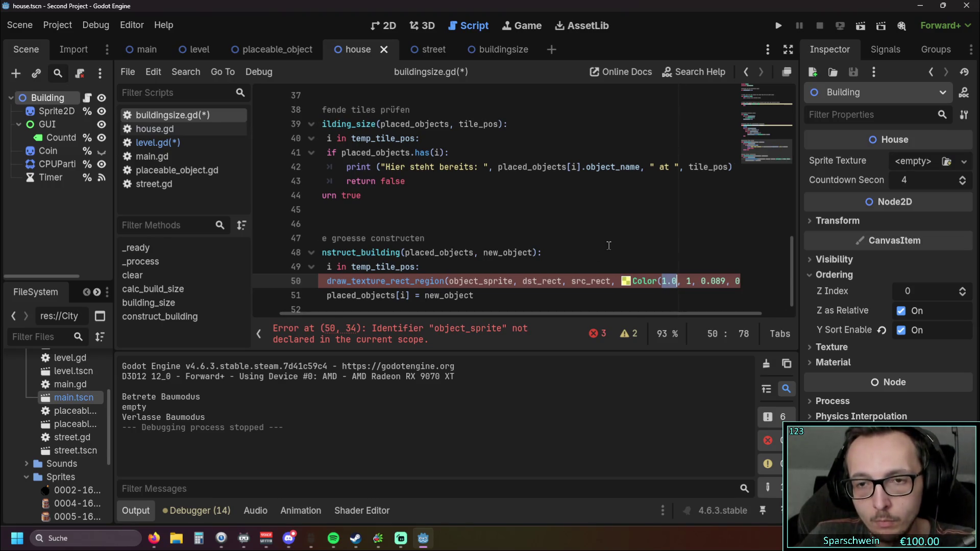
pyautogui.hotkey('ctrl', 'z')
pyautogui.click(626, 238)
pyautogui.moveTo(597, 315)
pyautogui.mouseDown()
pyautogui.moveTo(628, 315)
pyautogui.moveTo(443, 321)
pyautogui.mouseUp()
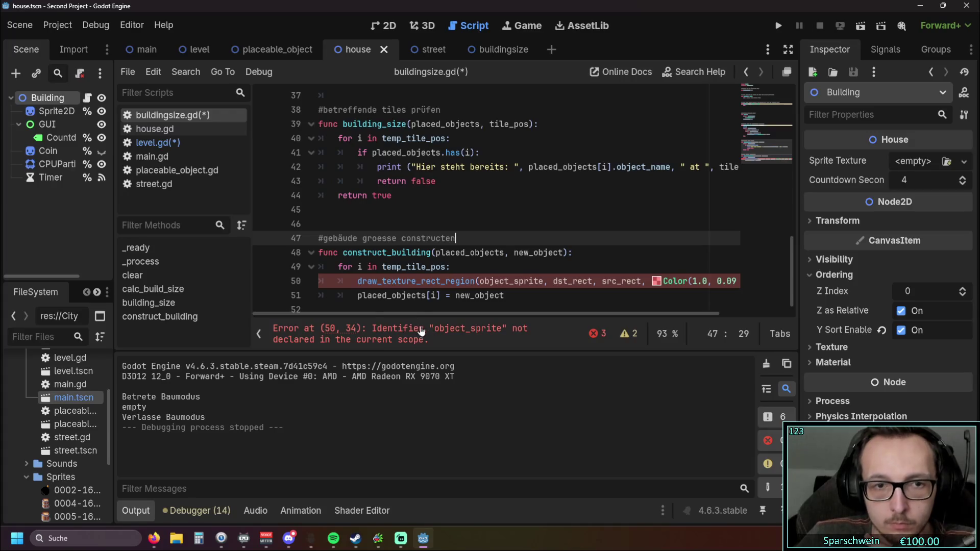
pyautogui.click(158, 142)
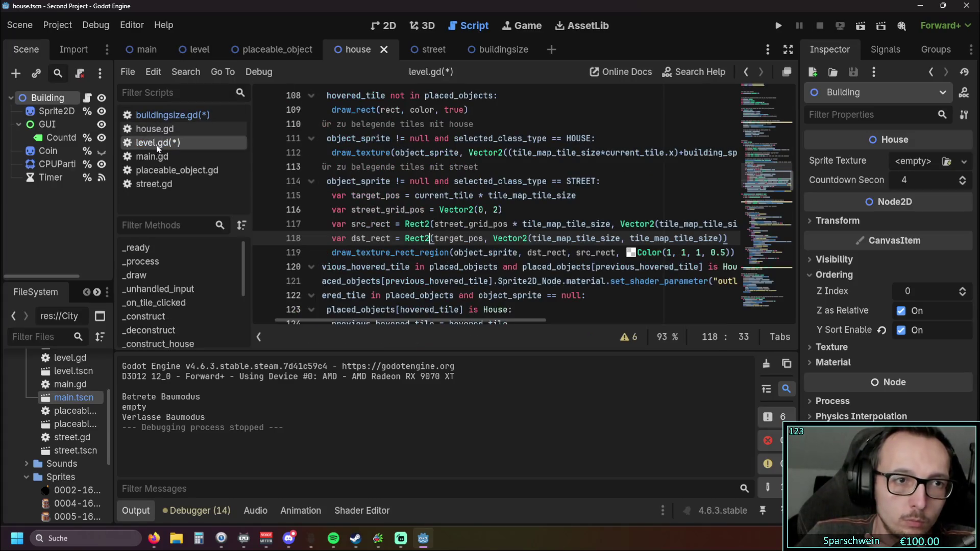
# Find and select level.gd's free-tile draw_rect(rect, color, true) line, then return to buildingsize.gd.
pyautogui.moveTo(421, 321); pyautogui.dragTo(399, 320)
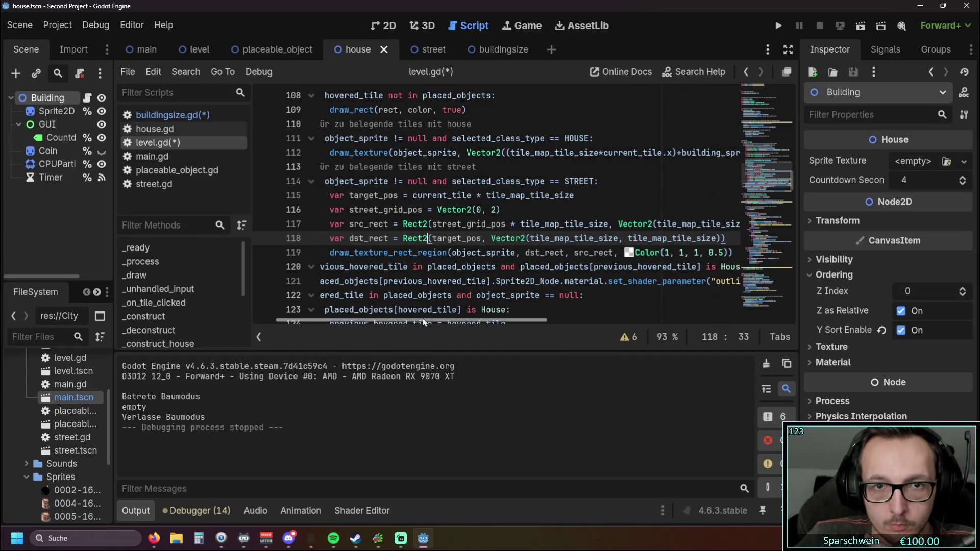
pyautogui.scroll(2, 418, 309)
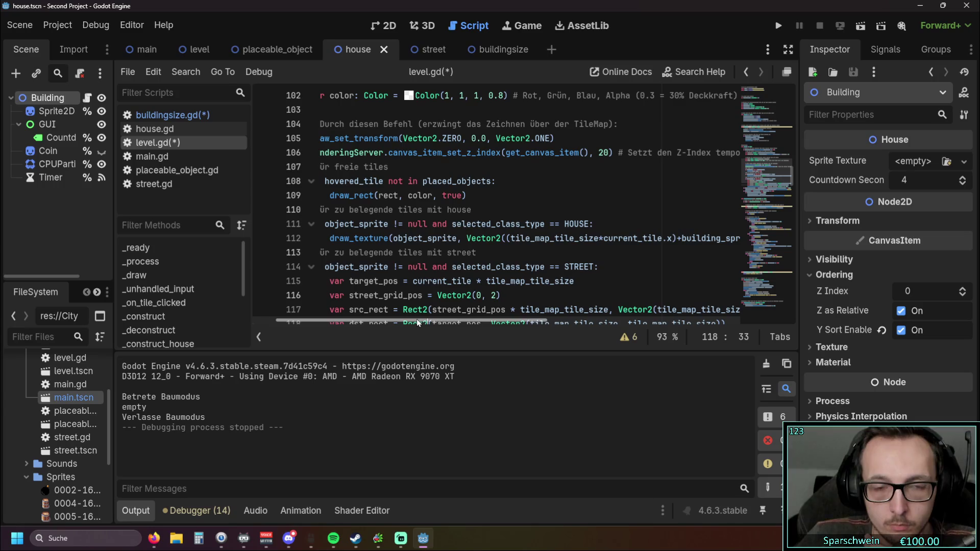
pyautogui.scroll(1, 437, 273)
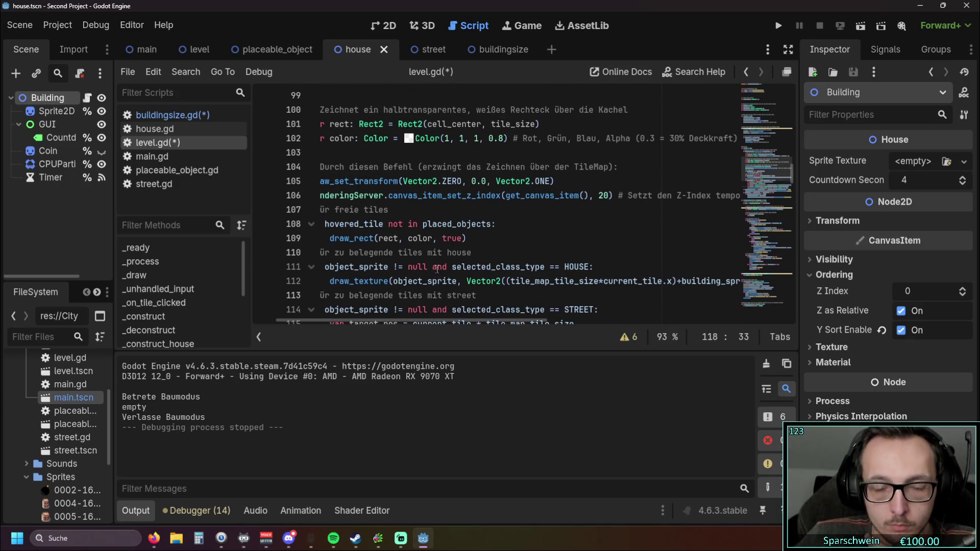
pyautogui.scroll(1, 437, 269)
pyautogui.moveTo(420, 320); pyautogui.dragTo(376, 321)
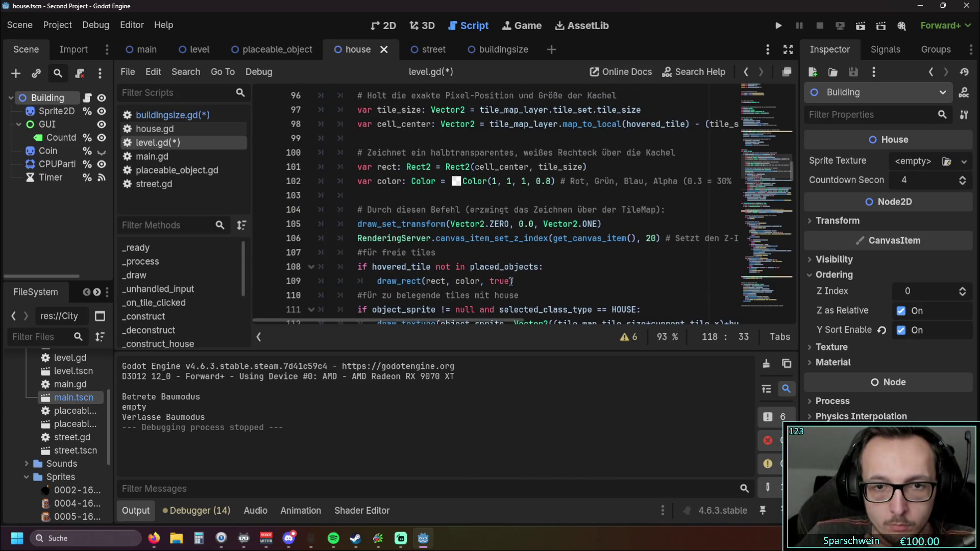
pyautogui.moveTo(514, 280); pyautogui.dragTo(377, 282)
pyautogui.hotkey('ctrl', 'c')
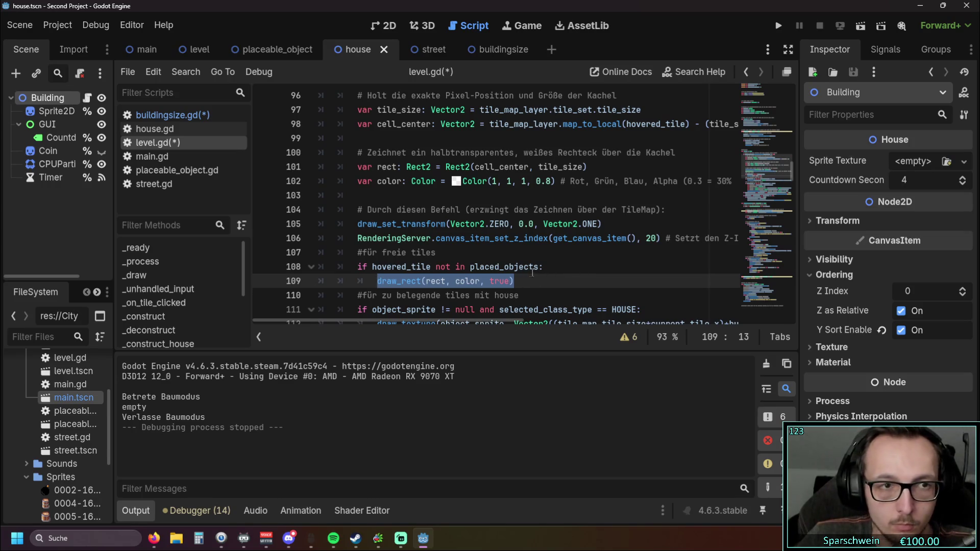
pyautogui.click(219, 114)
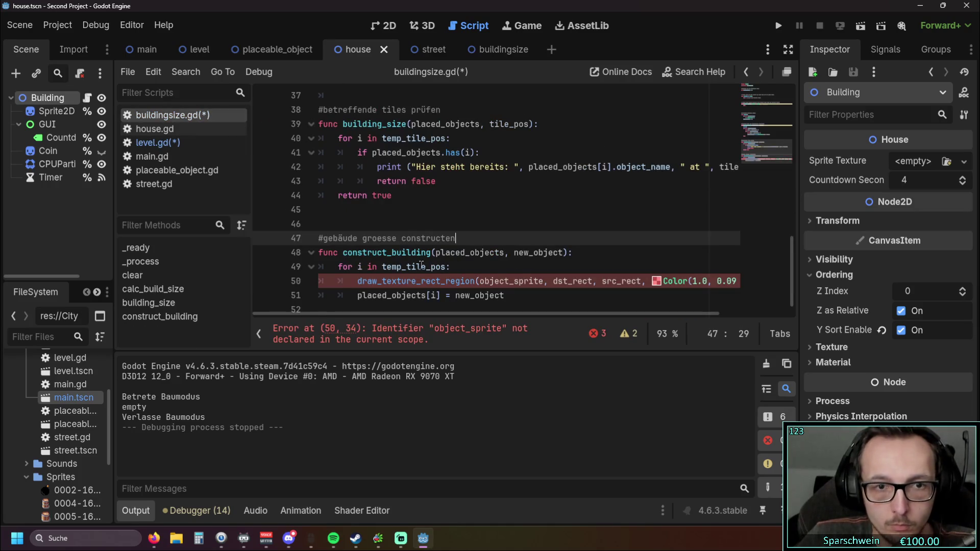
# Insert draw_rect(rect, color, true) above the draw_texture_rect_region call.
pyautogui.tripleClick(359, 271)
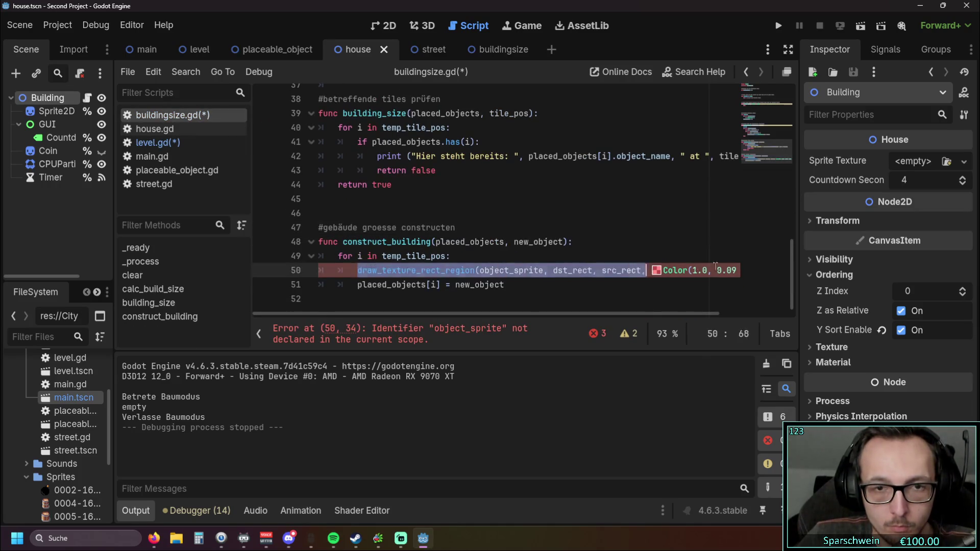
pyautogui.hotkey('shift', 'Home')
pyautogui.hotkey('shift', 'Home')
pyautogui.moveTo(357, 271); pyautogui.dragTo(865, 274)
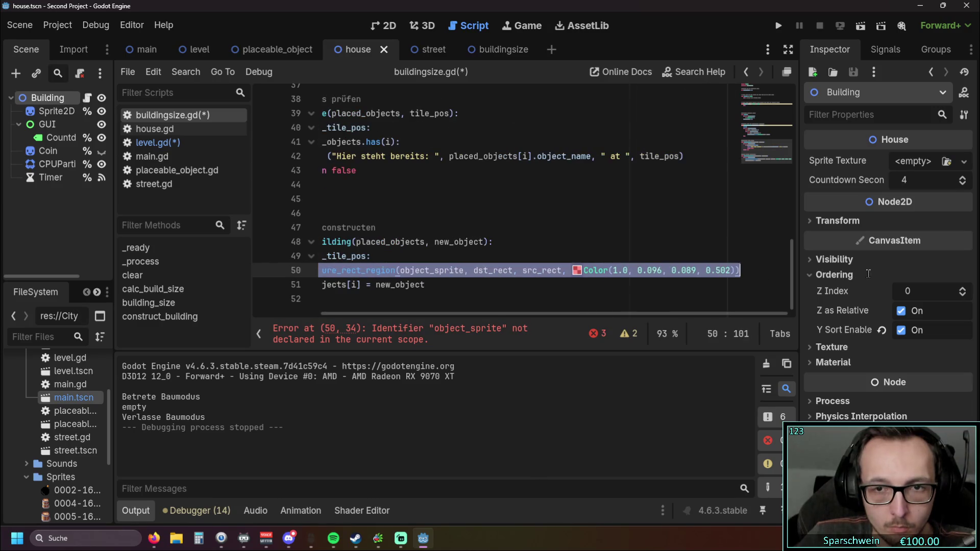
pyautogui.hotkey('ctrl', 'v')
pyautogui.click(439, 300)
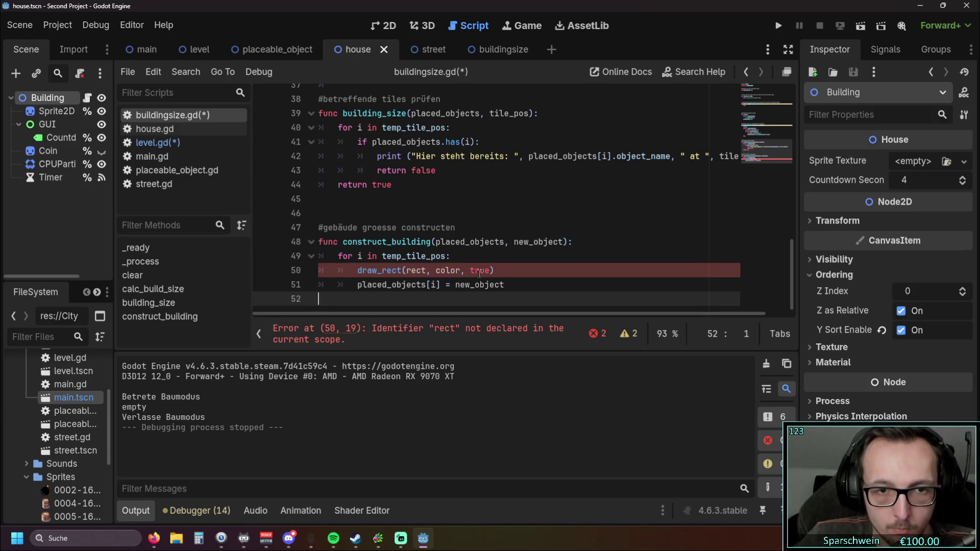
pyautogui.hotkey('ctrl', 'z')
pyautogui.click(537, 280)
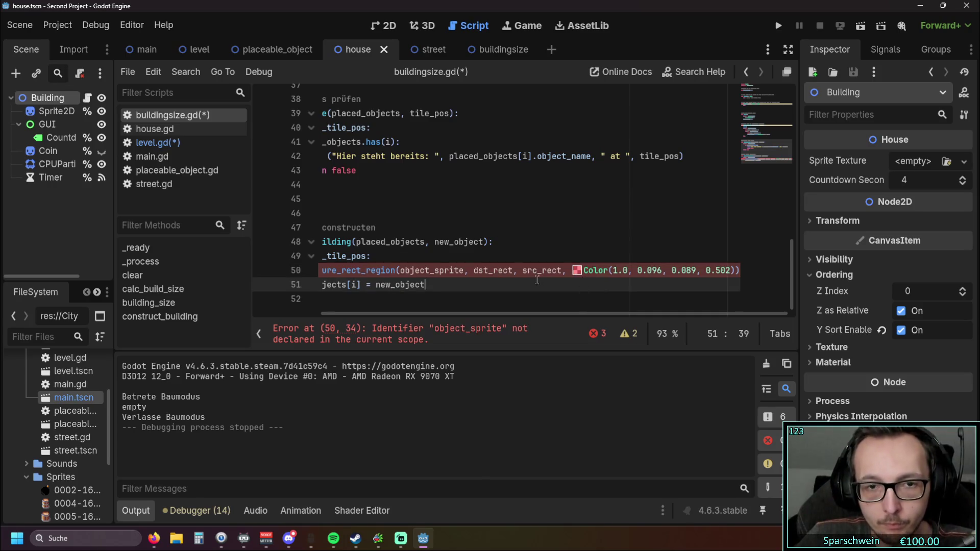
pyautogui.hotkey('ctrl', 'y')
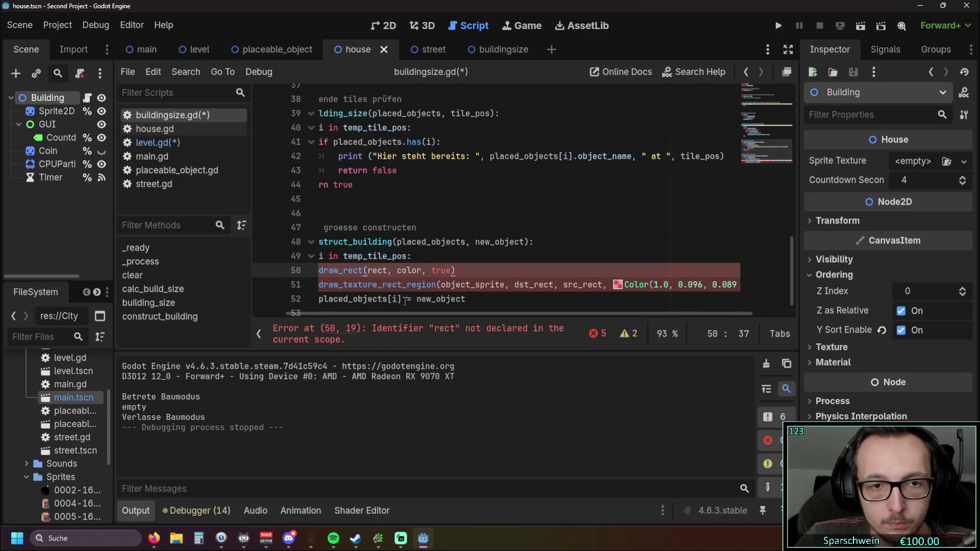
pyautogui.moveTo(405, 313); pyautogui.dragTo(480, 319)
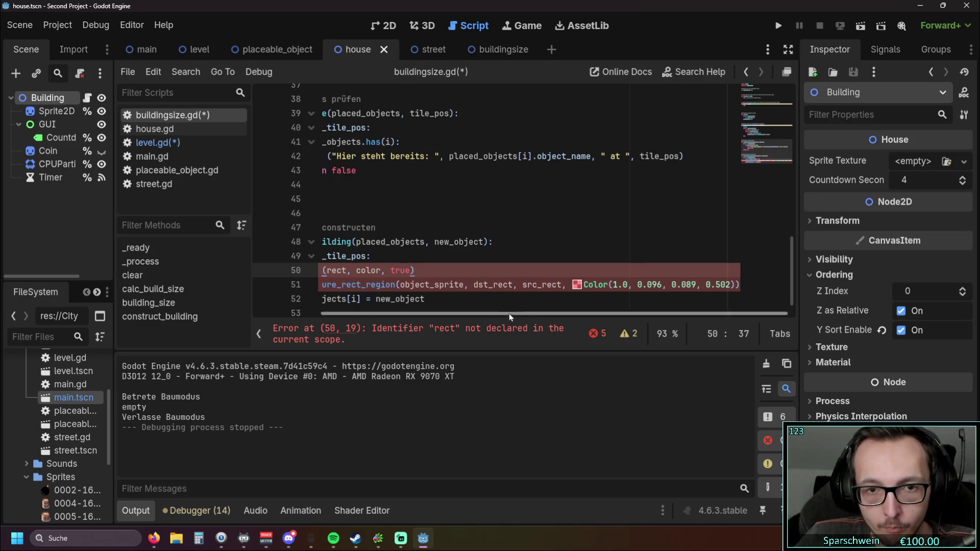
# Add var color = Color(1.0, 0.096, 0.089, 0.502) on a line above draw_rect.
pyautogui.moveTo(582, 286); pyautogui.dragTo(732, 285)
pyautogui.hotkey('ctrl', 'c')
pyautogui.moveTo(472, 313); pyautogui.dragTo(405, 318)
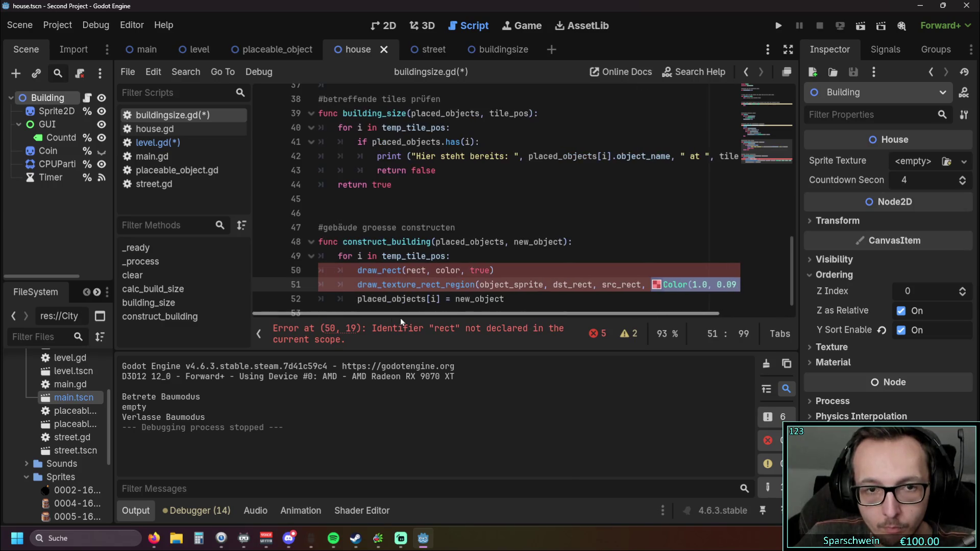
pyautogui.click(480, 258)
pyautogui.press('Return')
pyautogui.write('var ')
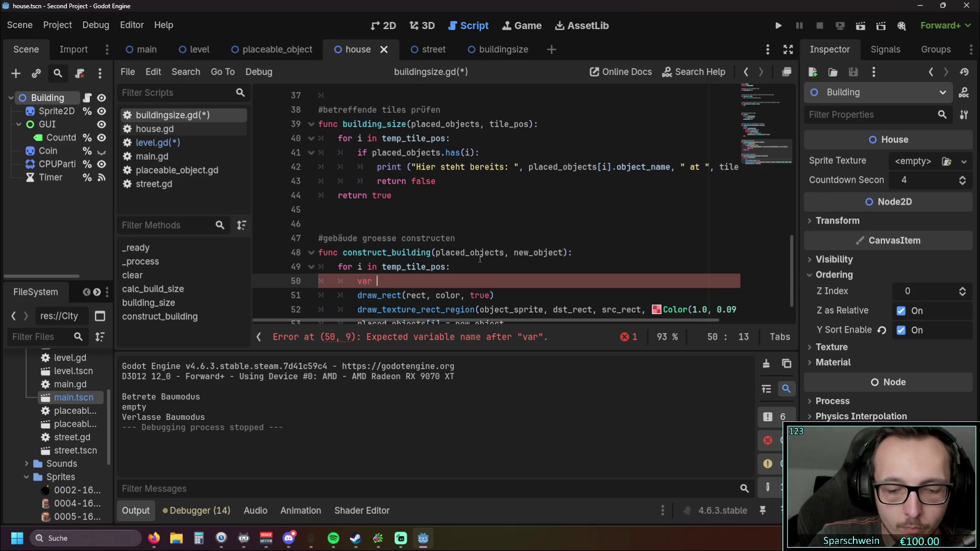
pyautogui.write(':colo')
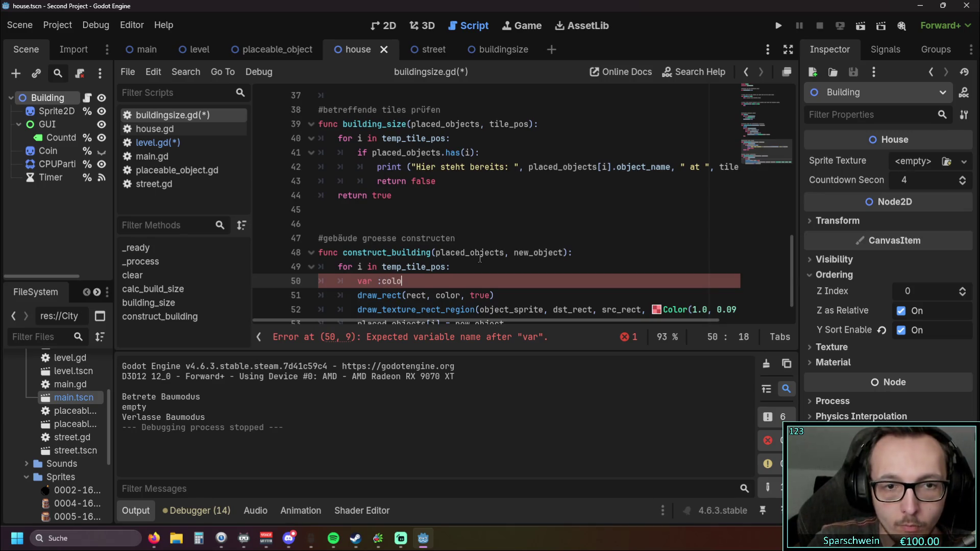
pyautogui.press('Left')
pyautogui.press('Left')
pyautogui.press('Left')
pyautogui.press('BackSpace')
pyautogui.press('Right')
pyautogui.press('Right')
pyautogui.press('Right')
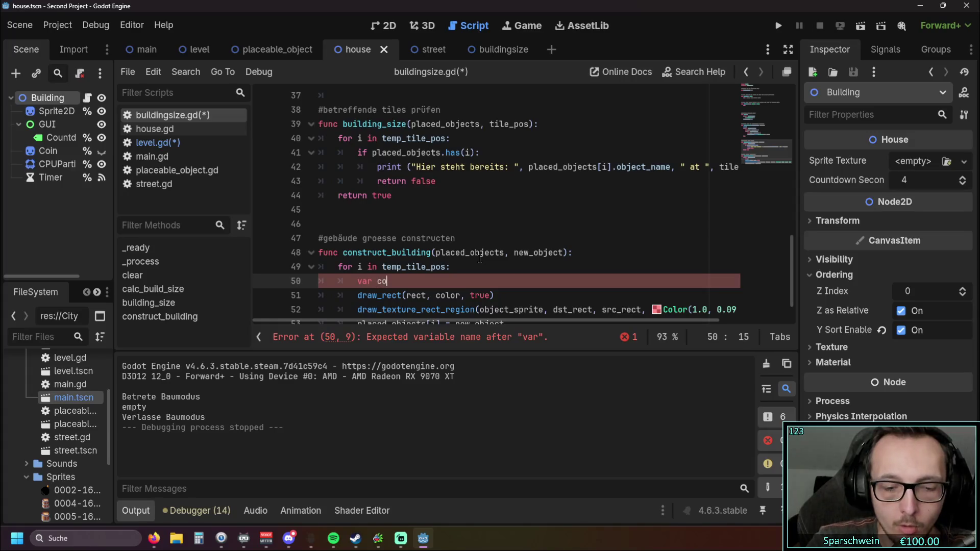
pyautogui.hotkey('ctrl', 'v')
pyautogui.click(408, 281)
pyautogui.write('=')
pyautogui.click(381, 238)
pyautogui.scroll(-1, 447, 234)
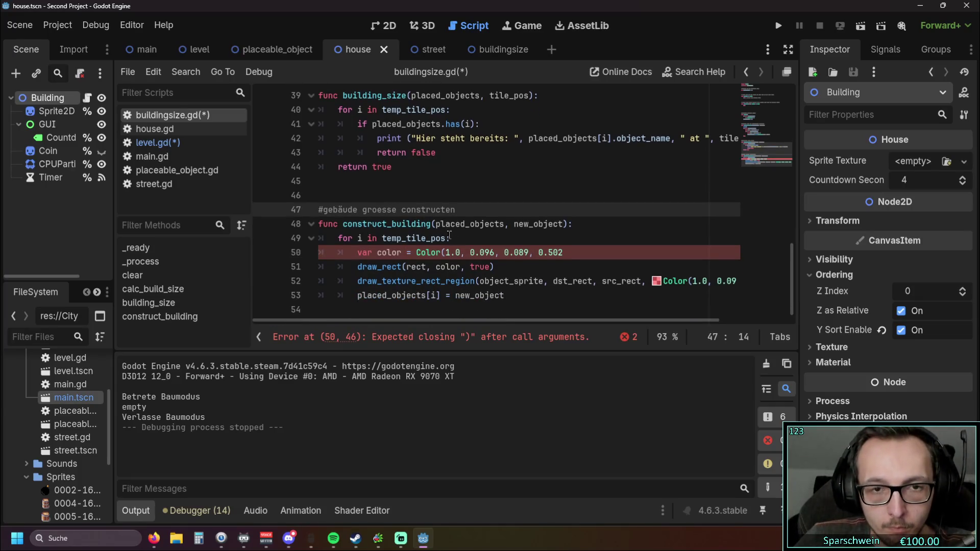
pyautogui.moveTo(418, 322)
pyautogui.mouseDown()
pyautogui.moveTo(482, 322)
pyautogui.moveTo(402, 318)
pyautogui.mouseUp()
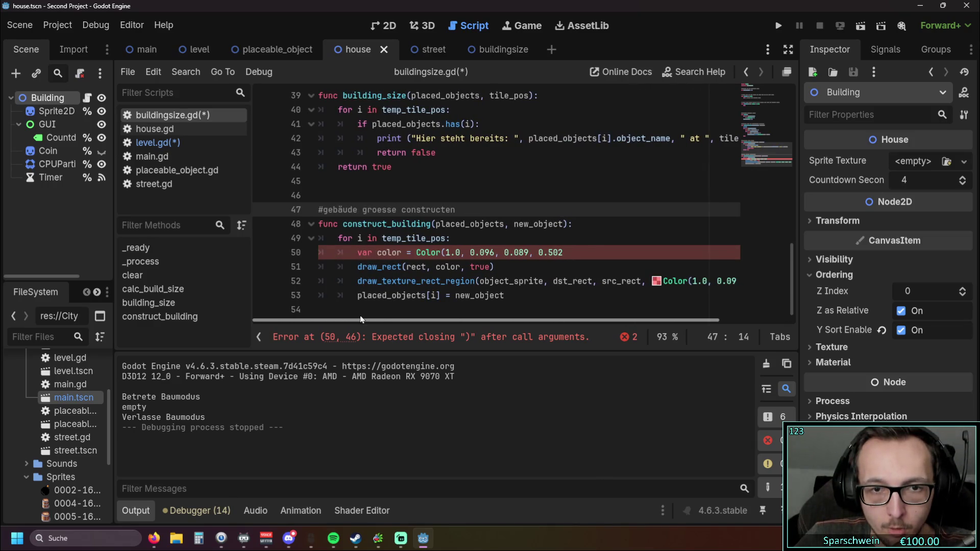
pyautogui.click(579, 253)
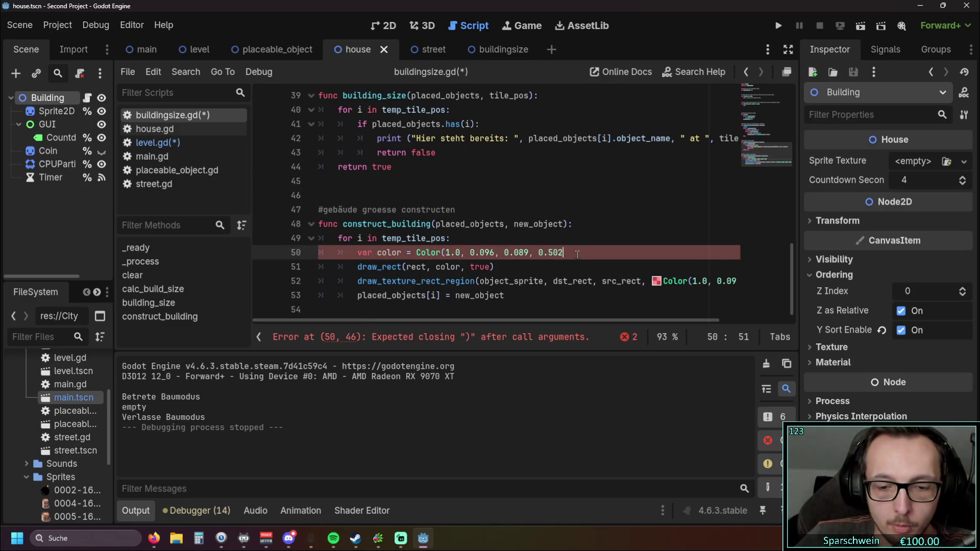
pyautogui.write(')')
pyautogui.moveTo(486, 315)
pyautogui.mouseDown()
pyautogui.moveTo(462, 314)
pyautogui.moveTo(657, 316)
pyautogui.moveTo(454, 314)
pyautogui.mouseUp()
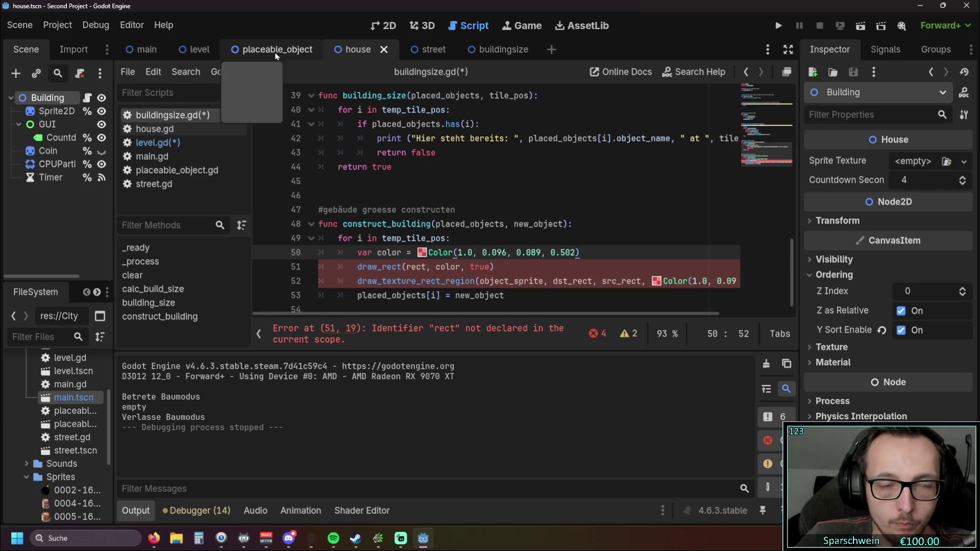
pyautogui.click(160, 145)
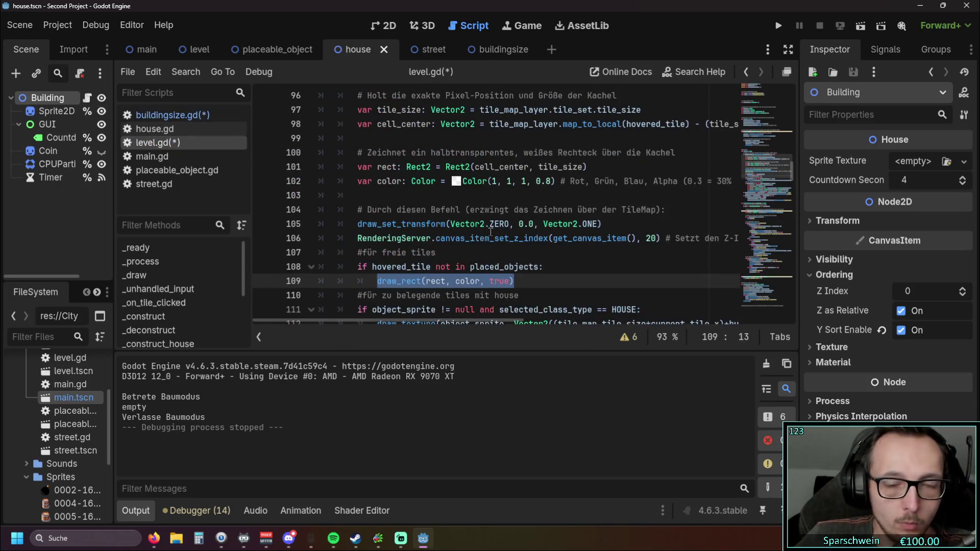
pyautogui.scroll(1, 529, 236)
pyautogui.moveTo(588, 209); pyautogui.dragTo(263, 213)
pyautogui.hotkey('ctrl', 'c')
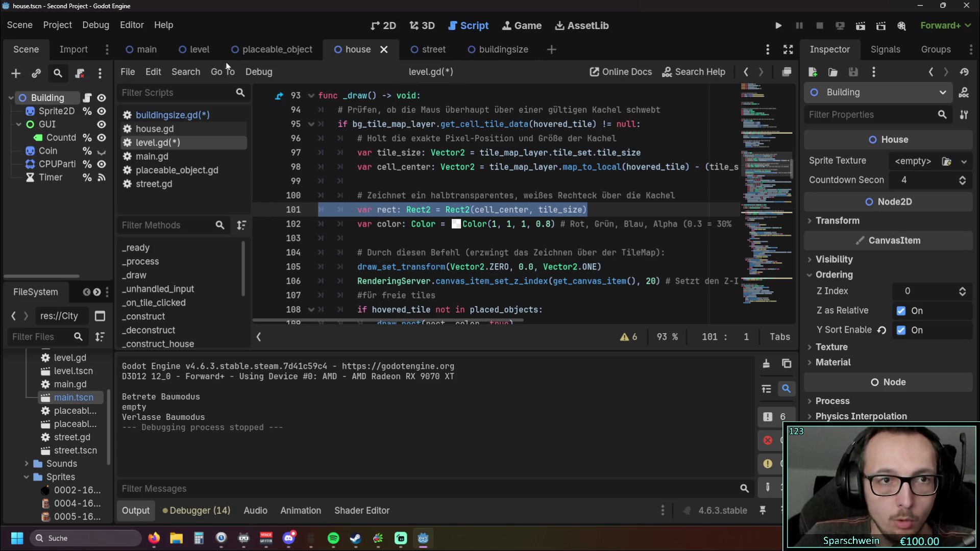
pyautogui.hotkey('alt', 'Left')
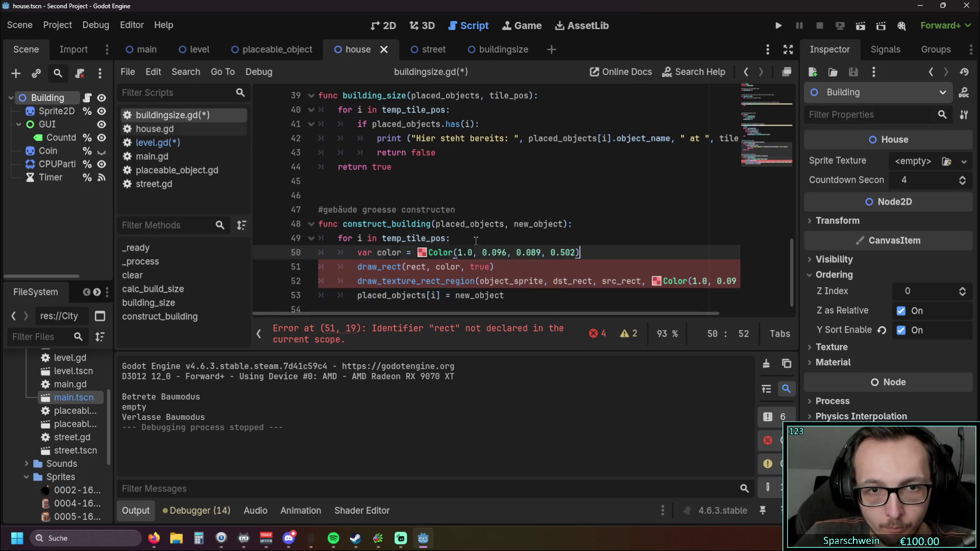
# Paste var rect = Rect2(cell_center, tile_size) under the loop header and fix its indentation.
pyautogui.click(477, 241)
pyautogui.click(592, 257)
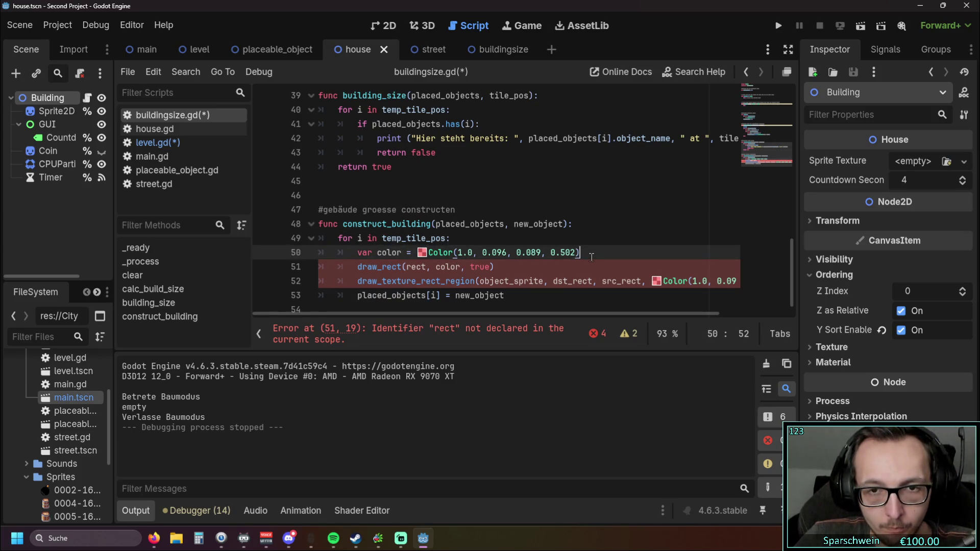
pyautogui.click(479, 238)
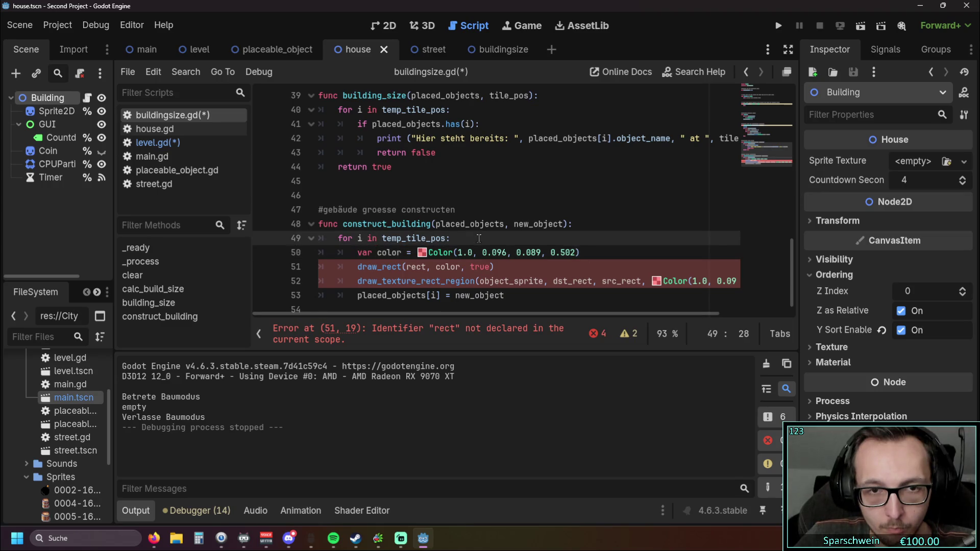
pyautogui.press('Return')
pyautogui.hotkey('ctrl', 'v')
pyautogui.press('Home')
pyautogui.press('BackSpace')
pyautogui.press('BackSpace')
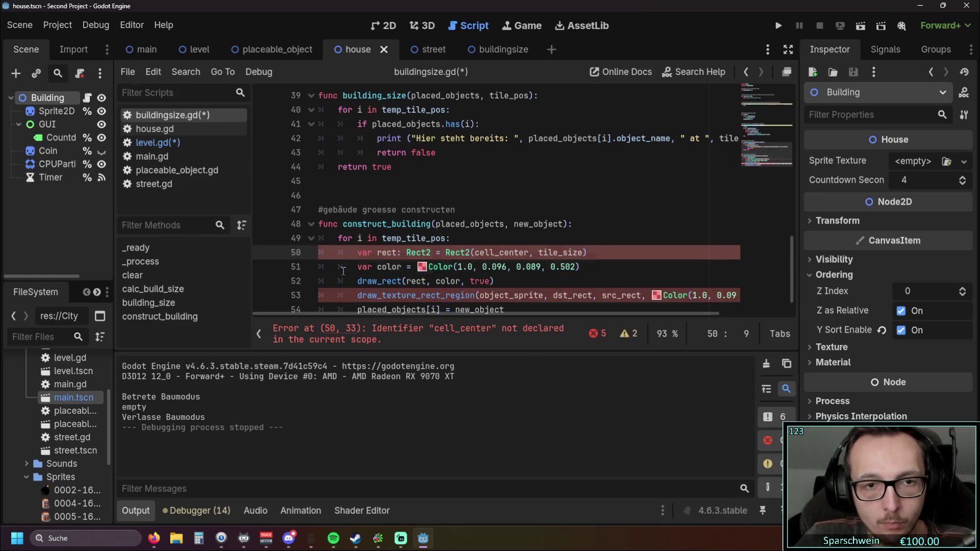
# Delete the draw_texture_rect_region line and go back to level.gd's cell_center code.
pyautogui.click(339, 266)
pyautogui.scroll(-2, 364, 238)
pyautogui.moveTo(345, 269); pyautogui.dragTo(825, 270)
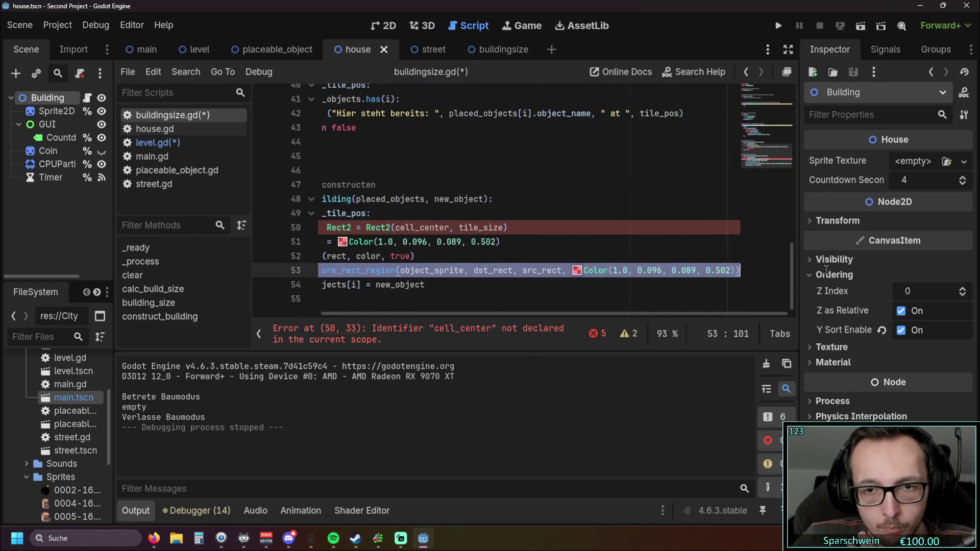
pyautogui.press('BackSpace')
pyautogui.press('Delete')
pyautogui.click(570, 274)
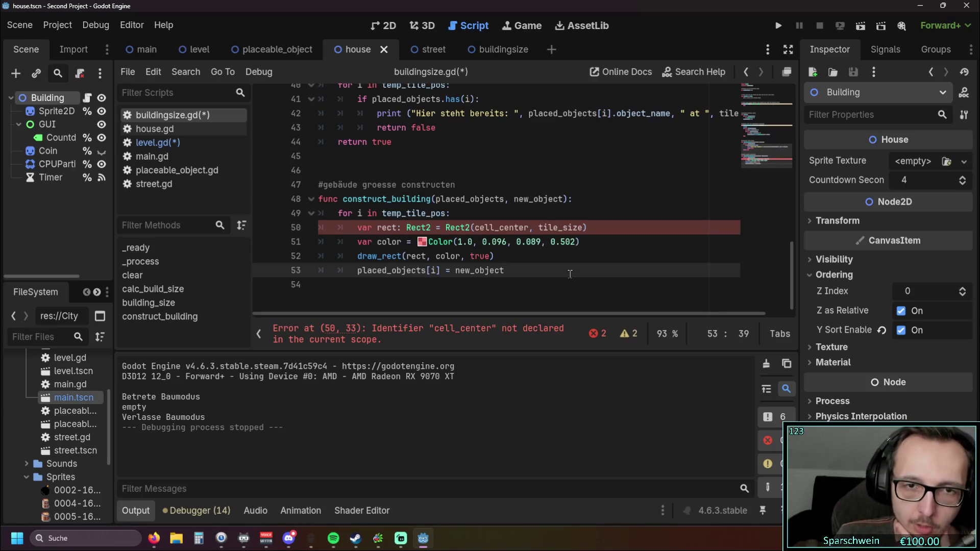
pyautogui.hotkey('alt', 'Left')
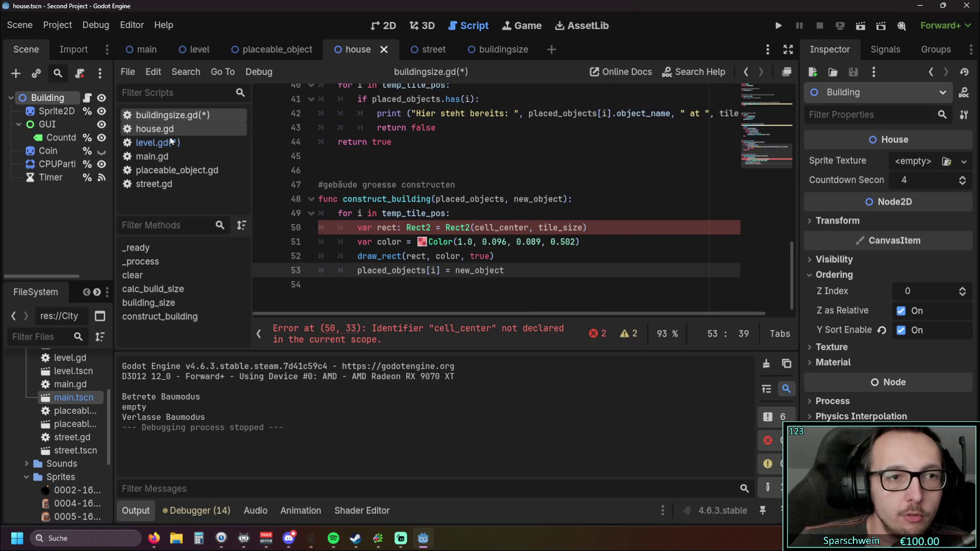
pyautogui.scroll(1, 449, 219)
pyautogui.click(443, 225)
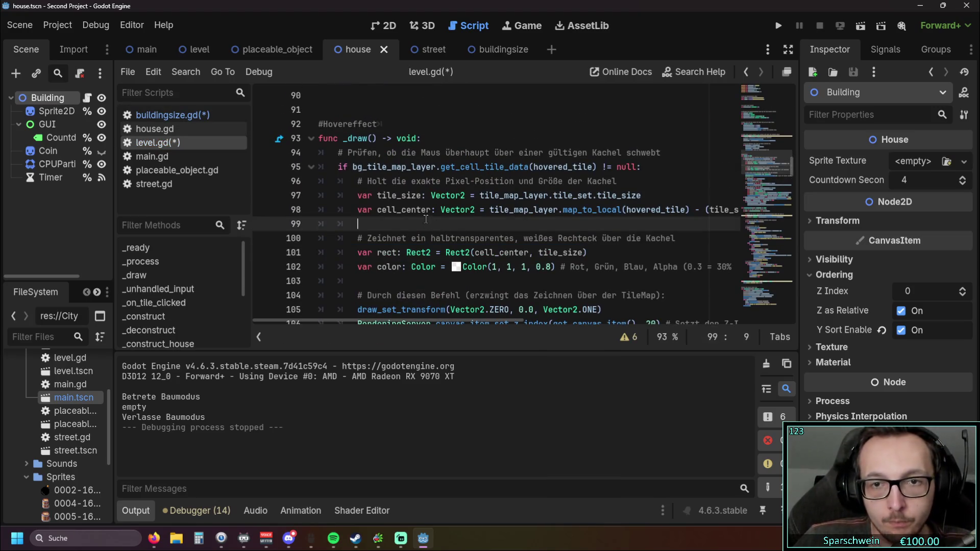
# Check the types of tile_size, hovered_tile and tile_map_layer in level.gd, then reopen buildingsize.gd.
pyautogui.moveTo(402, 322)
pyautogui.mouseDown()
pyautogui.moveTo(444, 319)
pyautogui.moveTo(423, 317)
pyautogui.moveTo(446, 308)
pyautogui.moveTo(393, 307)
pyautogui.moveTo(450, 309)
pyautogui.mouseUp()
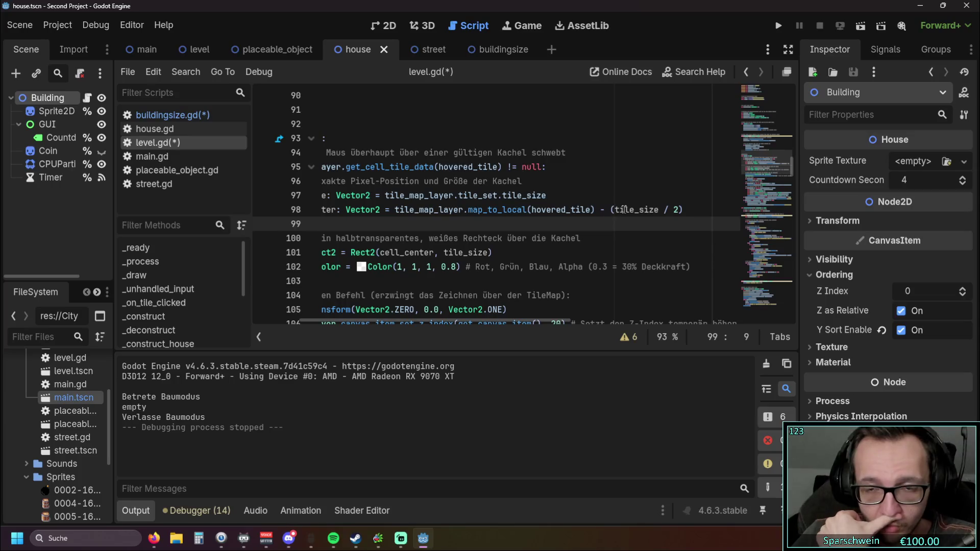
pyautogui.moveTo(624, 209)
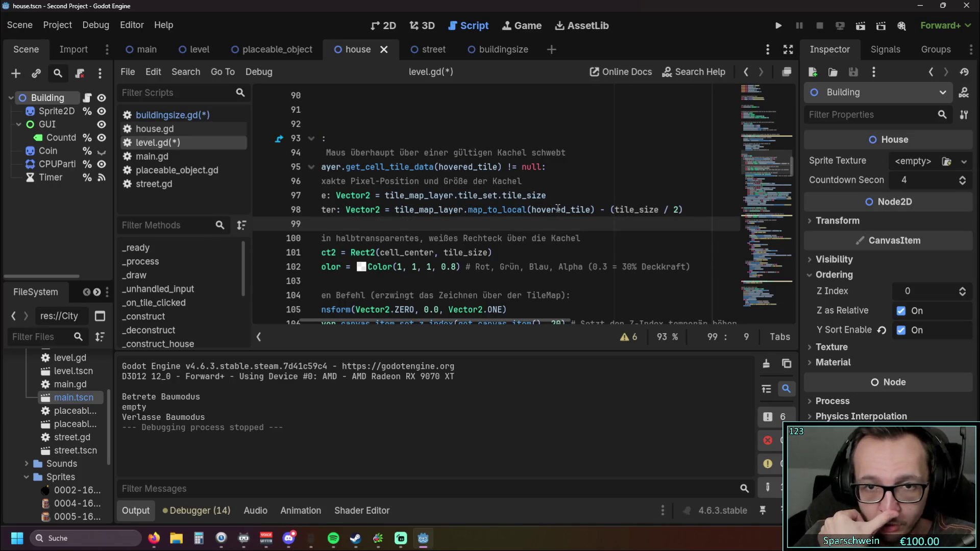
pyautogui.moveTo(558, 208)
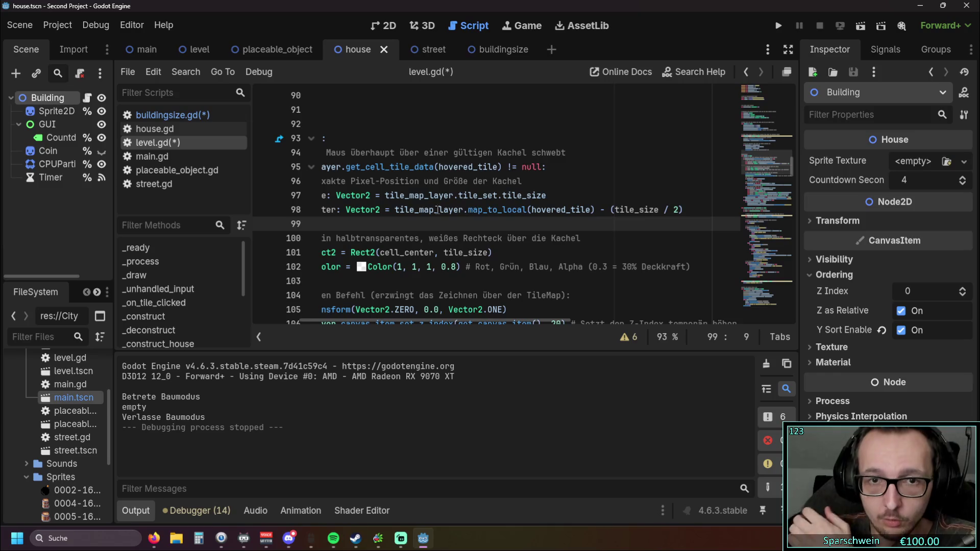
pyautogui.moveTo(424, 208)
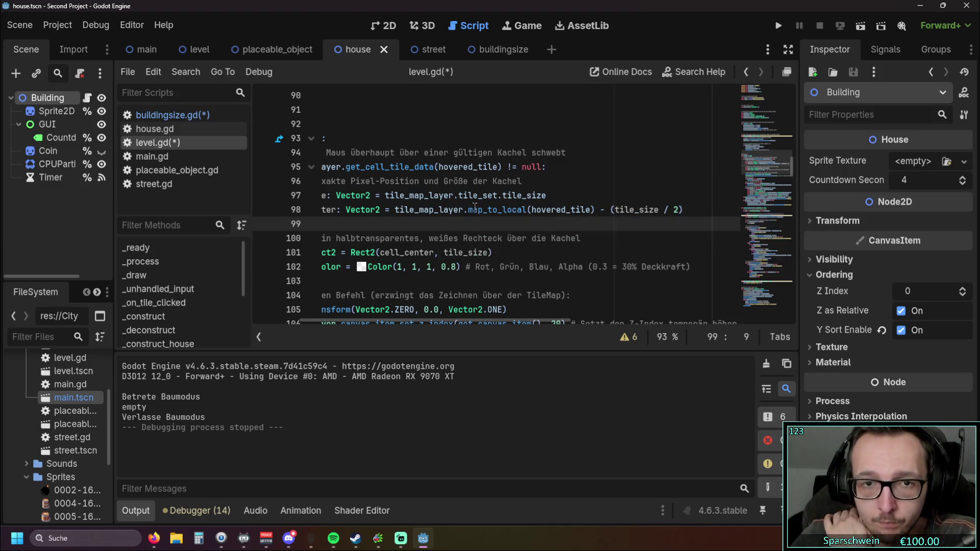
pyautogui.moveTo(445, 319)
pyautogui.mouseDown()
pyautogui.moveTo(395, 320)
pyautogui.moveTo(415, 321)
pyautogui.mouseUp()
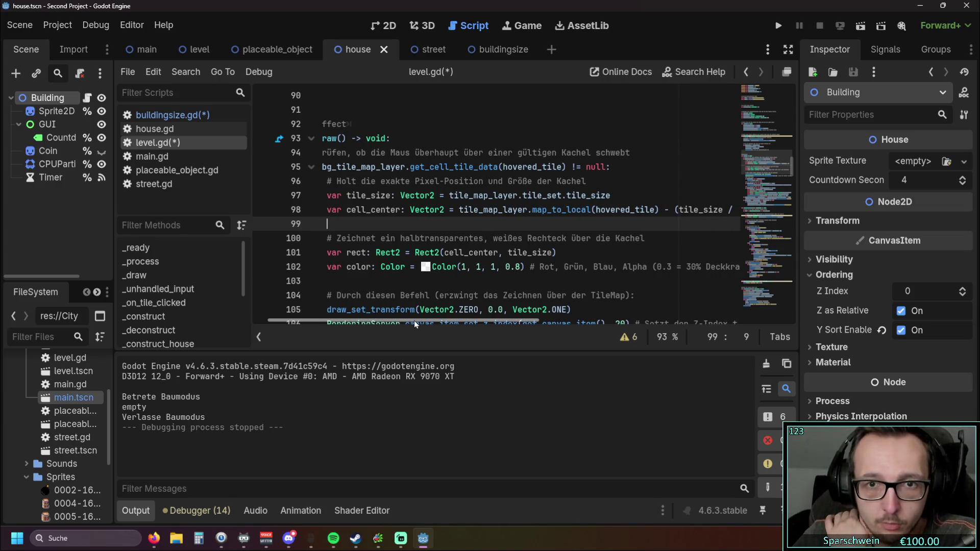
pyautogui.moveTo(415, 320)
pyautogui.mouseDown()
pyautogui.moveTo(442, 322)
pyautogui.moveTo(397, 322)
pyautogui.moveTo(418, 321)
pyautogui.mouseUp()
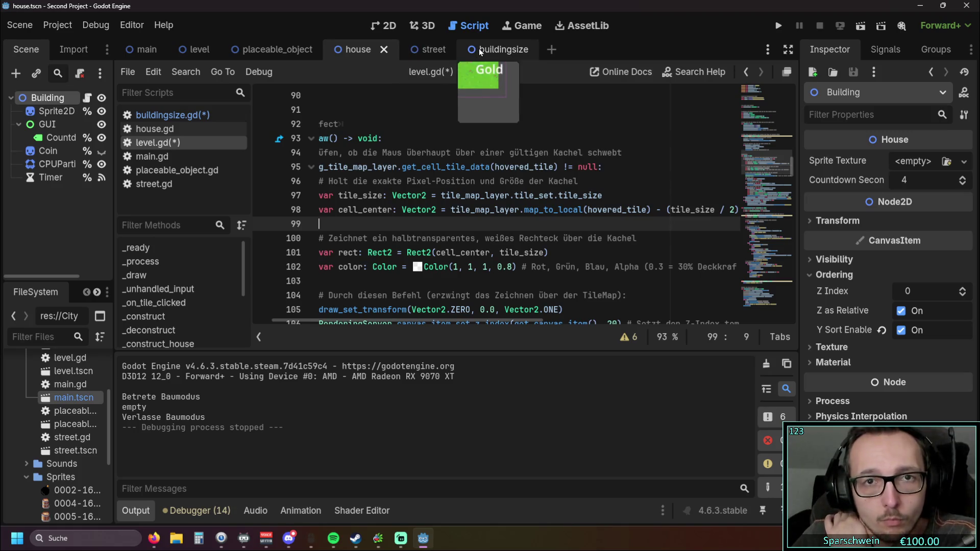
pyautogui.click(451, 46)
pyautogui.click(355, 50)
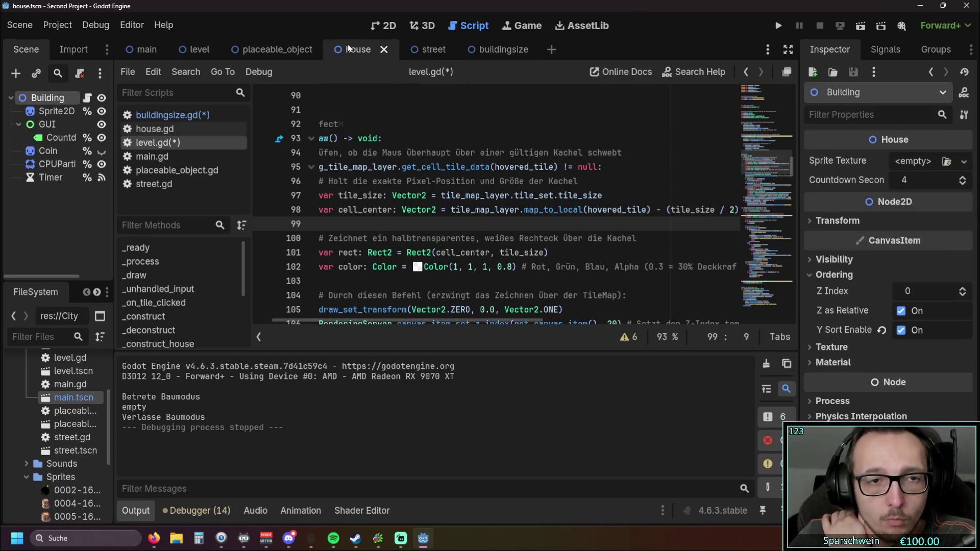
pyautogui.click(173, 115)
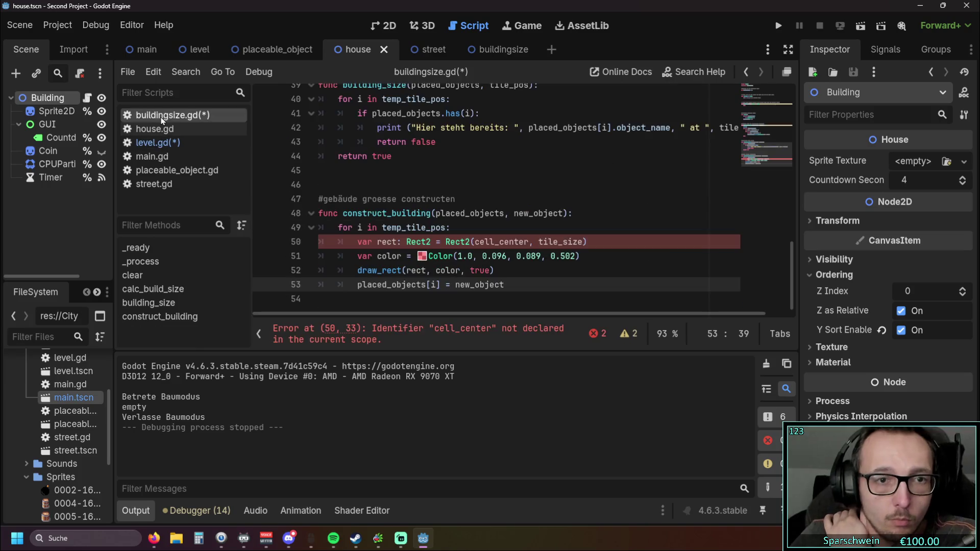
# Replace cell_center on the rect line with Vector2i(8, 8) as a test.
pyautogui.doubleClick(475, 242)
pyautogui.click(476, 242)
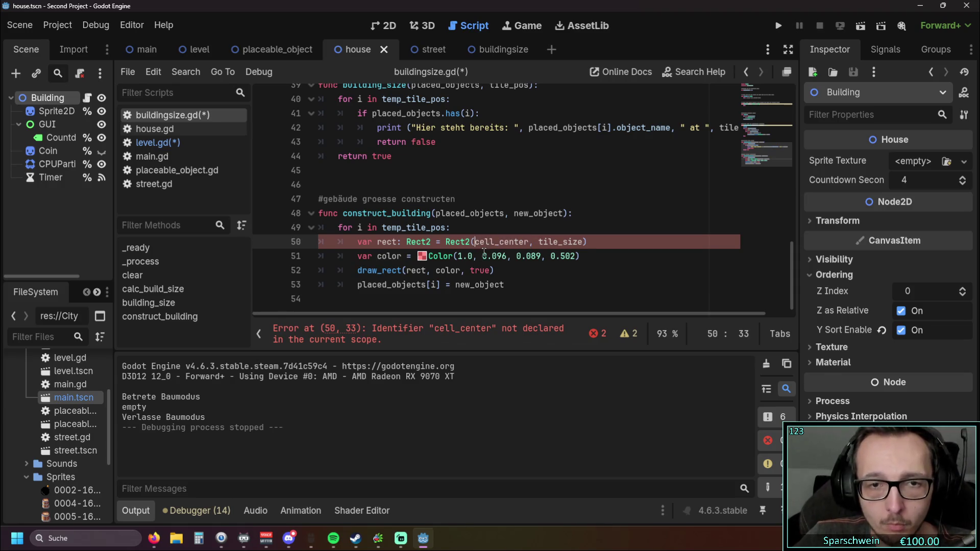
pyautogui.write('v')
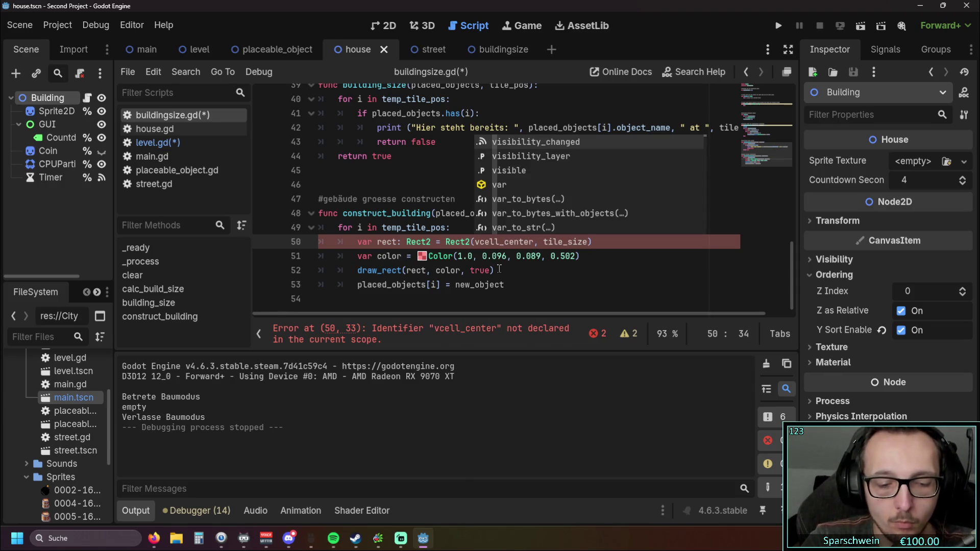
pyautogui.press('Escape')
pyautogui.write('ector2i')
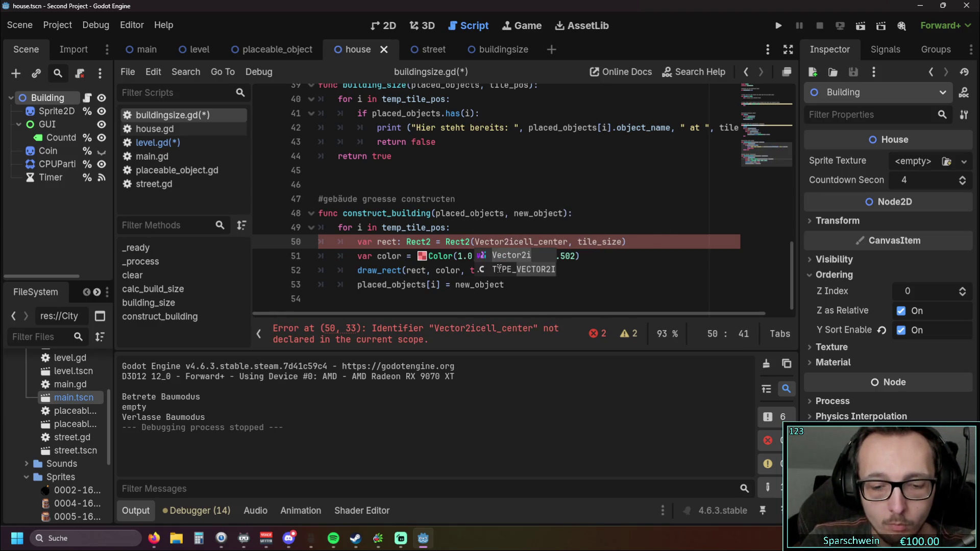
pyautogui.write('(')
pyautogui.press('Delete')
pyautogui.press('Delete')
pyautogui.press('Delete')
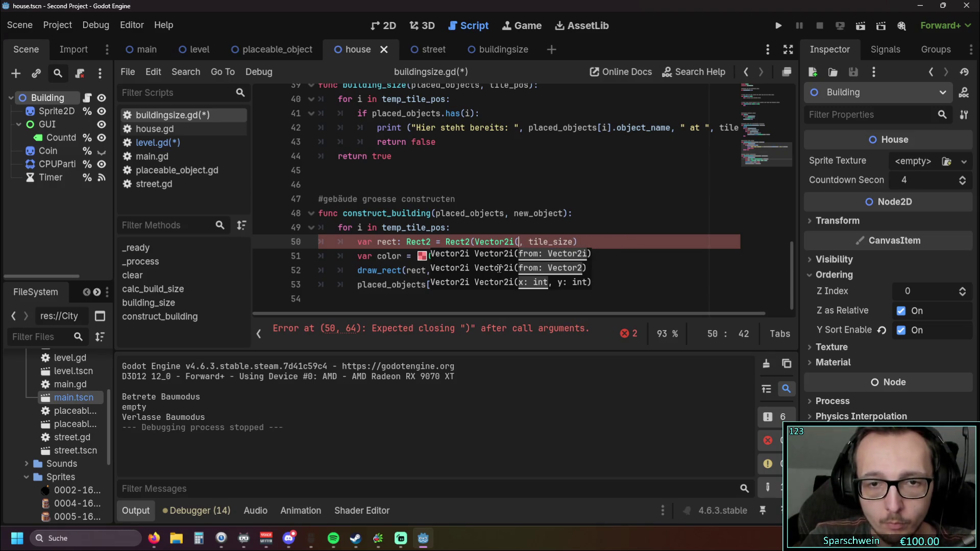
pyautogui.write('8, 8')
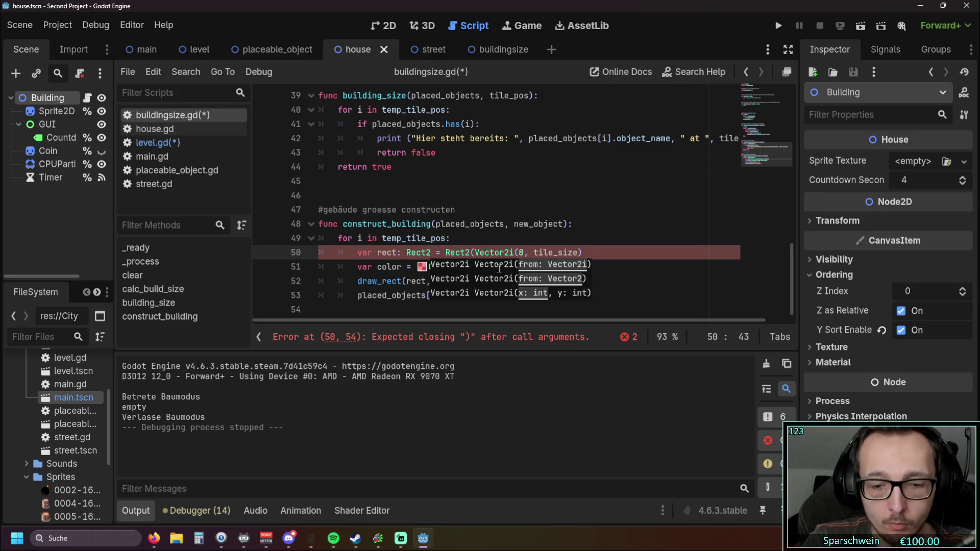
pyautogui.write('),')
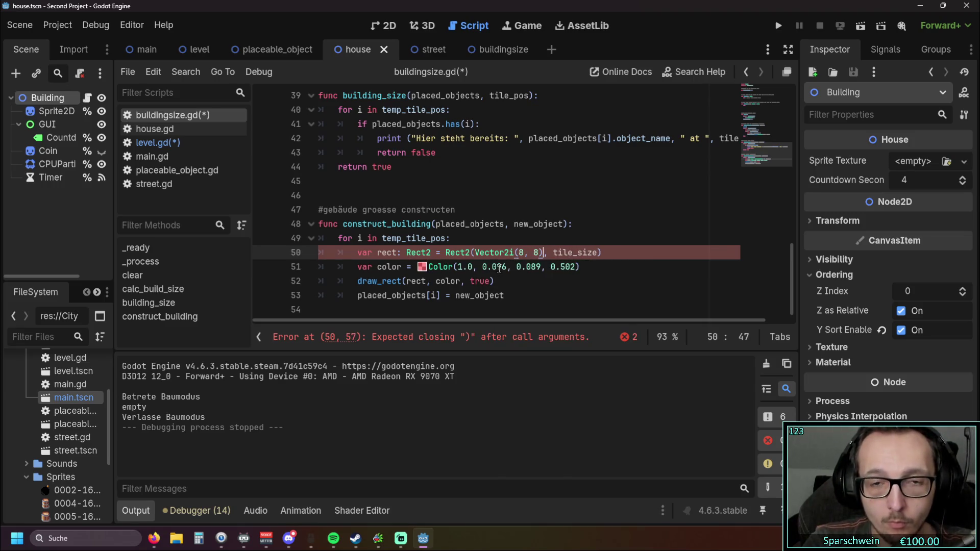
# Undo the rect line back to cell_center and bring up level.gd.
pyautogui.click(478, 223)
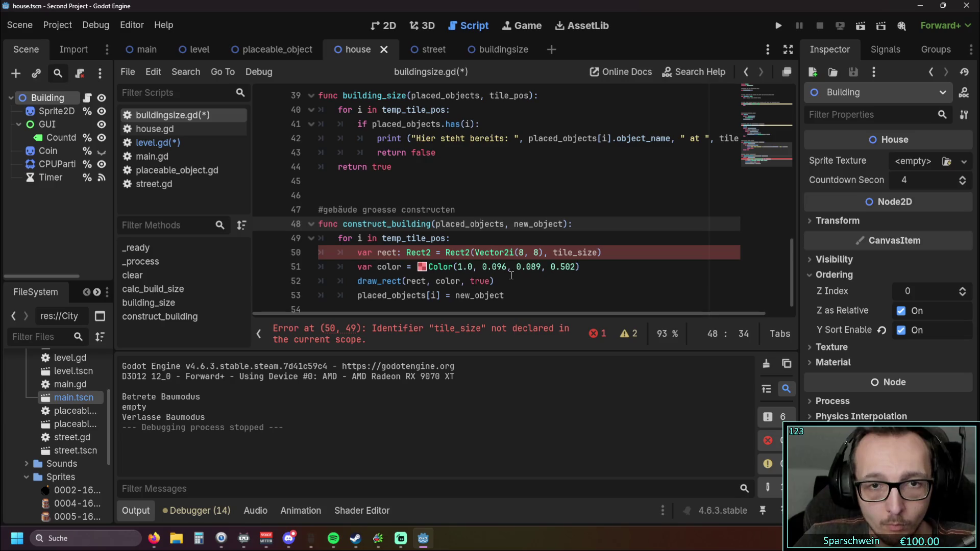
pyautogui.hotkey('ctrl', 'z')
pyautogui.hotkey('ctrl', 'z')
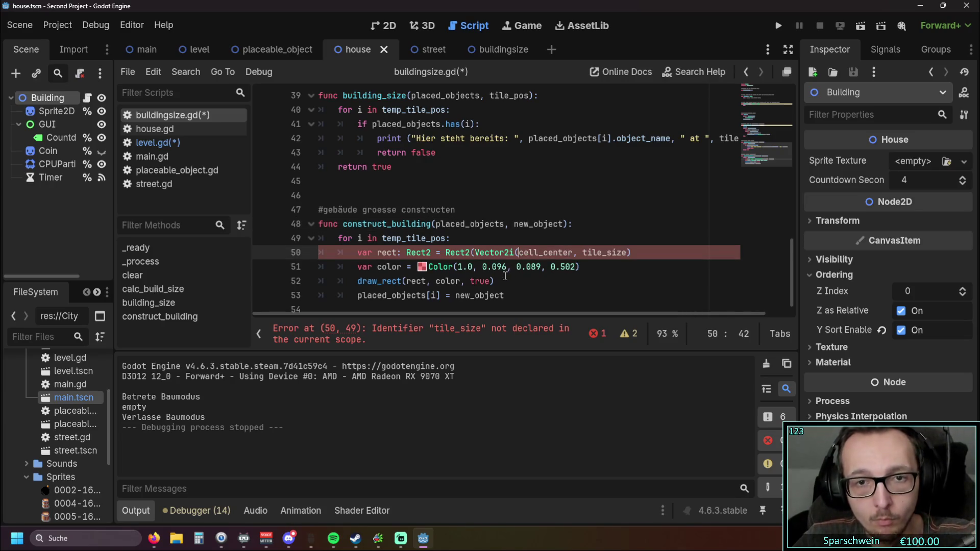
pyautogui.click(506, 275)
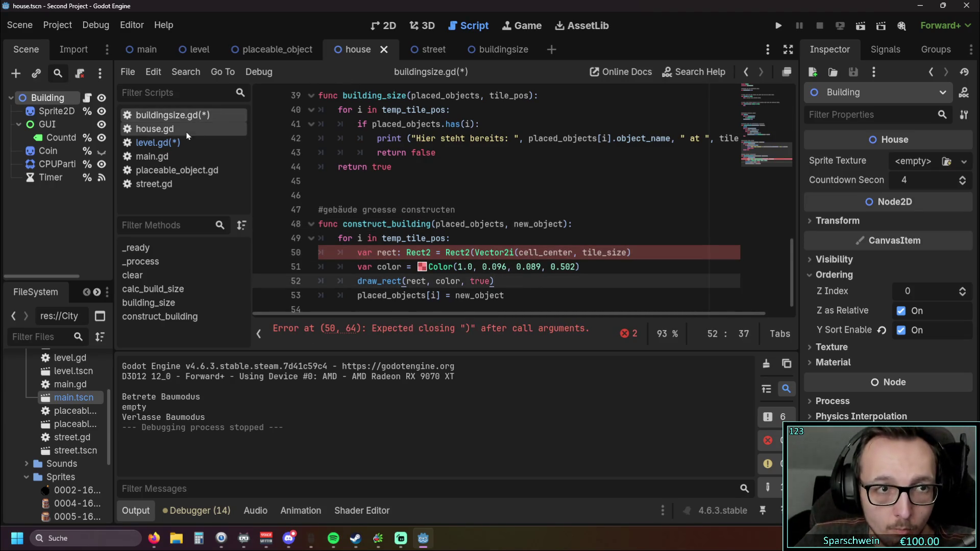
pyautogui.click(158, 142)
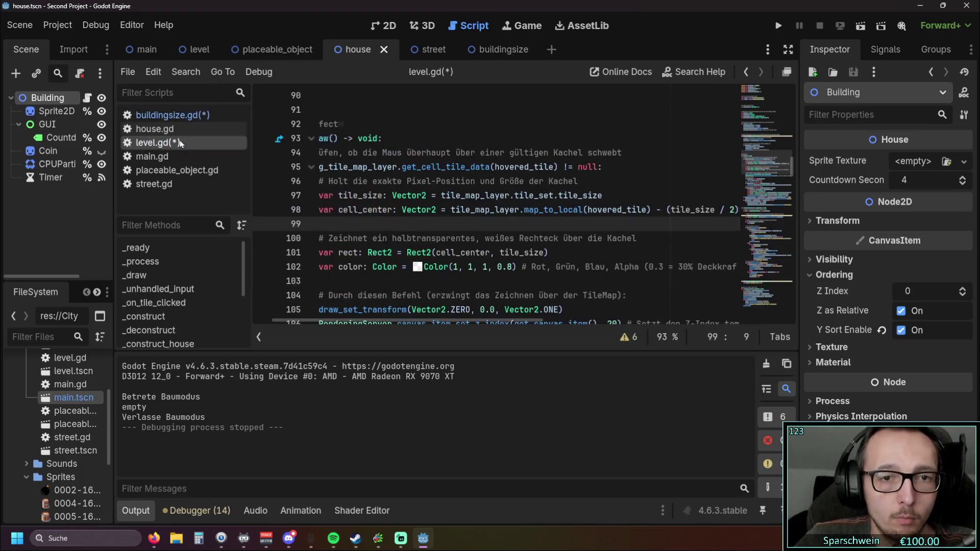
# Copy level.gd's tile_size and cell_center lines into the top of the construct_building loop.
pyautogui.click(392, 209)
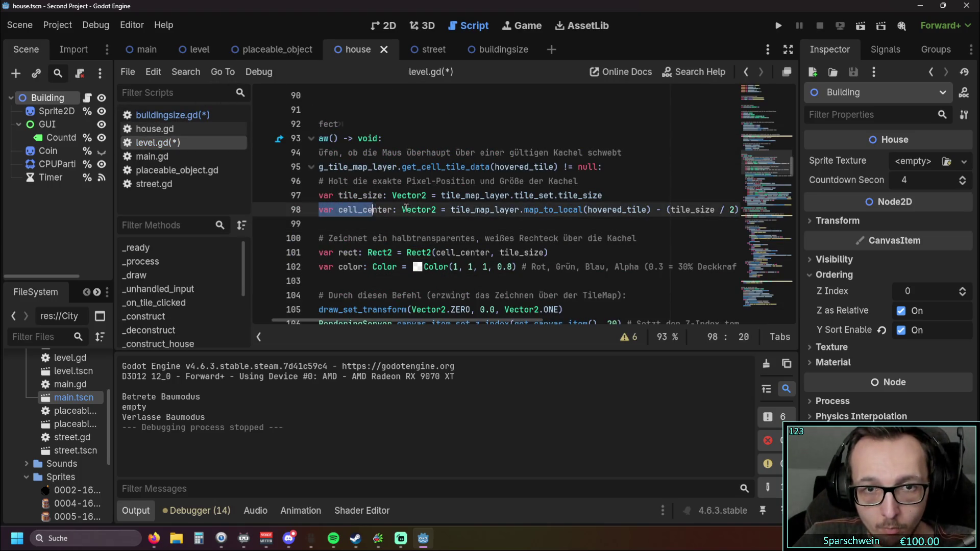
pyautogui.moveTo(316, 194)
pyautogui.mouseDown()
pyautogui.moveTo(357, 211)
pyautogui.moveTo(320, 225)
pyautogui.mouseUp()
pyautogui.hotkey('ctrl', 'c')
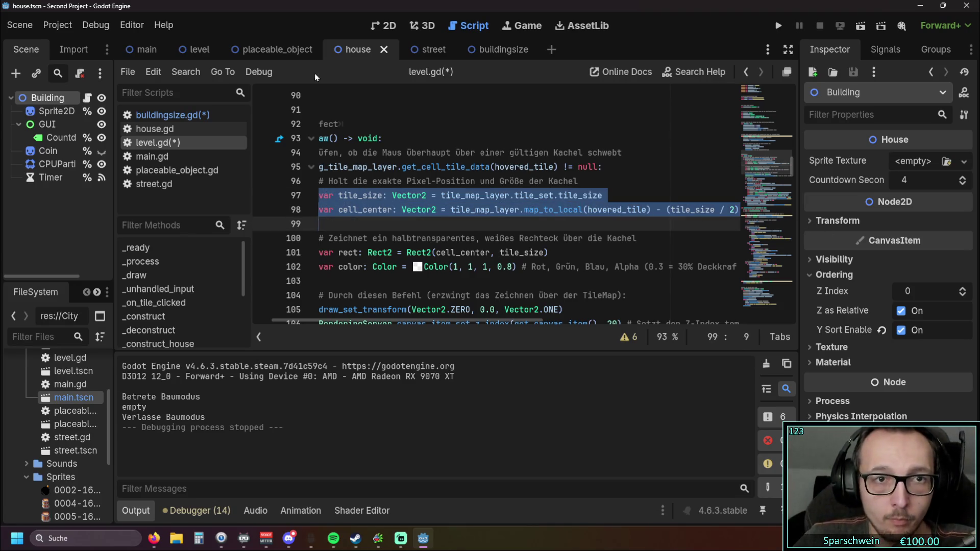
pyautogui.click(180, 115)
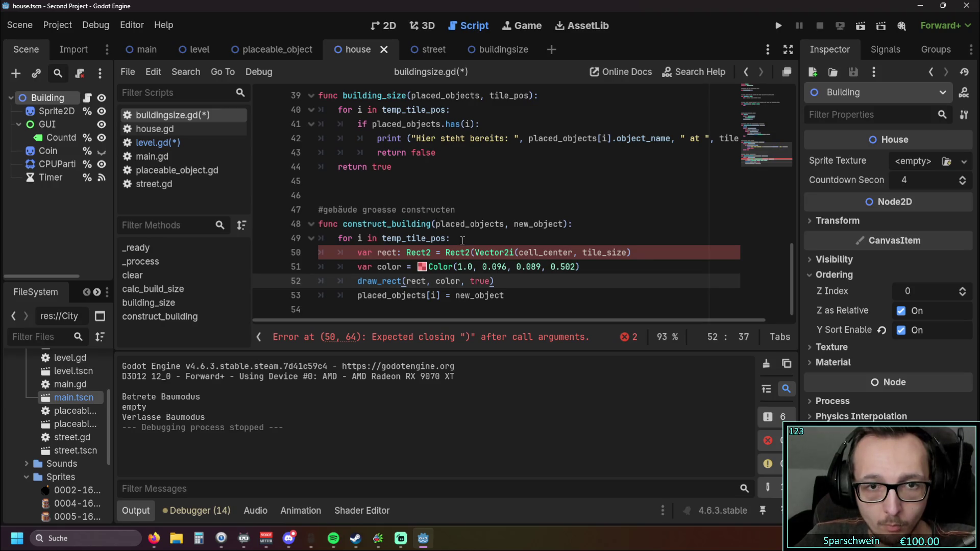
pyautogui.click(459, 238)
pyautogui.press('Return')
pyautogui.hotkey('ctrl', 'v')
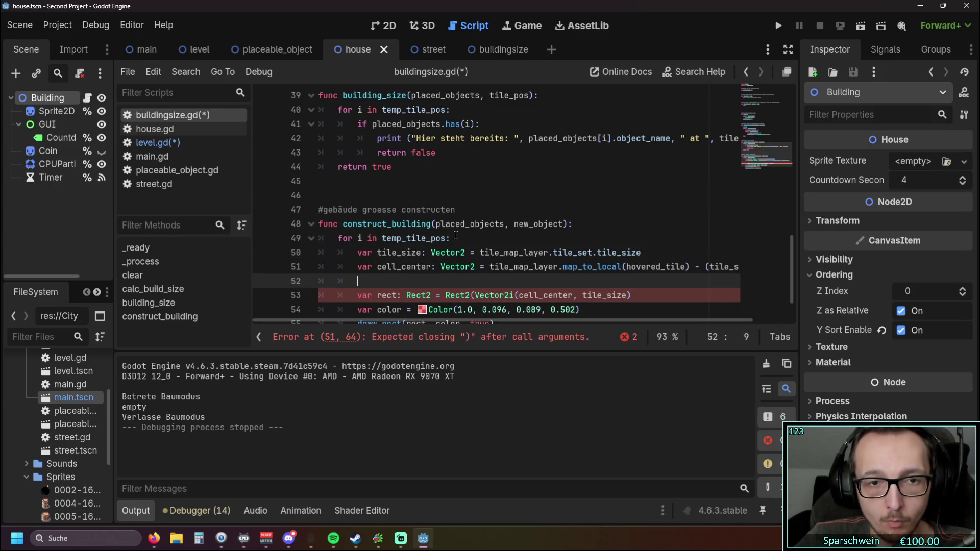
pyautogui.scroll(-1, 456, 236)
pyautogui.press('BackSpace')
pyautogui.press('BackSpace')
pyautogui.press('BackSpace')
# Remove the Vector2i wrapper so rect reads Rect2(cell_center, tile_size).
pyautogui.click(538, 276)
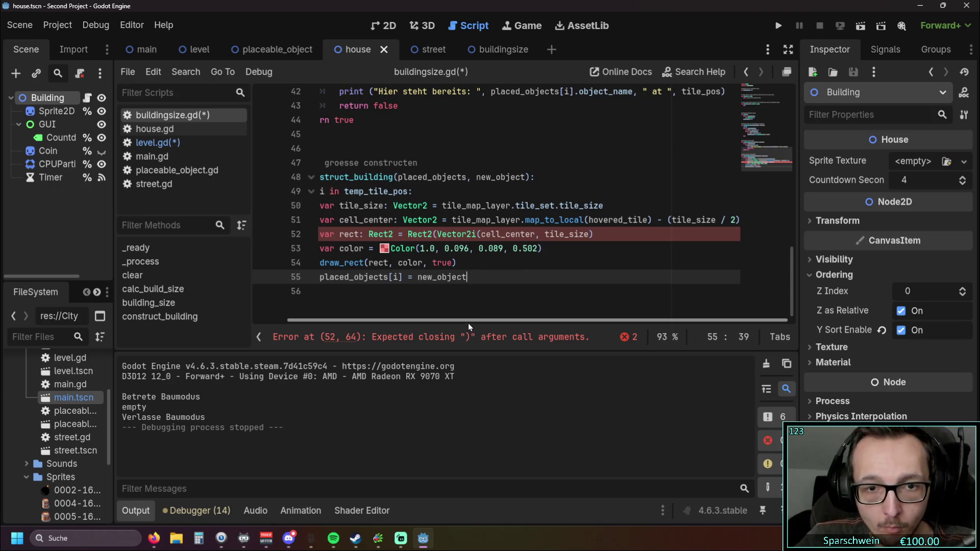
pyautogui.scroll(1, 459, 322)
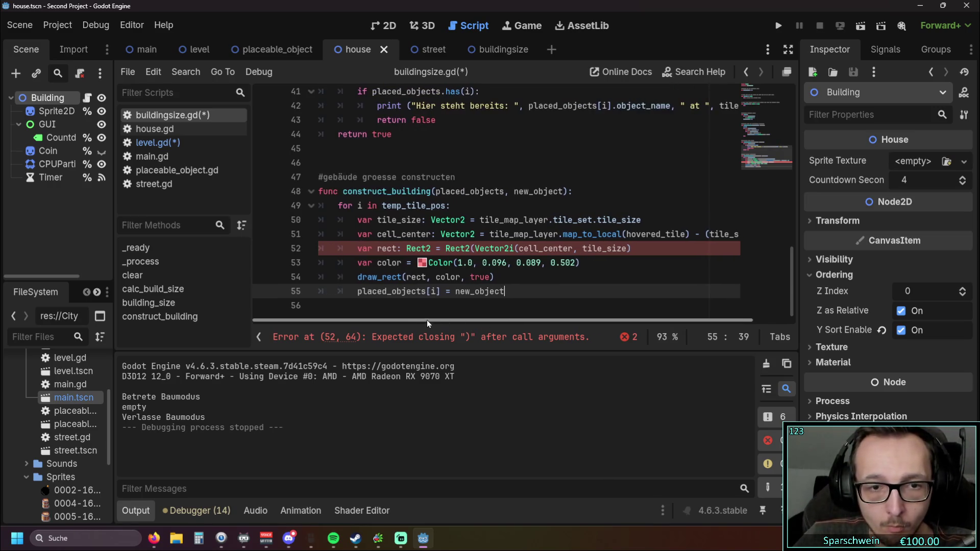
pyautogui.moveTo(514, 248); pyautogui.dragTo(476, 249)
pyautogui.press('Delete')
pyautogui.press('Delete')
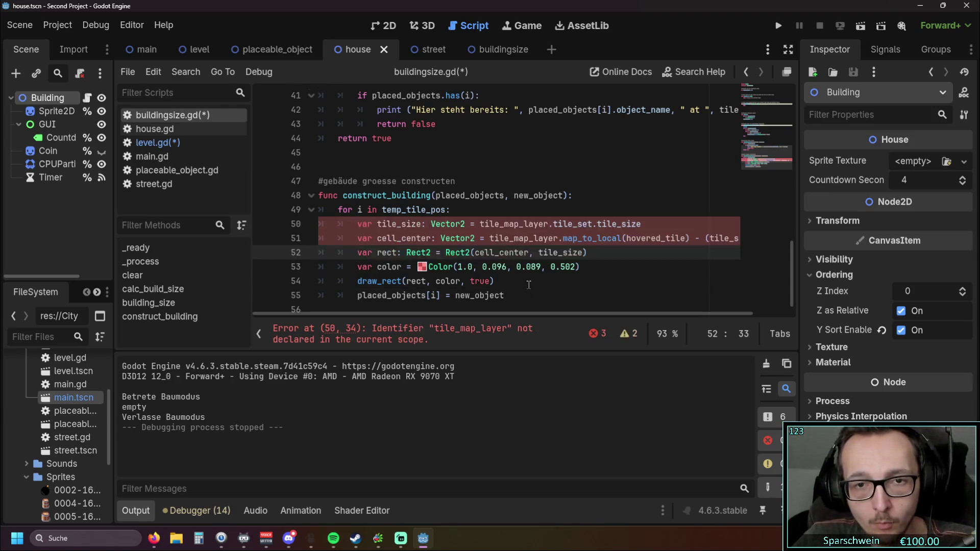
pyautogui.click(506, 275)
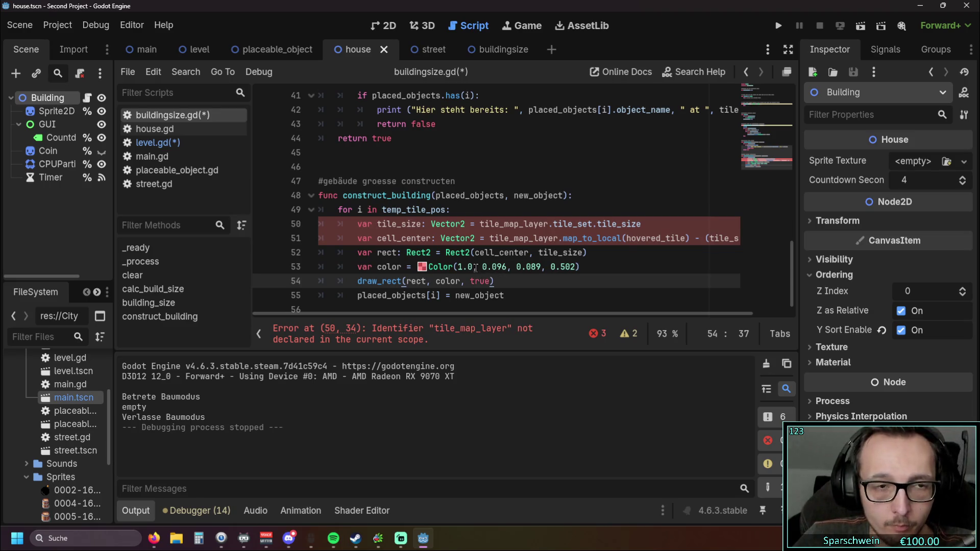
pyautogui.scroll(10, 475, 268)
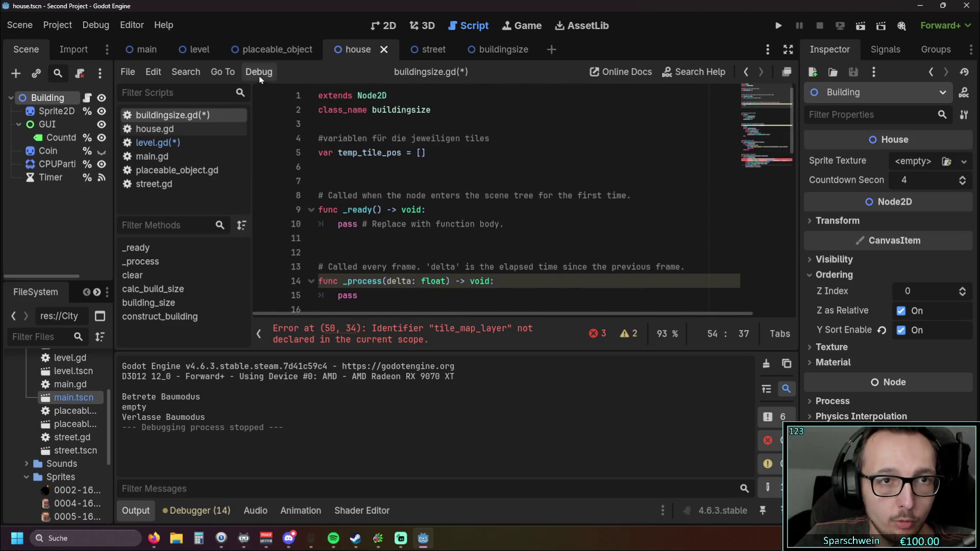
pyautogui.click(198, 52)
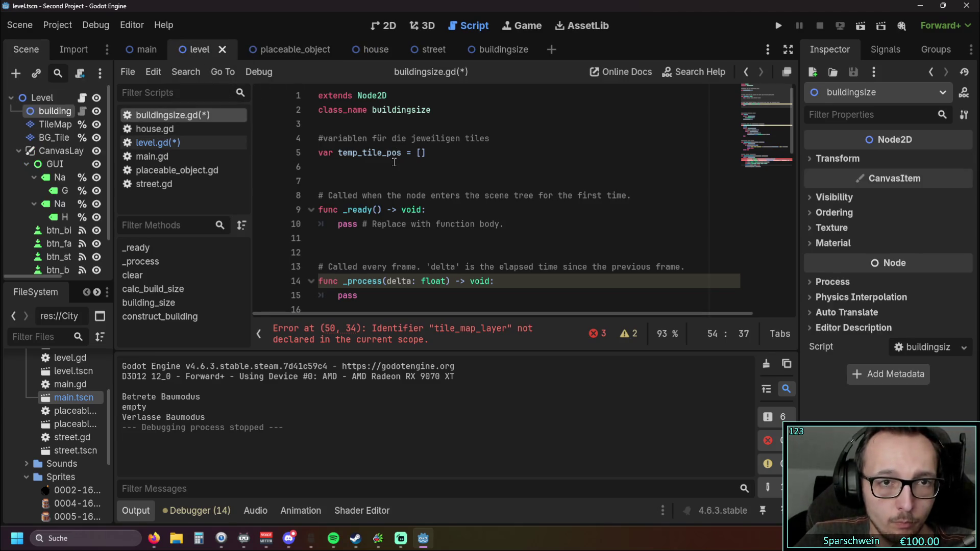
pyautogui.click(422, 130)
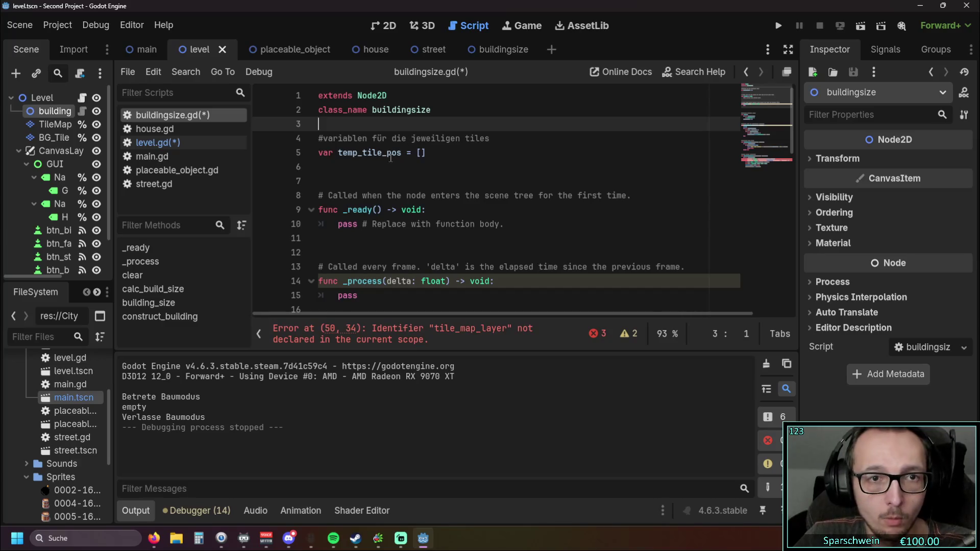
pyautogui.press('Return')
pyautogui.press('Return')
pyautogui.press('Return')
pyautogui.press('Return')
pyautogui.click(365, 140)
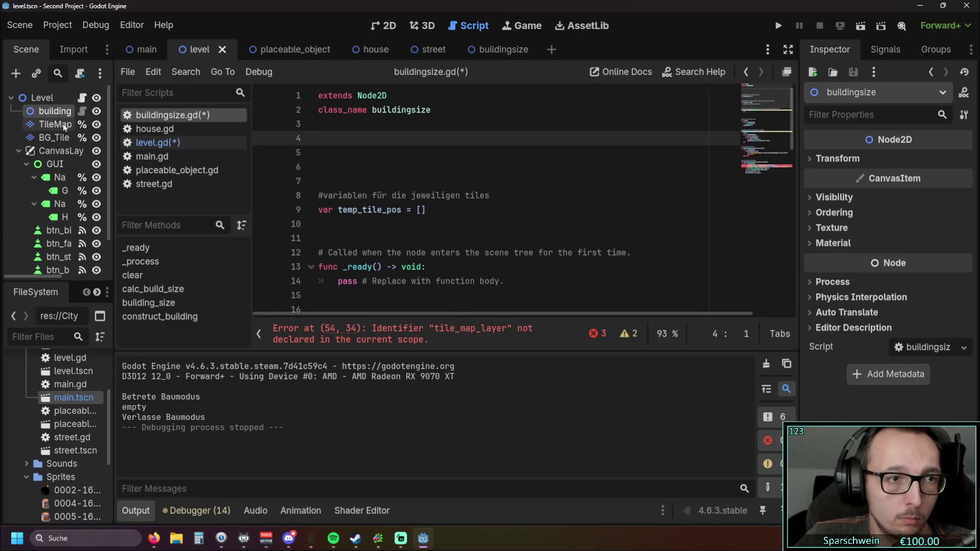
pyautogui.moveTo(51, 126)
pyautogui.mouseDown()
pyautogui.moveTo(381, 139)
pyautogui.moveTo(348, 140)
pyautogui.mouseUp()
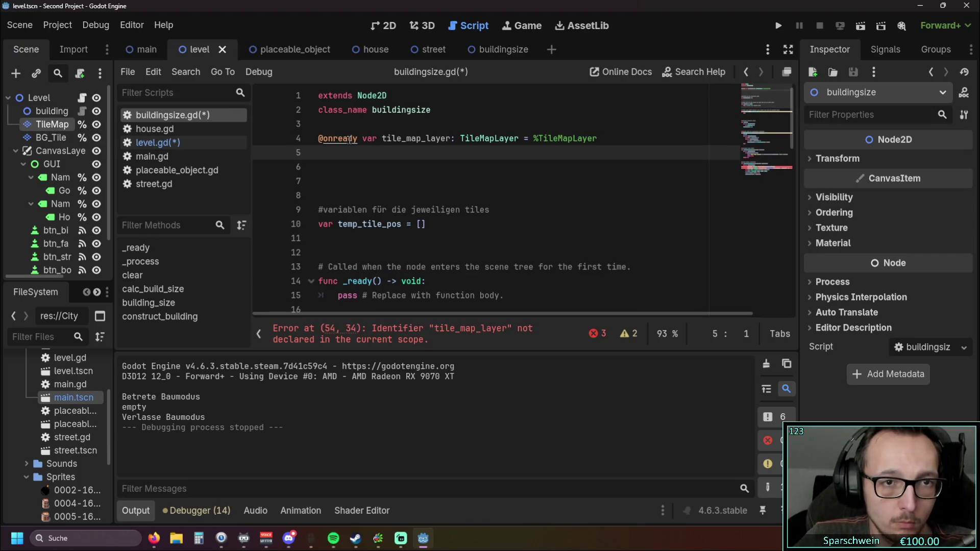
pyautogui.click(354, 178)
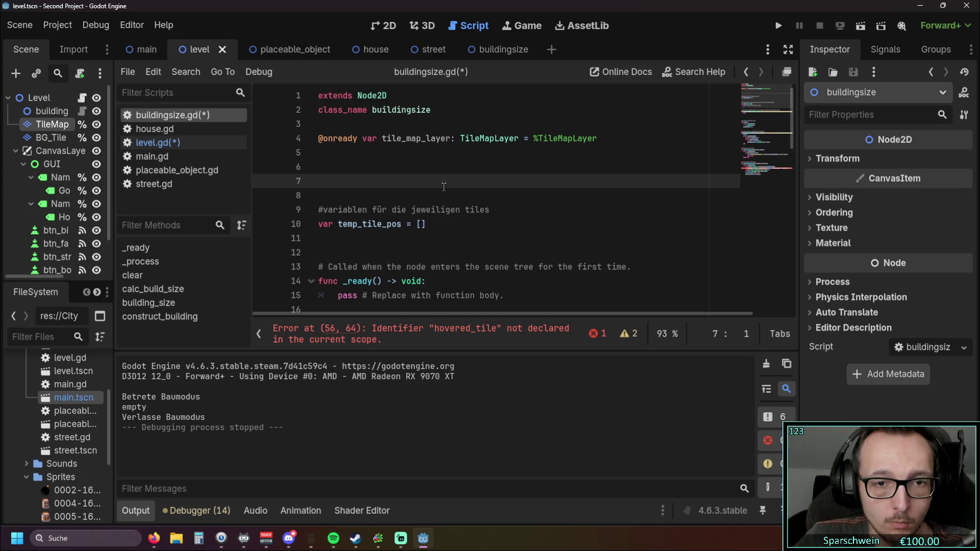
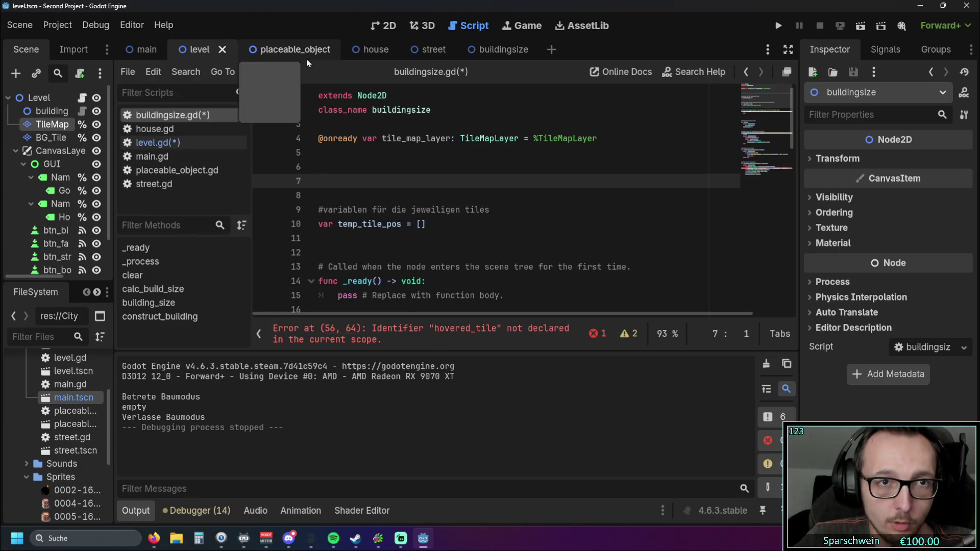
# Copy lines 64–68 of level.gd (the hovered-tile variables and their comment), then switch back to buildingsize.gd.
pyautogui.click(294, 50)
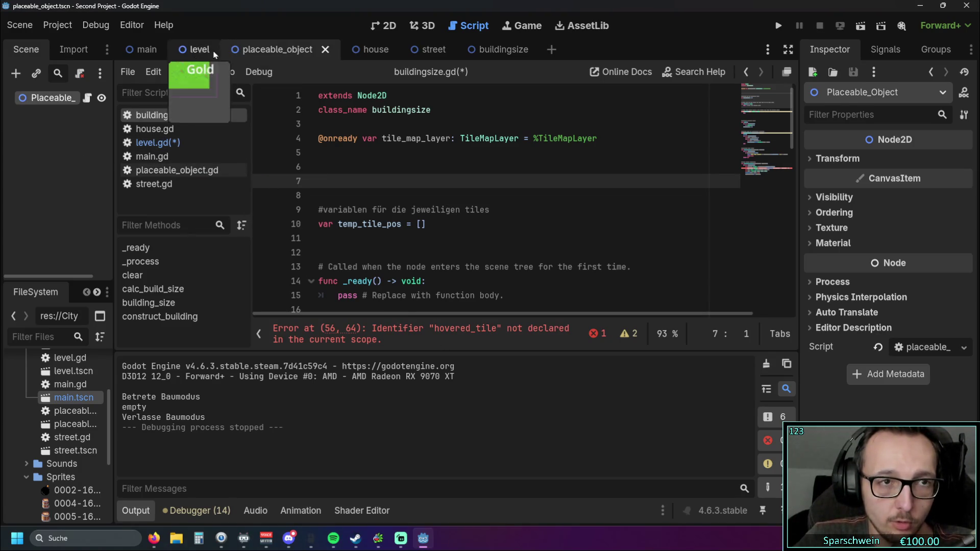
pyautogui.click(186, 53)
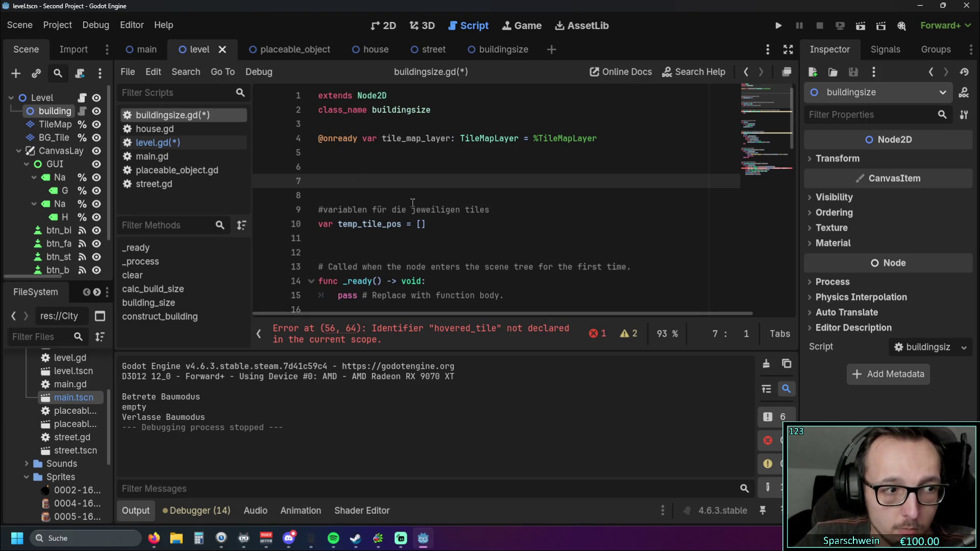
pyautogui.click(156, 143)
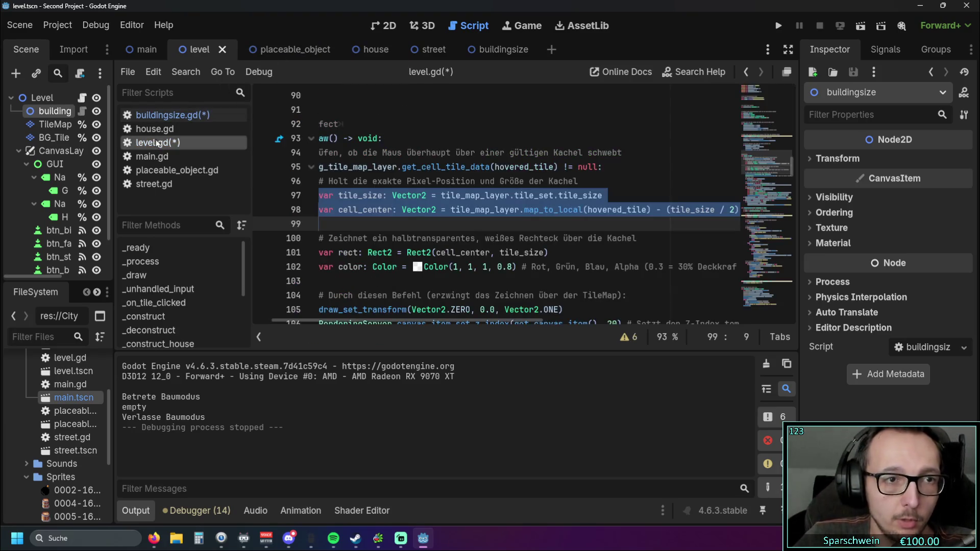
pyautogui.scroll(8, 358, 204)
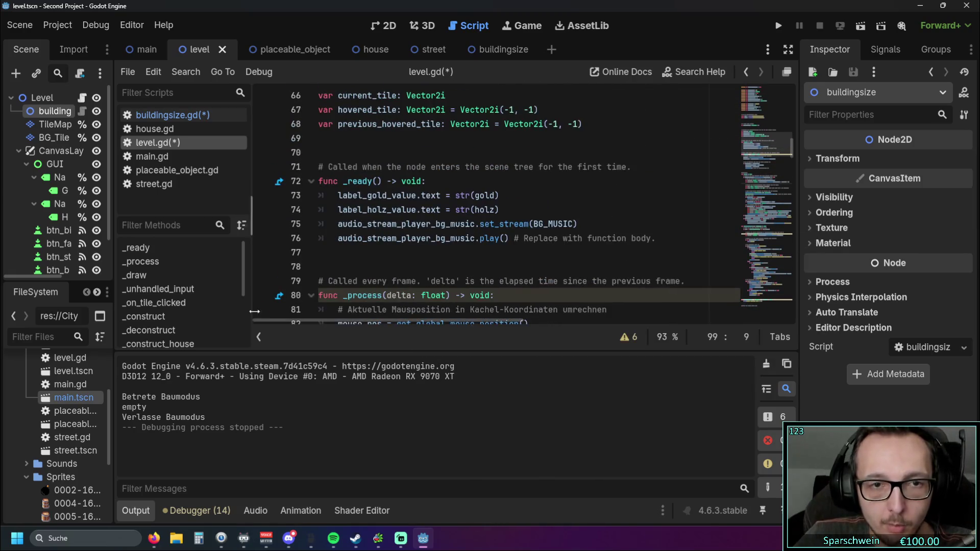
pyautogui.scroll(4, 430, 238)
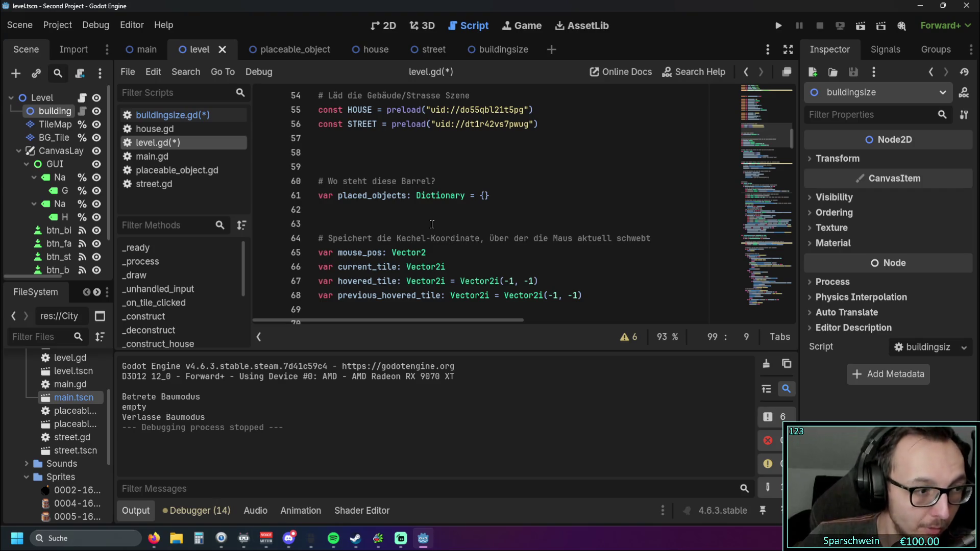
pyautogui.scroll(-1, 443, 228)
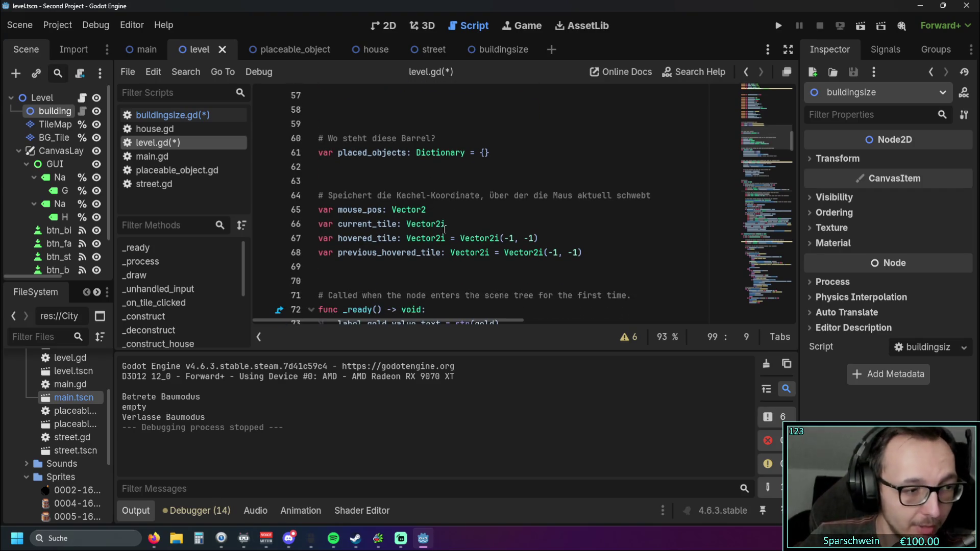
pyautogui.scroll(1, 458, 230)
pyautogui.scroll(-1, 457, 231)
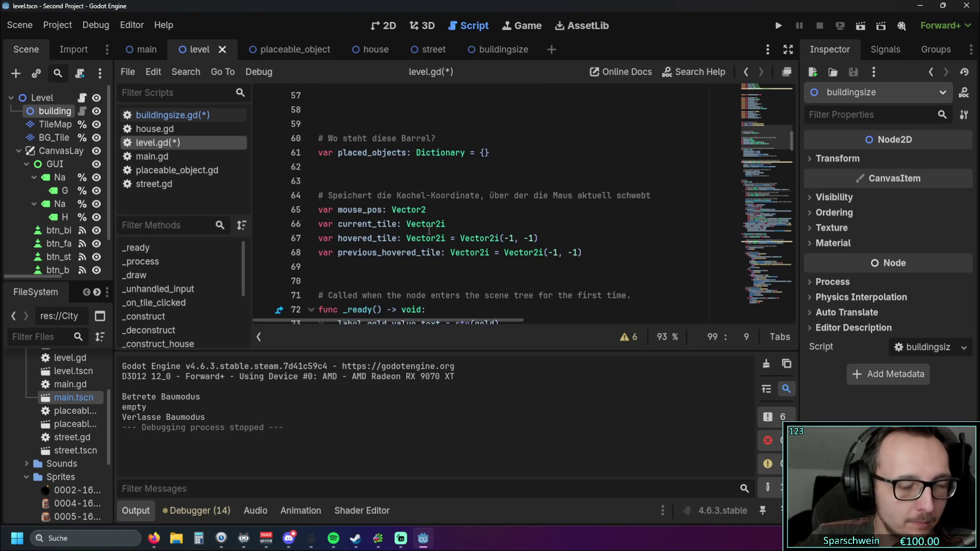
pyautogui.scroll(-1, 429, 231)
pyautogui.scroll(1, 431, 246)
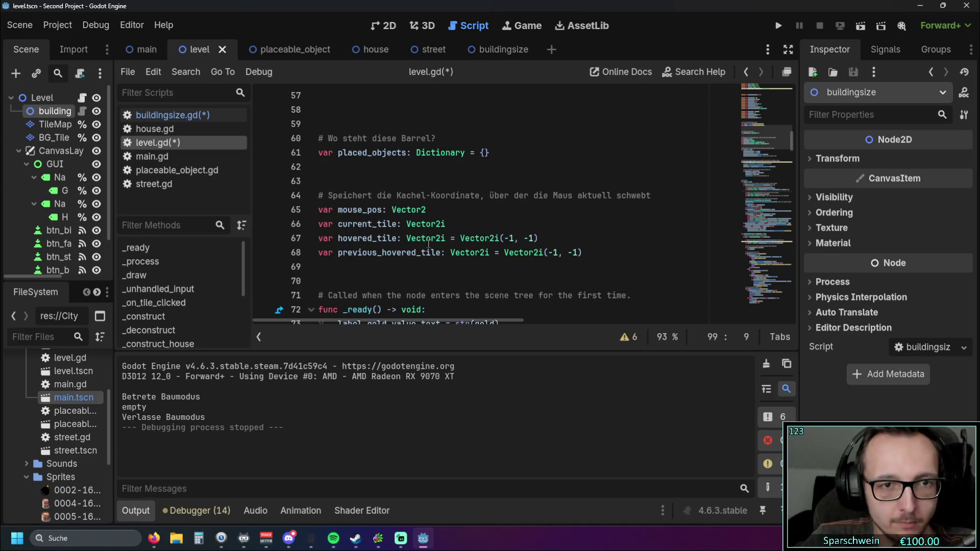
pyautogui.moveTo(584, 253)
pyautogui.mouseDown()
pyautogui.moveTo(385, 209)
pyautogui.moveTo(283, 206)
pyautogui.mouseUp()
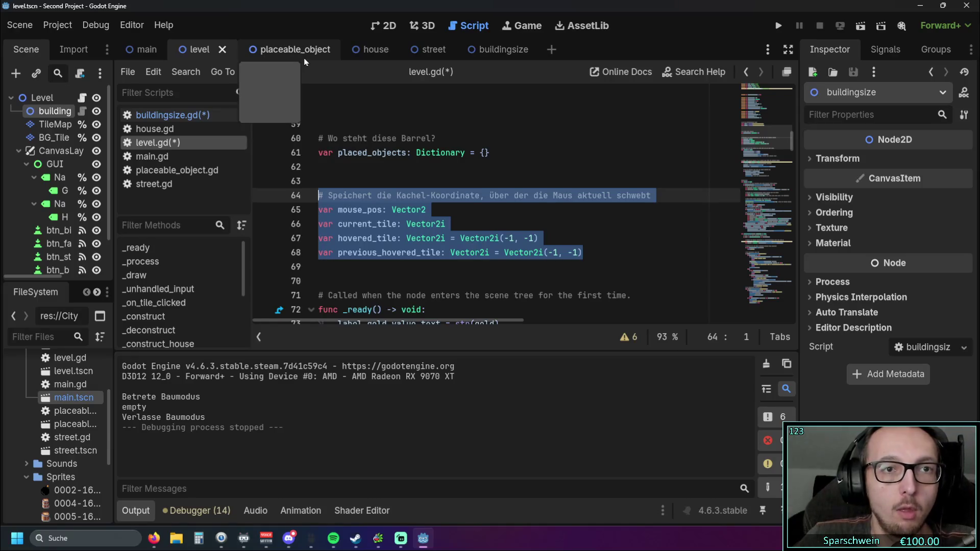
pyautogui.click(202, 120)
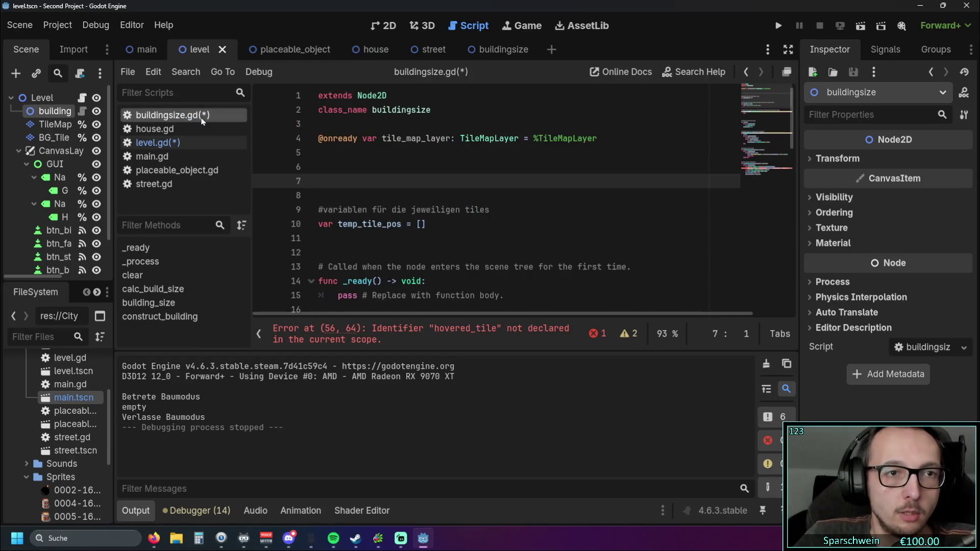
# Paste the copied variable block below the TileMapLayer variable at line 6 of buildingsize.gd.
pyautogui.click(363, 166)
pyautogui.write('# Speichert die Kachel-Koordinate, Über der die Maus aktuell schwebt var mouse_pos: Vector2 var current_tile: Vector2i var hovered_tile: Vector2i = Vector2i(-1, -1) var previous_hovered_tile: Vector2i = Vector2i(-1, -1)')
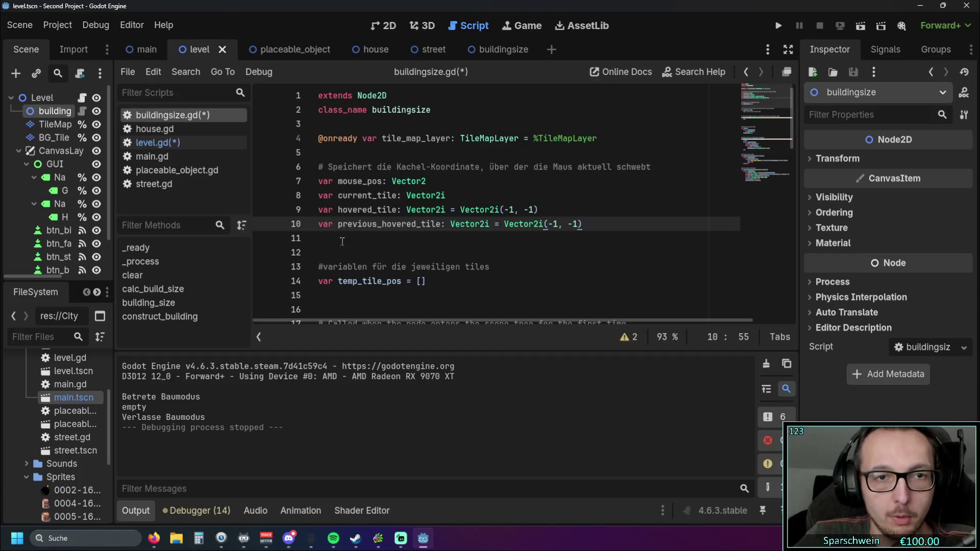
pyautogui.press('Down')
pyautogui.scroll(-1, 414, 204)
pyautogui.scroll(-15, 414, 203)
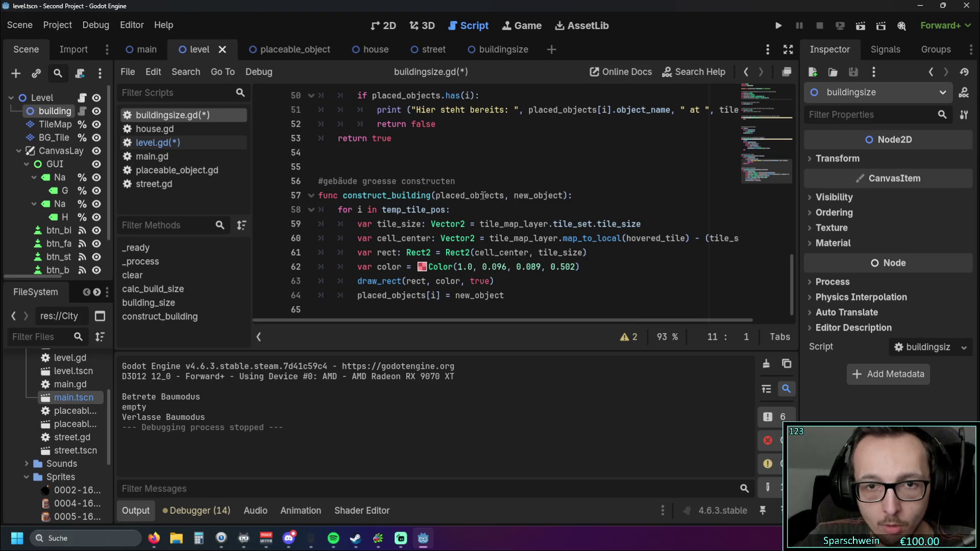
pyautogui.scroll(7, 455, 286)
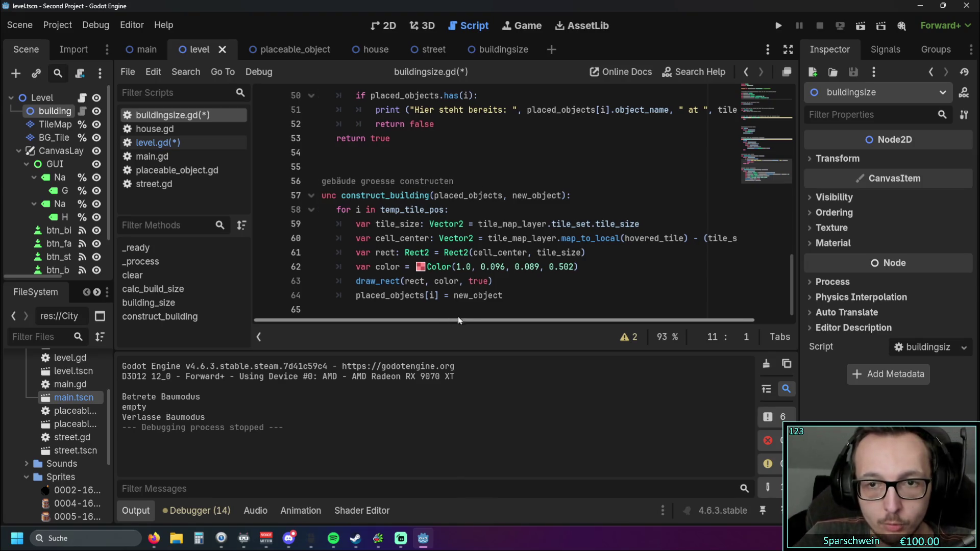
pyautogui.scroll(9, 477, 232)
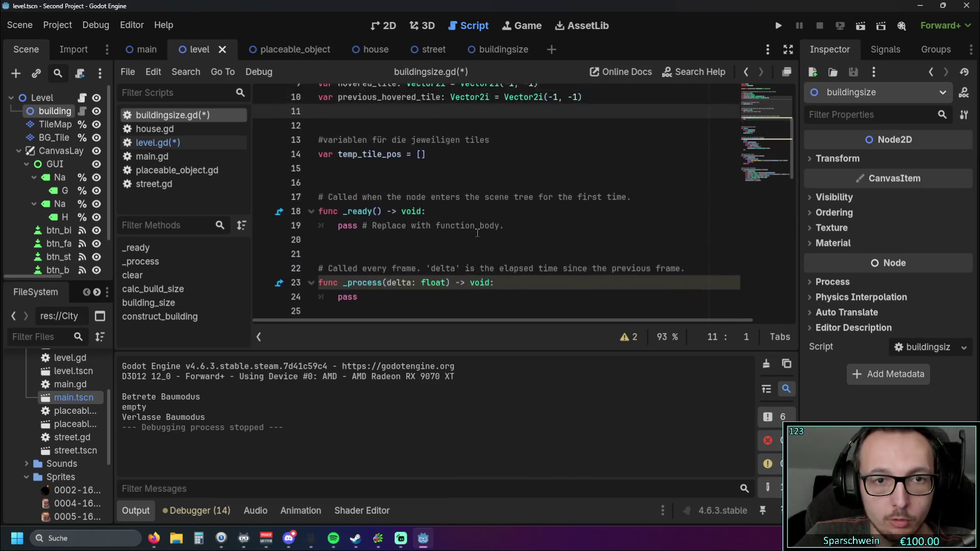
# Delete the mouse_pos, current_tile and previous_hovered_tile lines, keeping only hovered_tile, and run the project.
pyautogui.moveTo(610, 226); pyautogui.dragTo(292, 216)
pyautogui.hotkey('shift', 'Down')
pyautogui.press('BackSpace')
pyautogui.press('BackSpace')
pyautogui.moveTo(446, 195); pyautogui.dragTo(319, 181)
pyautogui.press('BackSpace')
pyautogui.press('BackSpace')
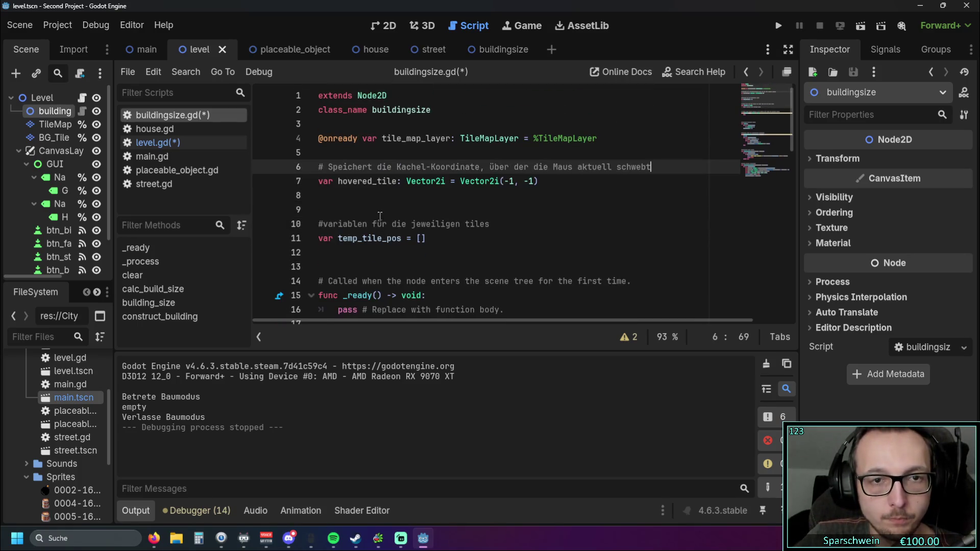
pyautogui.click(404, 210)
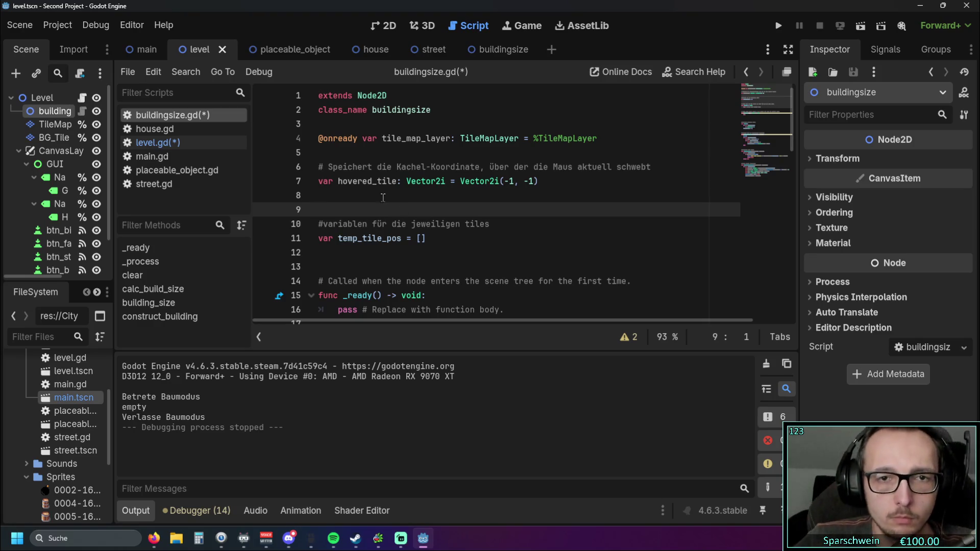
pyautogui.click(778, 25)
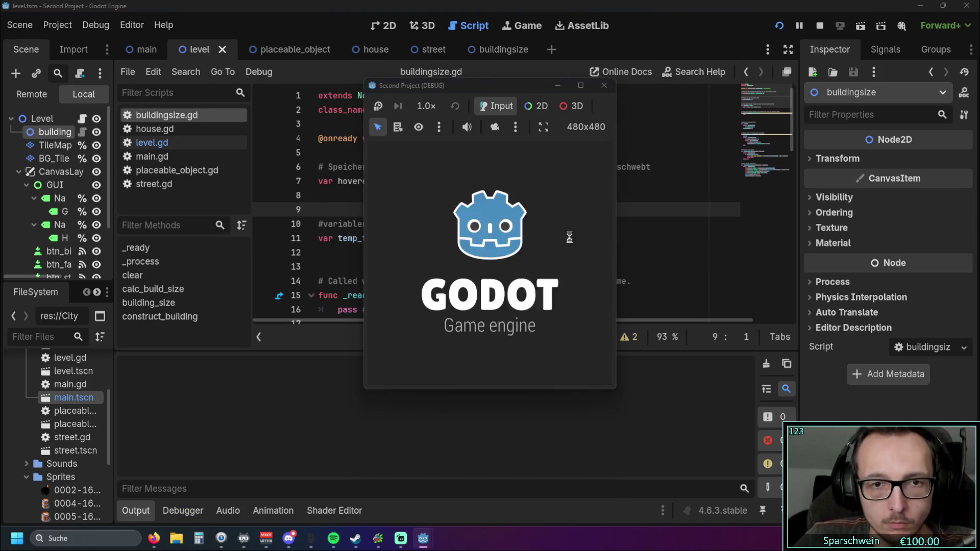
# Build a barrel on grass tile (3, 3), collect its gold to reach 250, then stop the game.
pyautogui.click(460, 370)
pyautogui.click(472, 257)
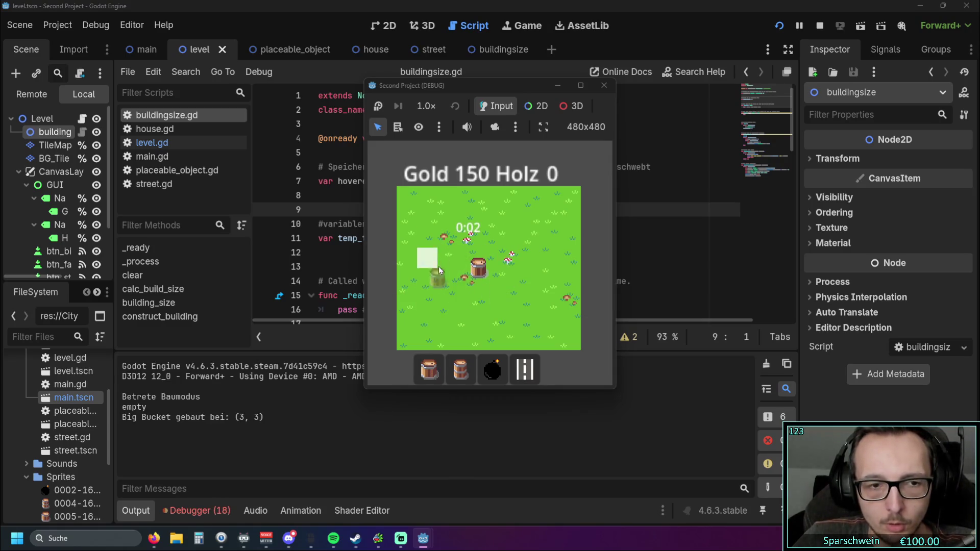
pyautogui.click(459, 276)
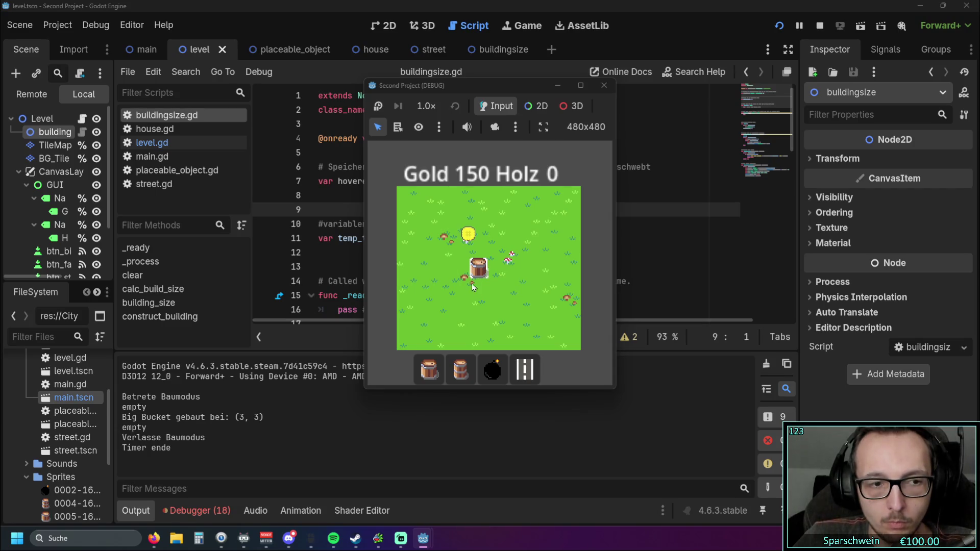
pyautogui.click(483, 262)
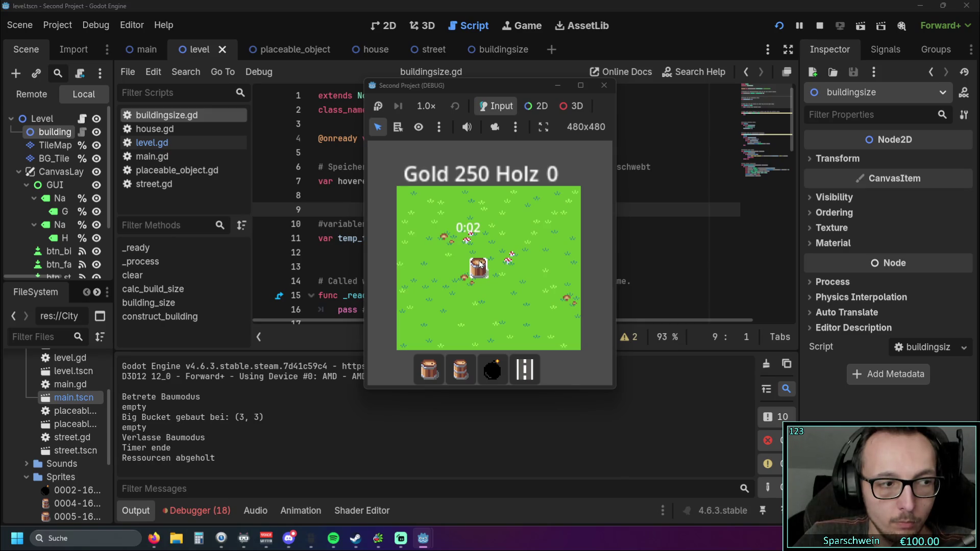
pyautogui.click(603, 86)
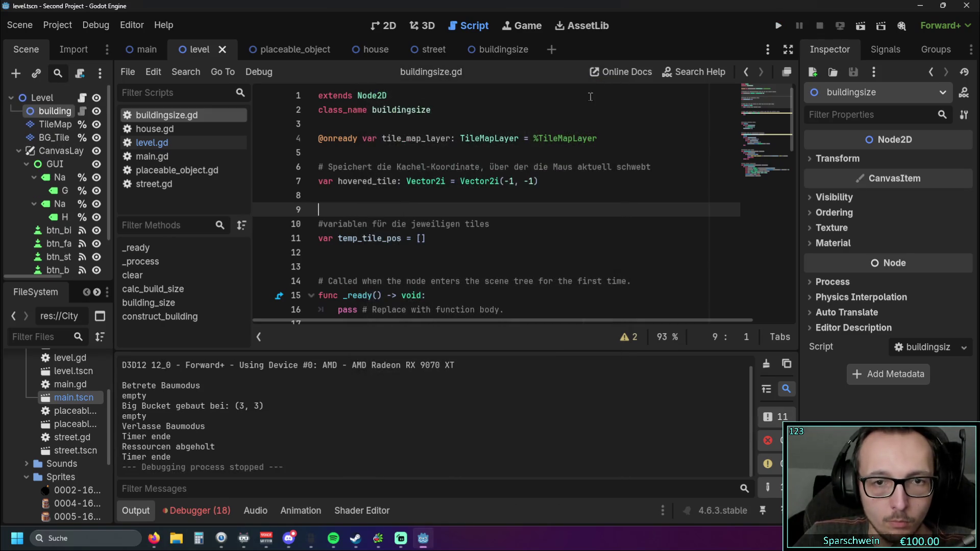
# Trim the rectangle colour's alpha on line 59 of construct_building from 0.502 to 0.5.
pyautogui.scroll(-15, 448, 225)
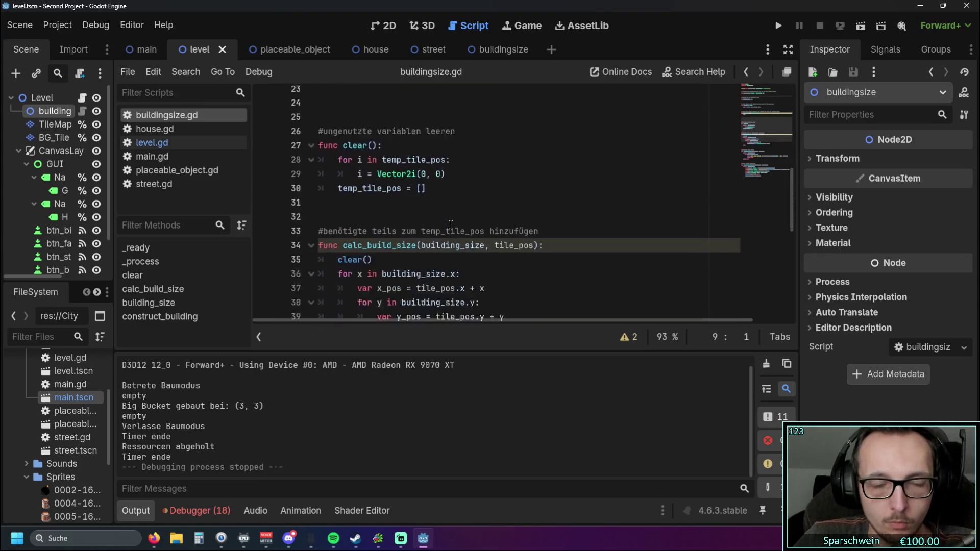
pyautogui.scroll(1, 524, 219)
pyautogui.scroll(-2, 525, 217)
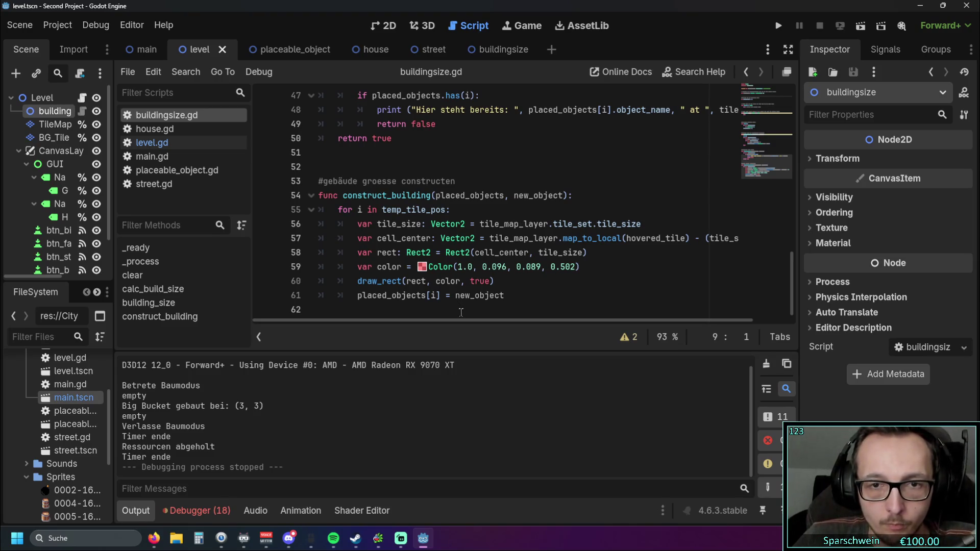
pyautogui.moveTo(455, 320); pyautogui.dragTo(473, 321)
pyautogui.click(553, 270)
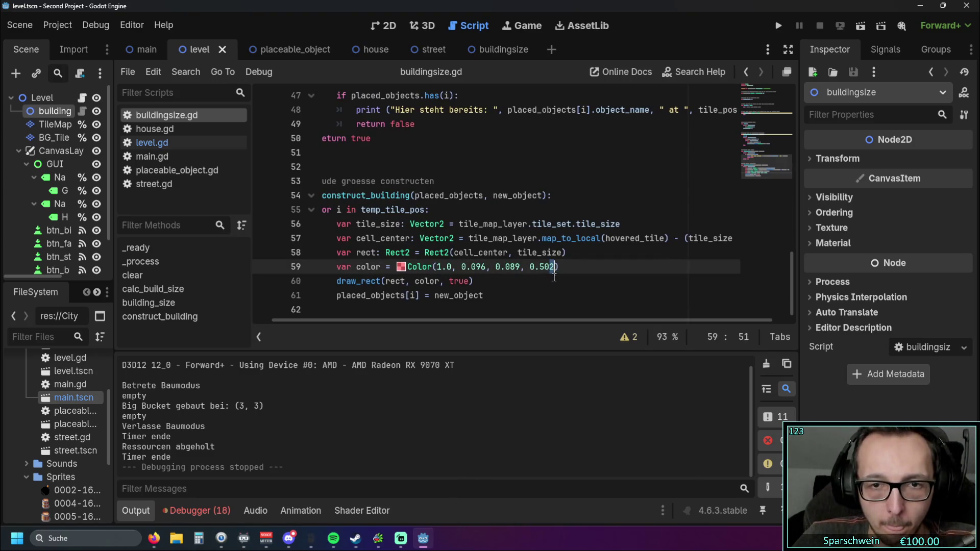
pyautogui.press('BackSpace')
pyautogui.press('BackSpace')
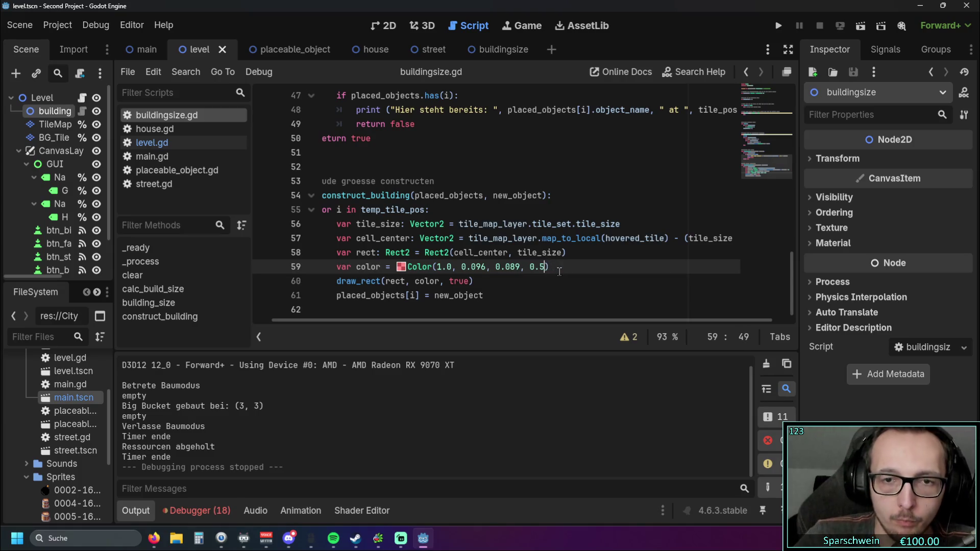
pyautogui.press('Down')
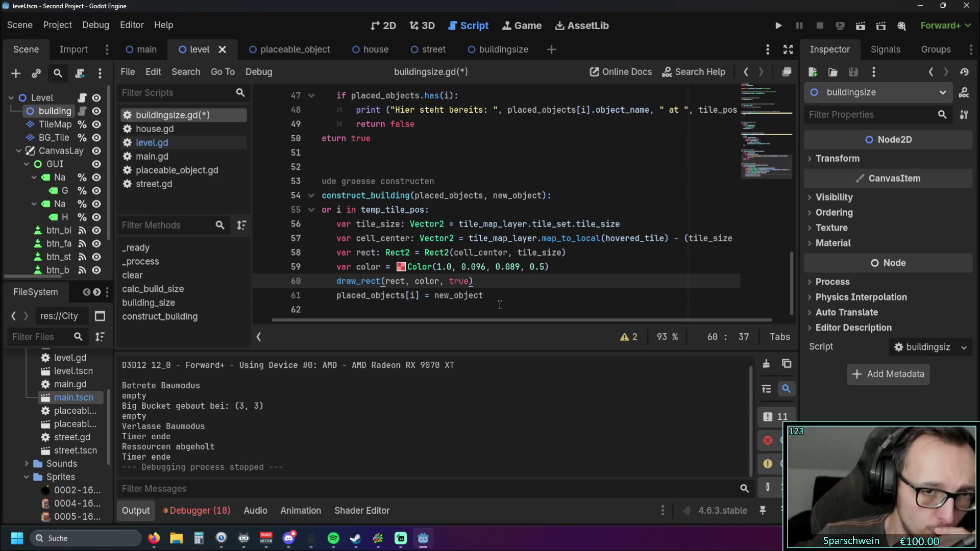
pyautogui.moveTo(464, 321); pyautogui.dragTo(372, 326)
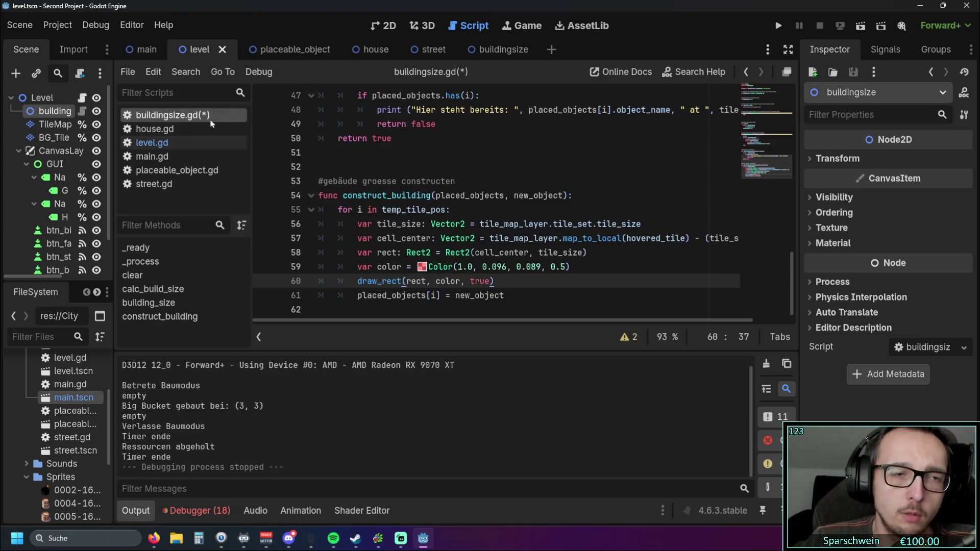
pyautogui.click(368, 51)
pyautogui.click(197, 51)
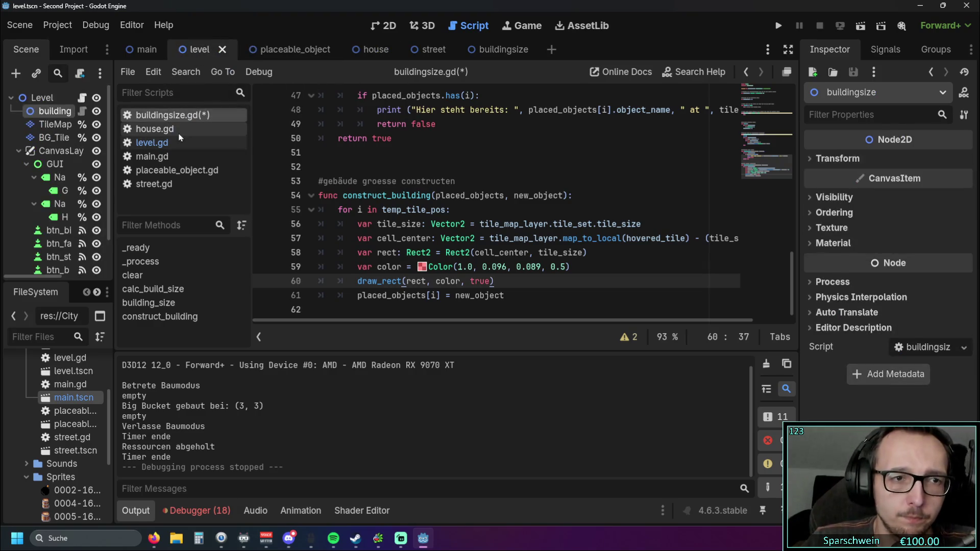
# Open level.gd, deselect the copied block, and read through the _draw hover-drawing code.
pyautogui.click(295, 51)
pyautogui.click(196, 51)
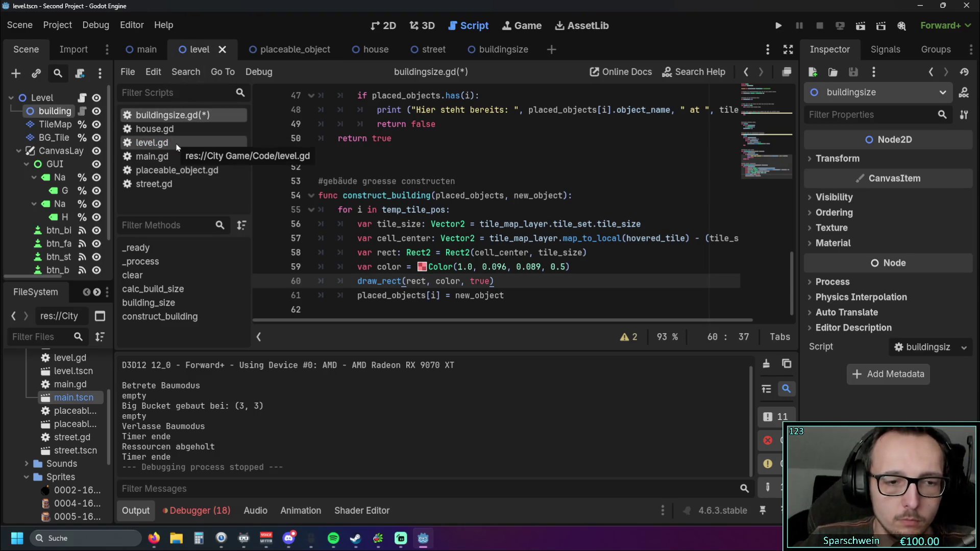
pyautogui.click(243, 145)
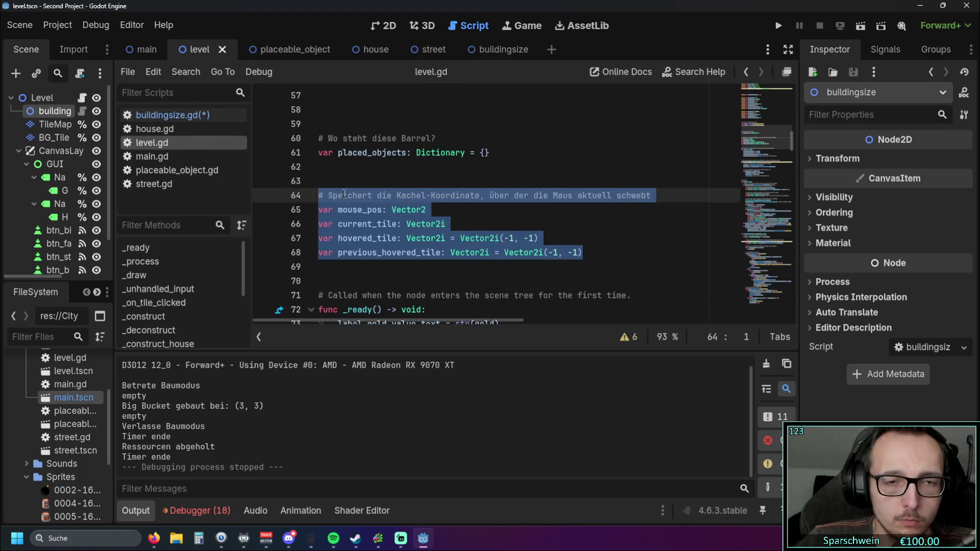
pyautogui.click(416, 296)
pyautogui.scroll(-14, 443, 250)
pyautogui.scroll(-5, 443, 251)
pyautogui.scroll(7, 484, 266)
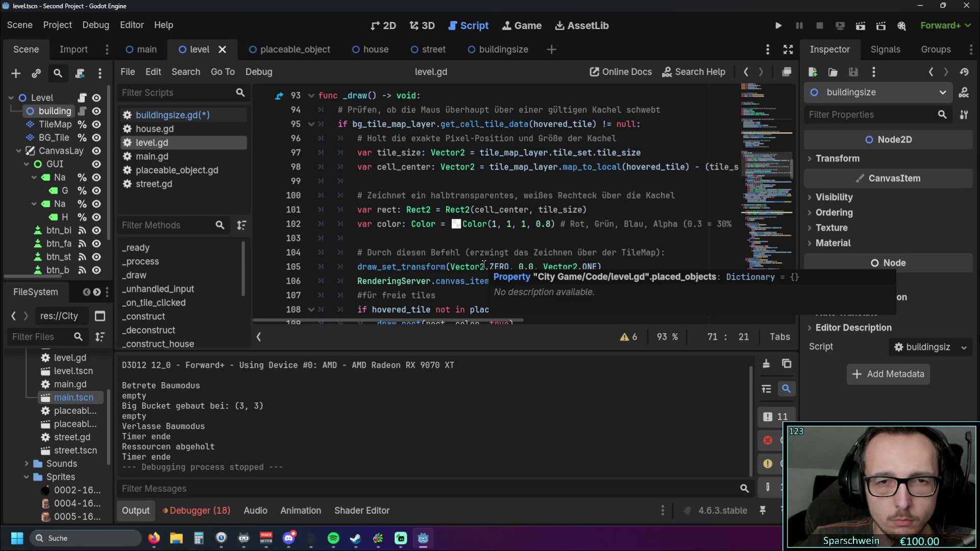
pyautogui.scroll(-5, 483, 266)
pyautogui.scroll(-2, 485, 263)
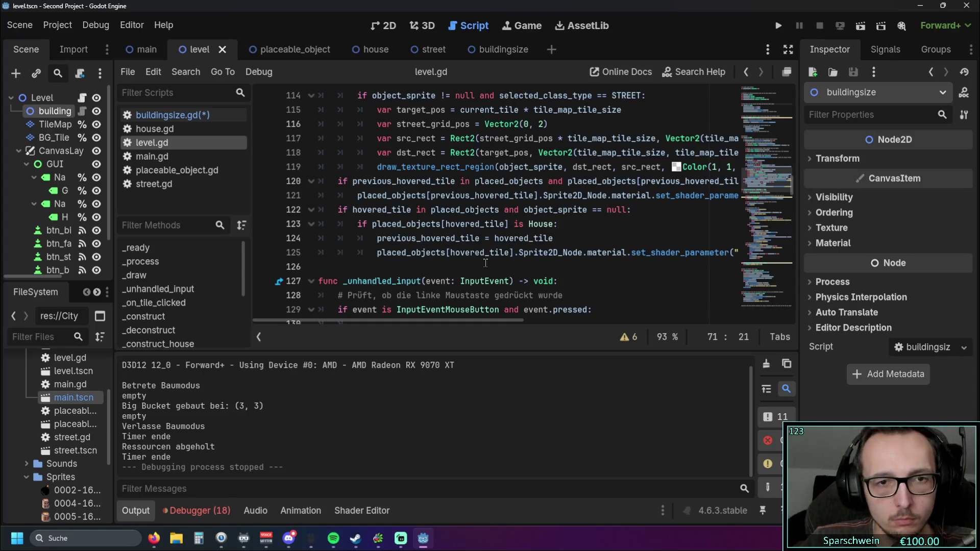
pyautogui.scroll(3, 485, 263)
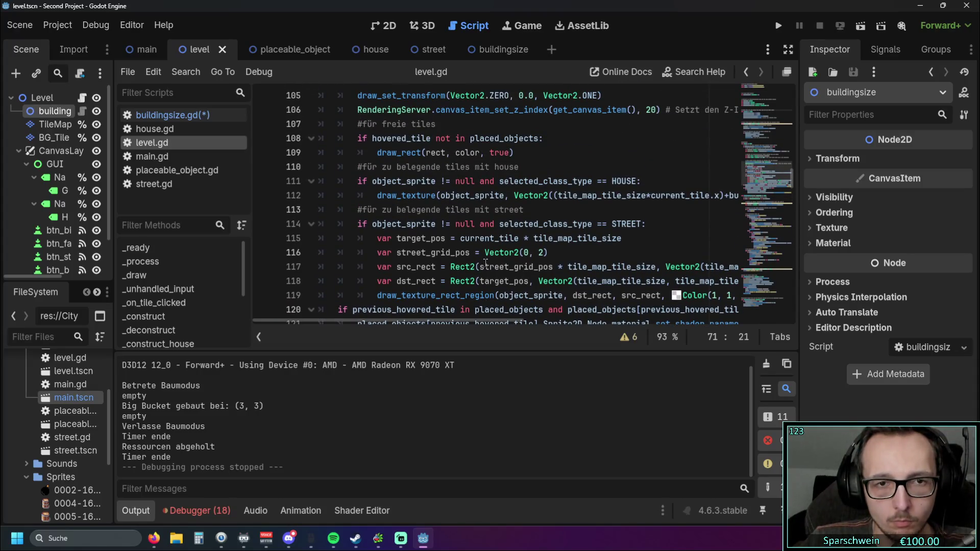
pyautogui.scroll(-2, 486, 263)
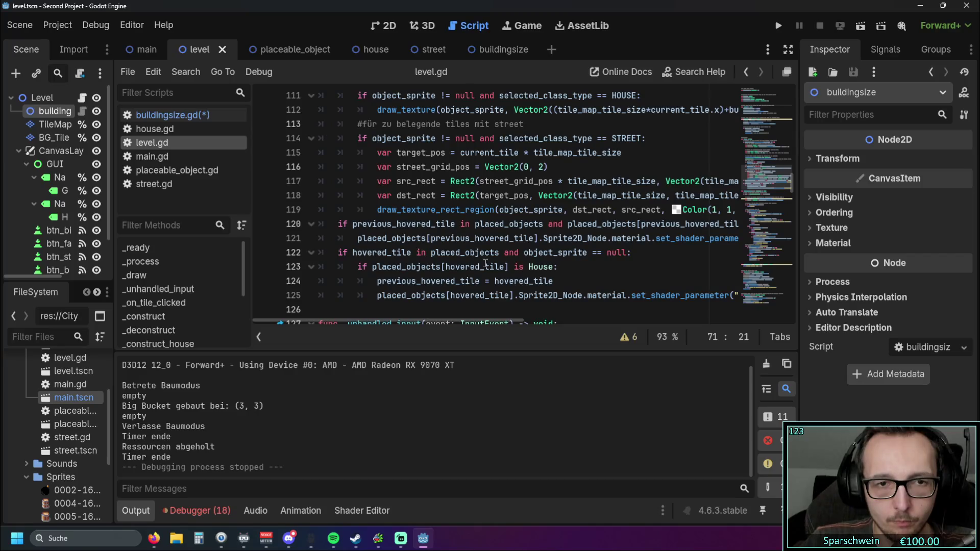
pyautogui.scroll(4, 486, 263)
pyautogui.scroll(-4, 485, 262)
pyautogui.scroll(1, 485, 263)
pyautogui.scroll(1, 486, 263)
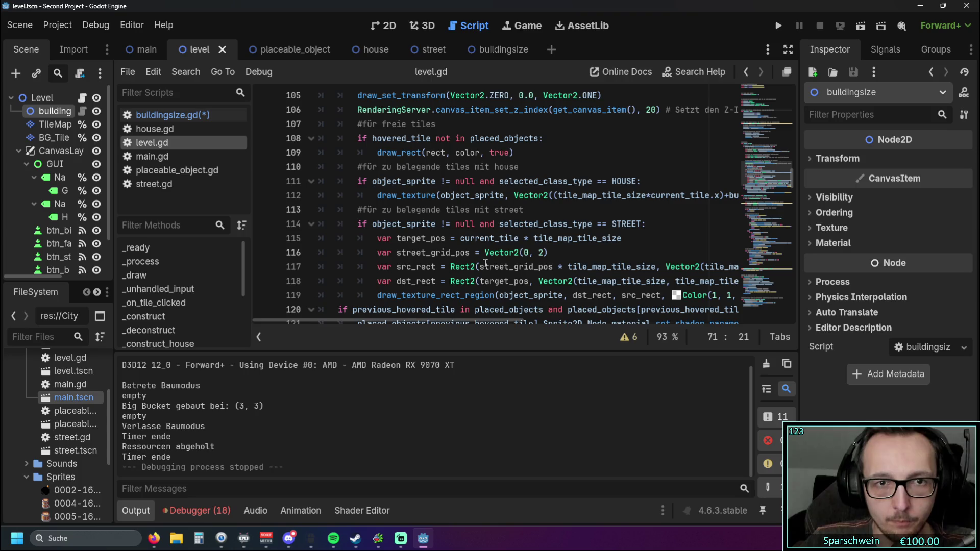
pyautogui.scroll(1, 485, 263)
pyautogui.scroll(-1, 485, 263)
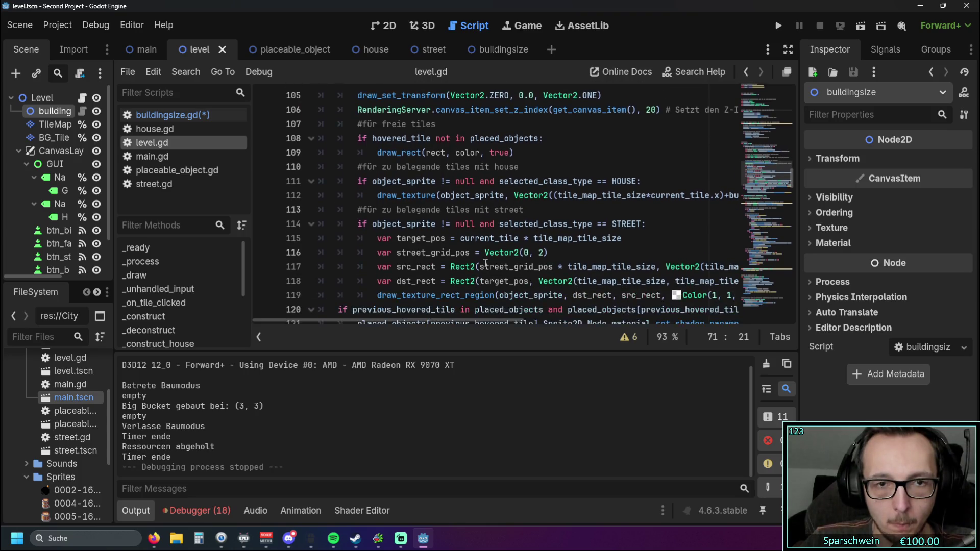
pyautogui.scroll(2, 485, 263)
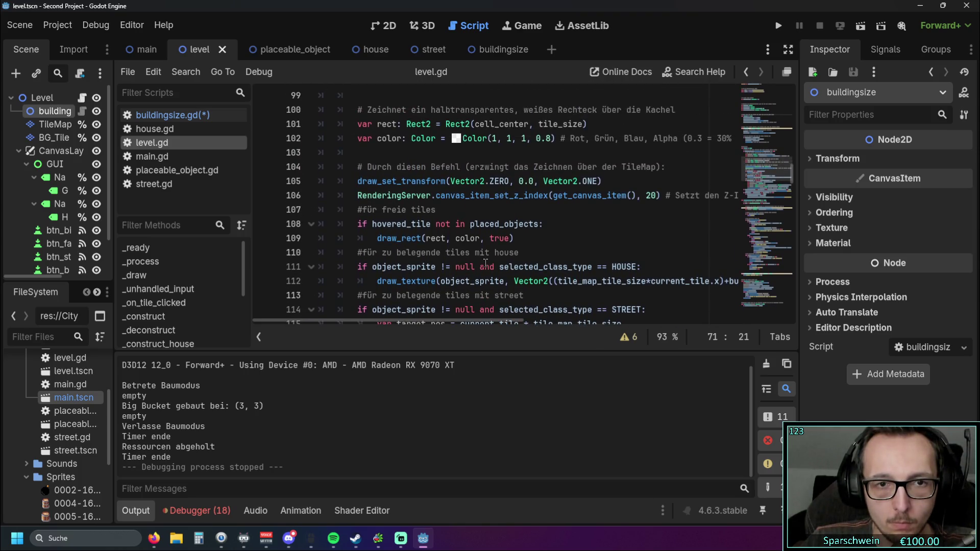
pyautogui.scroll(2, 486, 263)
pyautogui.scroll(-2, 485, 263)
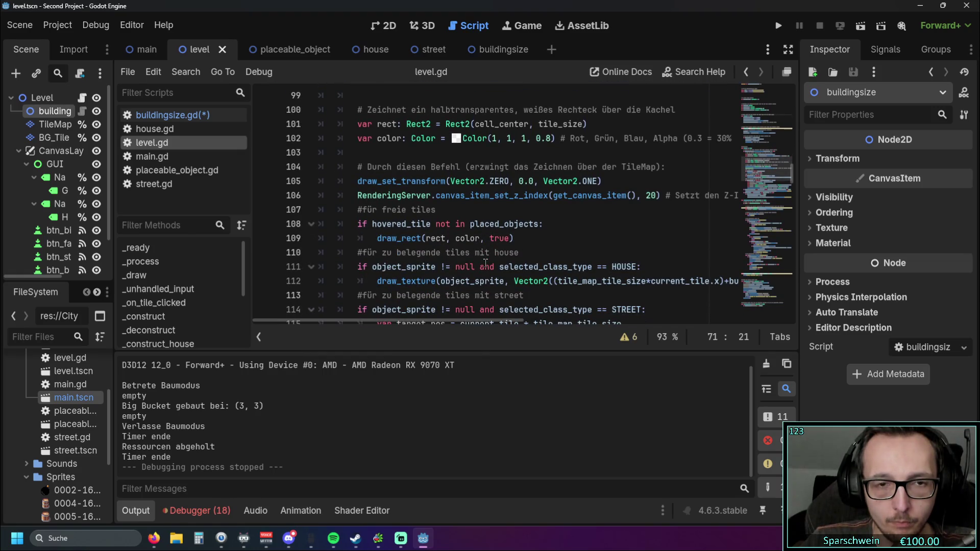
pyautogui.scroll(3, 486, 263)
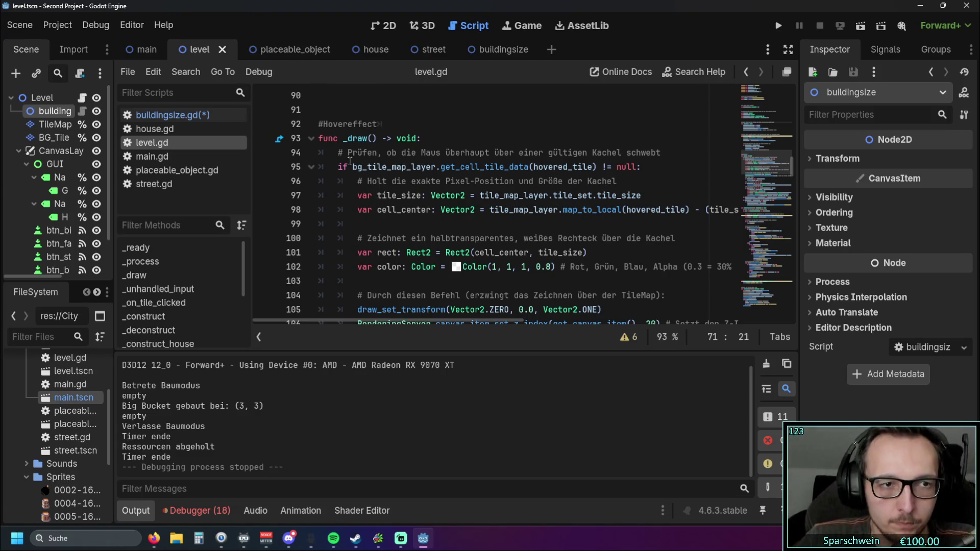
# Compare level.gd with the house and placeable_object scenes, ending on buildingsize.gd's construct_building.
pyautogui.click(169, 114)
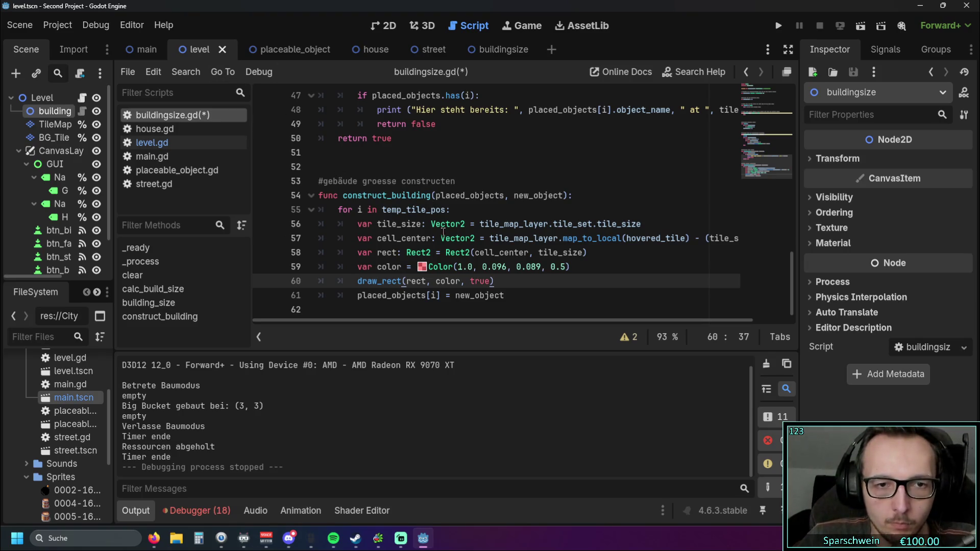
pyautogui.click(161, 142)
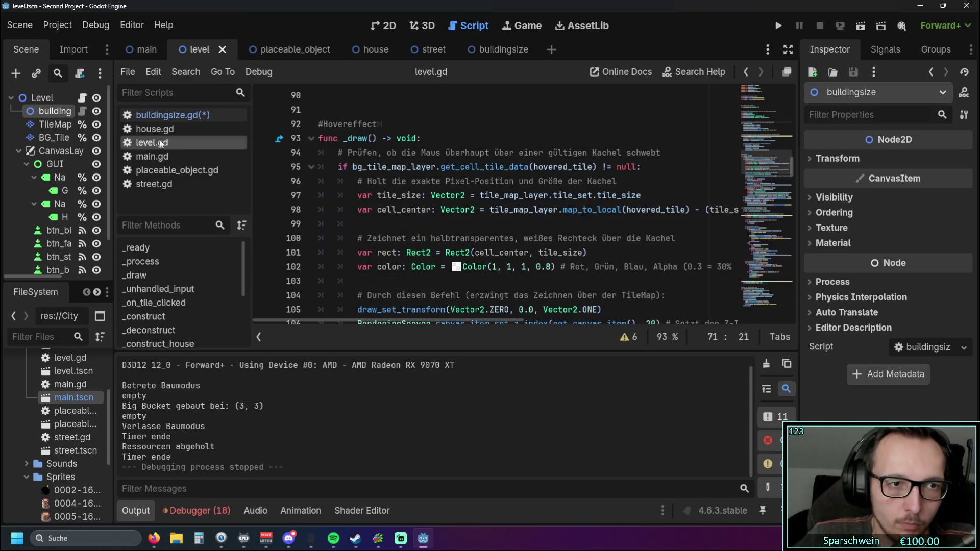
pyautogui.scroll(5, 445, 164)
pyautogui.scroll(-14, 445, 165)
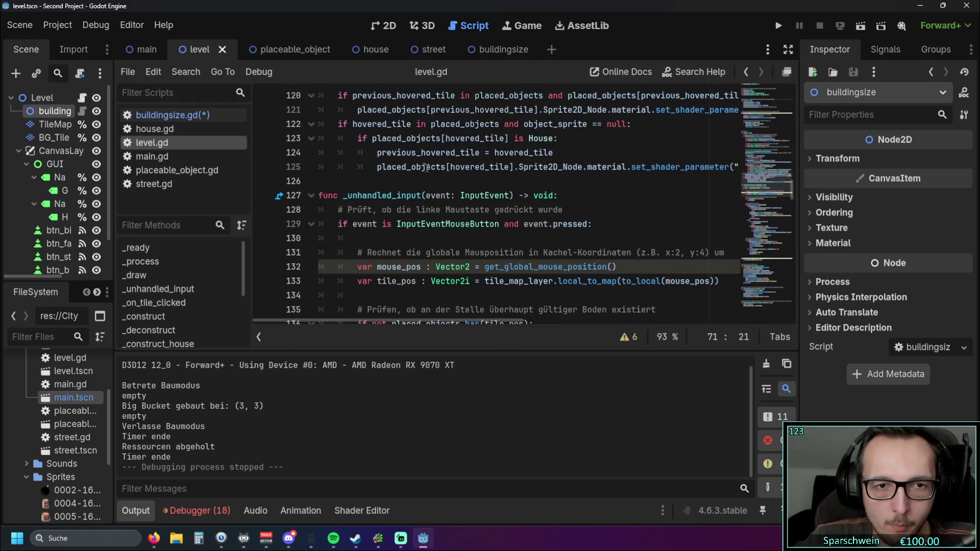
pyautogui.scroll(-3, 466, 160)
pyautogui.scroll(1, 518, 179)
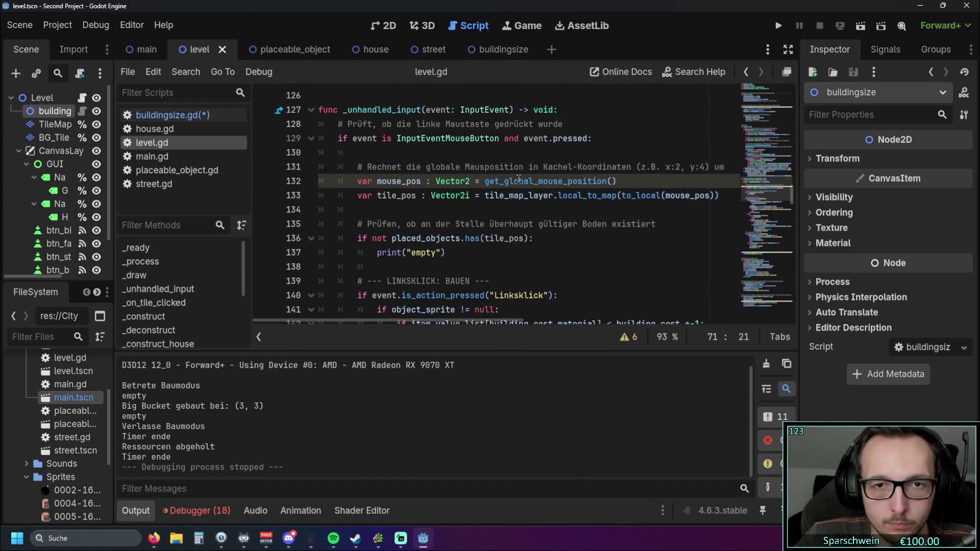
pyautogui.scroll(-2, 517, 184)
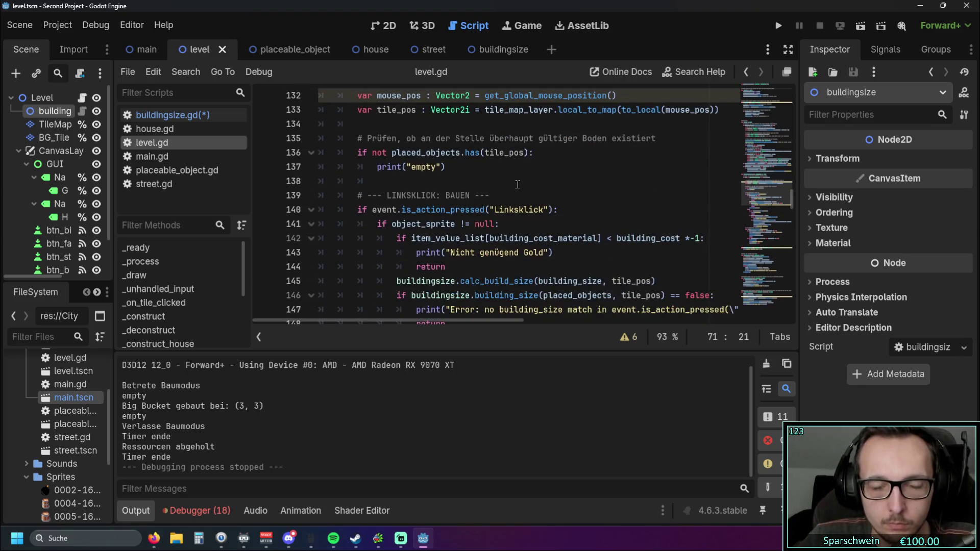
pyautogui.scroll(2, 509, 176)
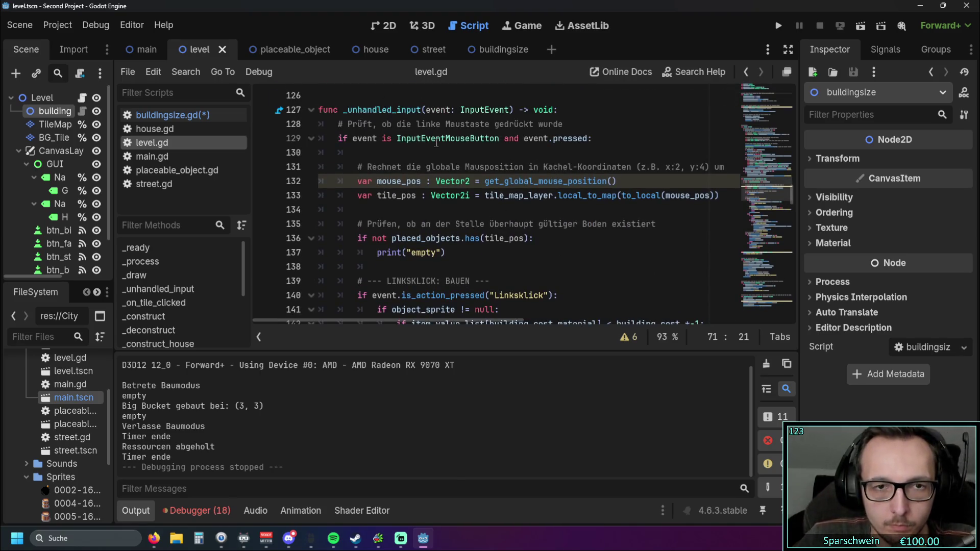
pyautogui.click(375, 50)
pyautogui.click(288, 50)
pyautogui.click(202, 49)
pyautogui.scroll(6, 487, 190)
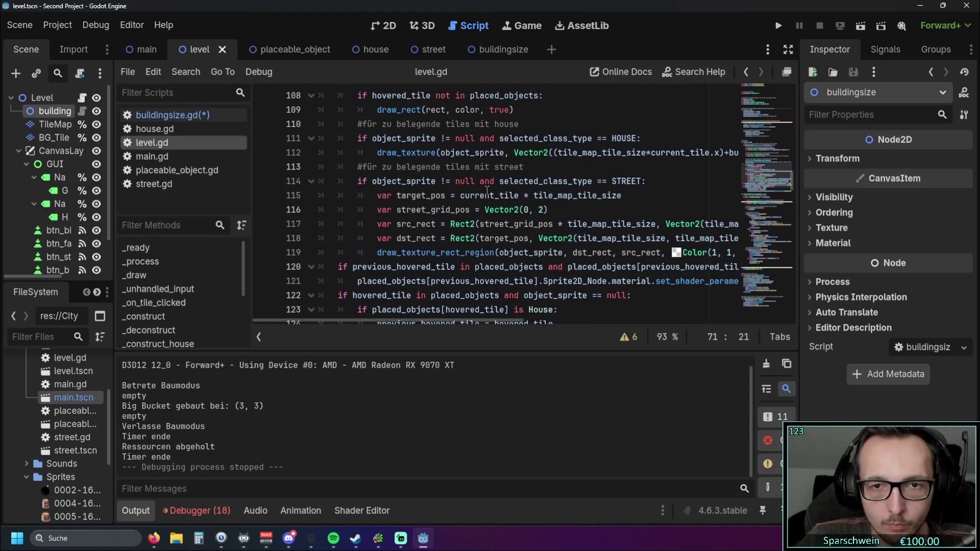
pyautogui.scroll(2, 466, 272)
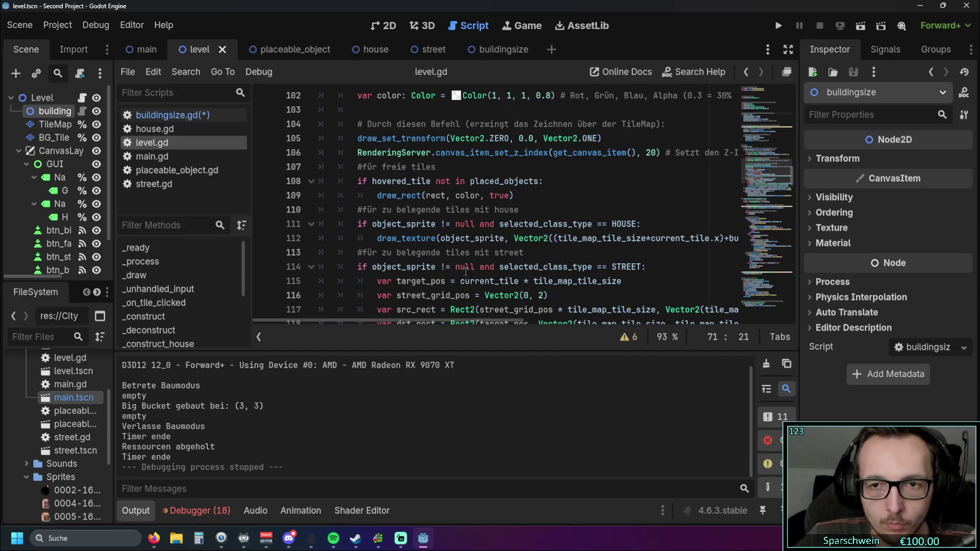
pyautogui.click(367, 51)
pyautogui.click(204, 51)
pyautogui.click(287, 51)
pyautogui.click(194, 51)
pyautogui.click(188, 115)
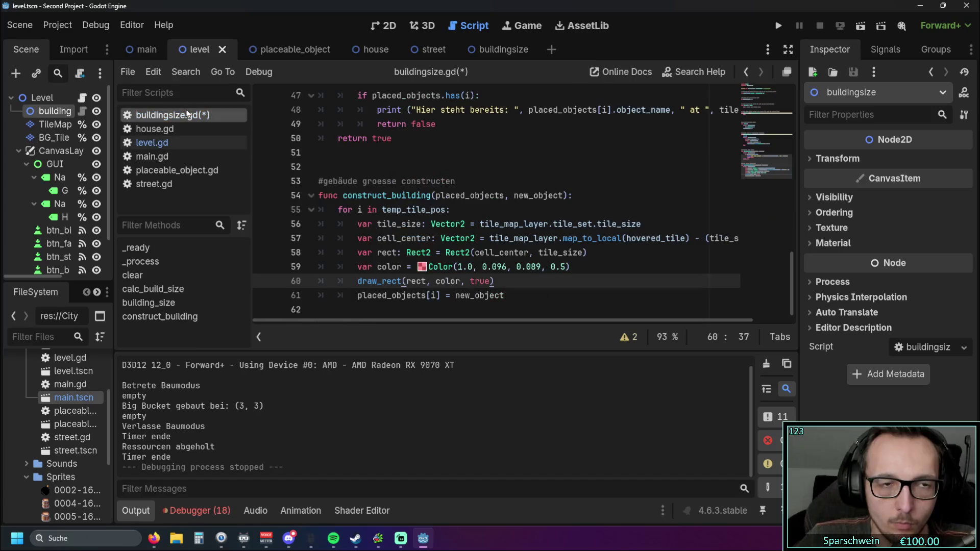
# Remove the five rectangle-drawing lines from construct_building's tile loop.
pyautogui.moveTo(525, 284)
pyautogui.mouseDown()
pyautogui.moveTo(358, 238)
pyautogui.moveTo(261, 229)
pyautogui.mouseUp()
pyautogui.press('BackSpace')
pyautogui.press('BackSpace')
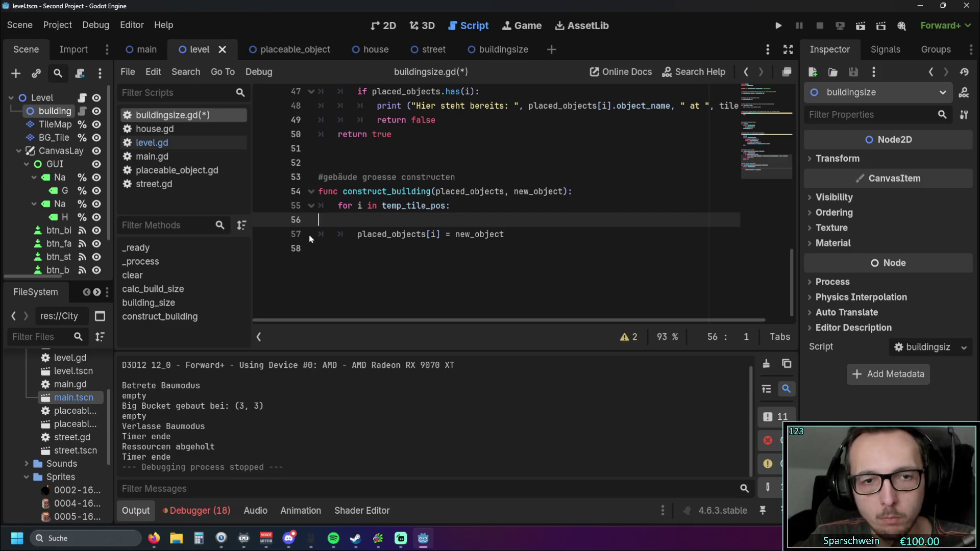
pyautogui.click(151, 143)
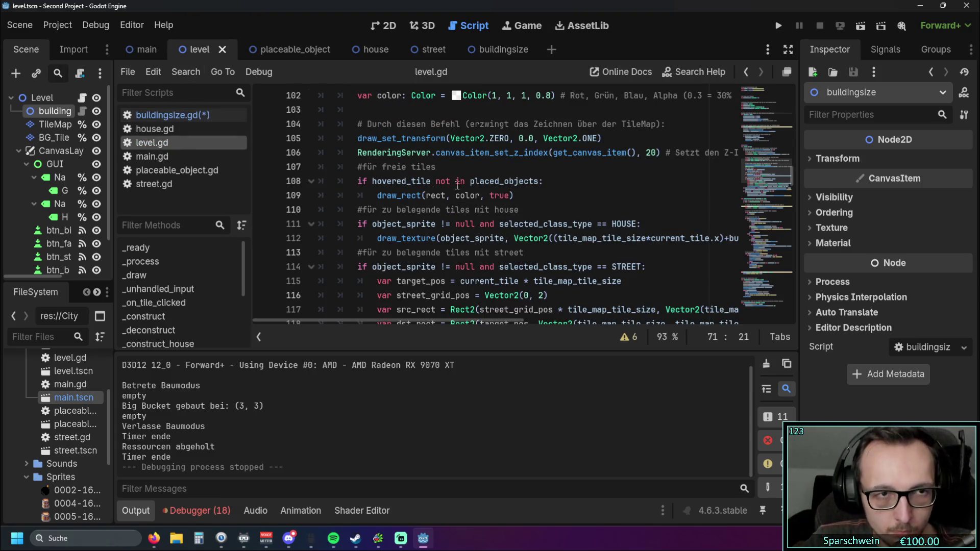
pyautogui.click(169, 115)
pyautogui.scroll(10, 484, 216)
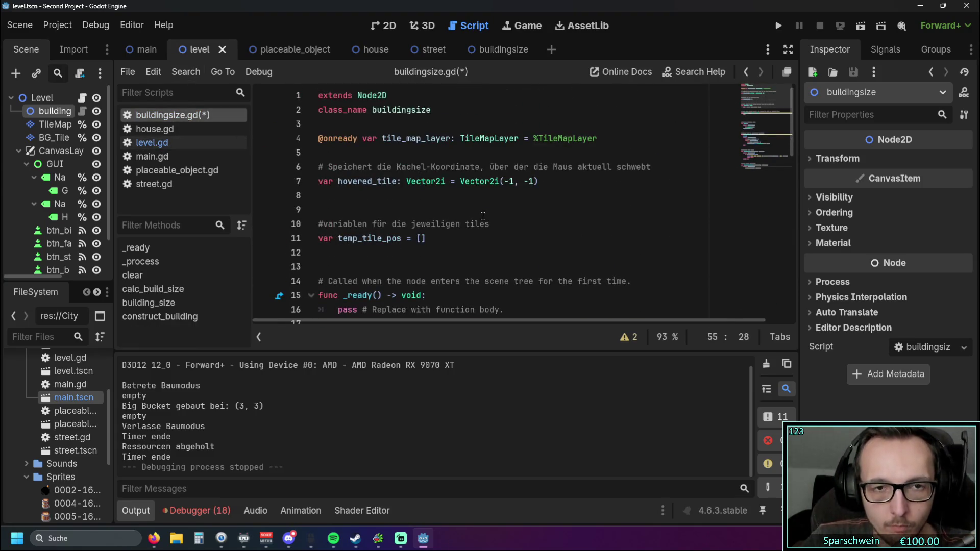
# Delete the tile_map_layer and hovered_tile declarations and save buildingsize.gd.
pyautogui.moveTo(443, 204)
pyautogui.mouseDown()
pyautogui.moveTo(283, 171)
pyautogui.moveTo(273, 141)
pyautogui.mouseUp()
pyautogui.press('Delete')
pyautogui.press('Delete')
pyautogui.click(398, 183)
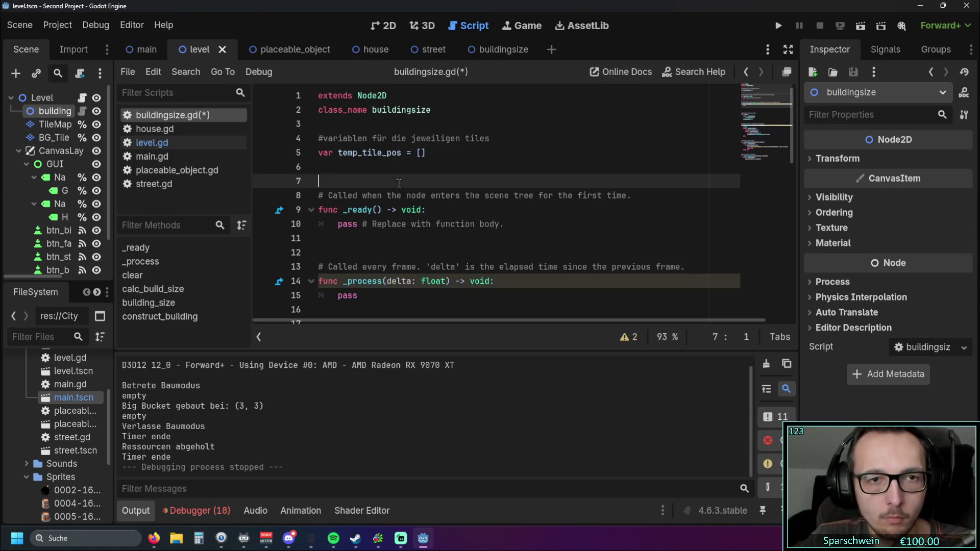
pyautogui.click(154, 143)
pyautogui.click(169, 115)
pyautogui.hotkey('ctrl', 's')
pyautogui.click(159, 143)
pyautogui.scroll(-5, 494, 225)
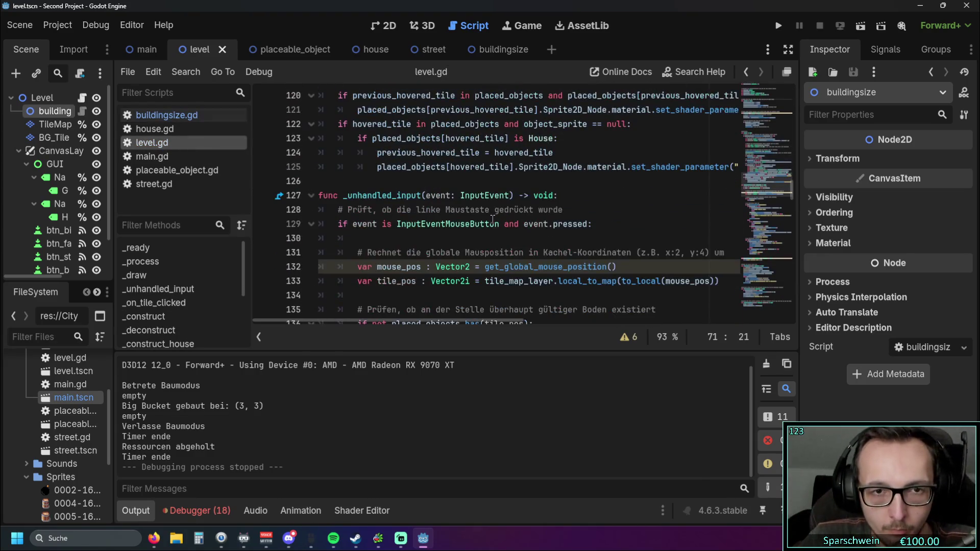
pyautogui.scroll(-10, 494, 224)
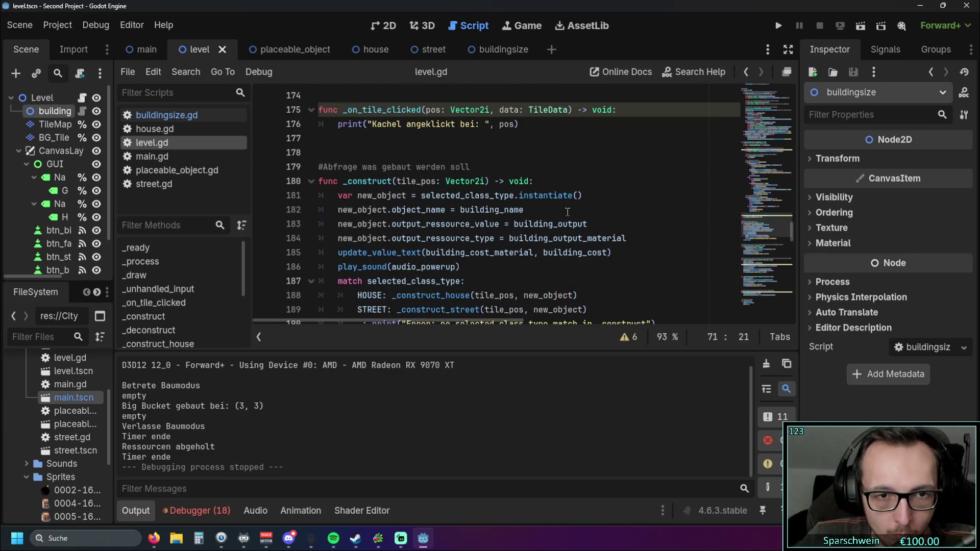
pyautogui.scroll(-1, 569, 214)
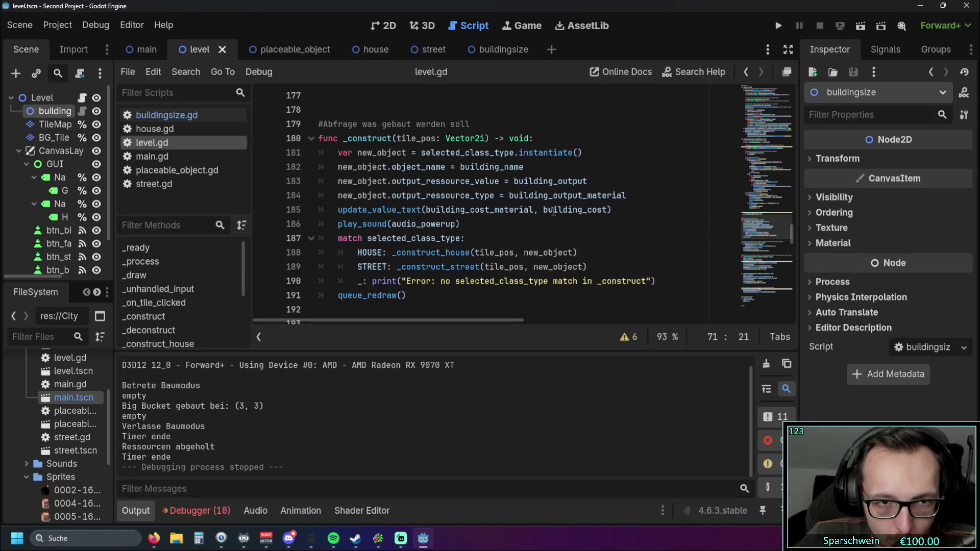
pyautogui.moveTo(552, 214)
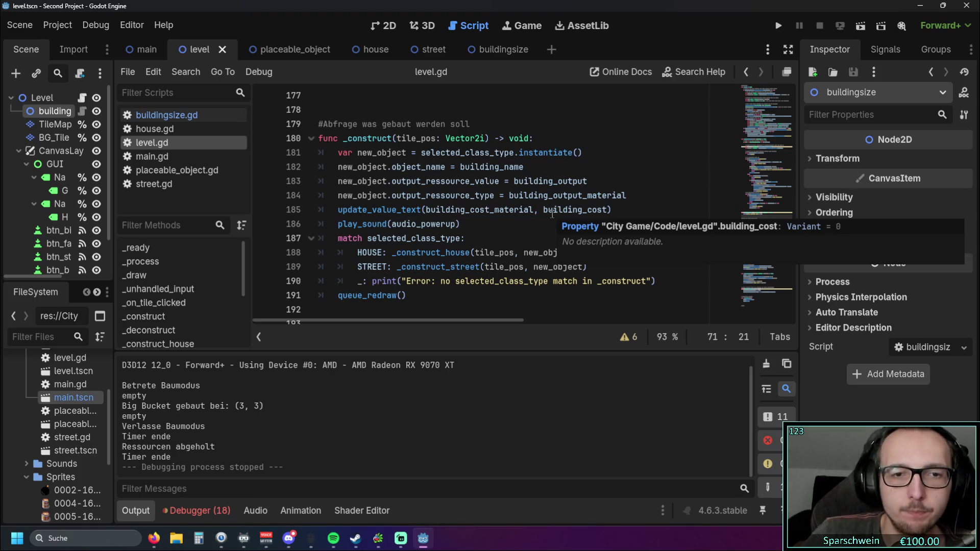
pyautogui.scroll(-8, 553, 214)
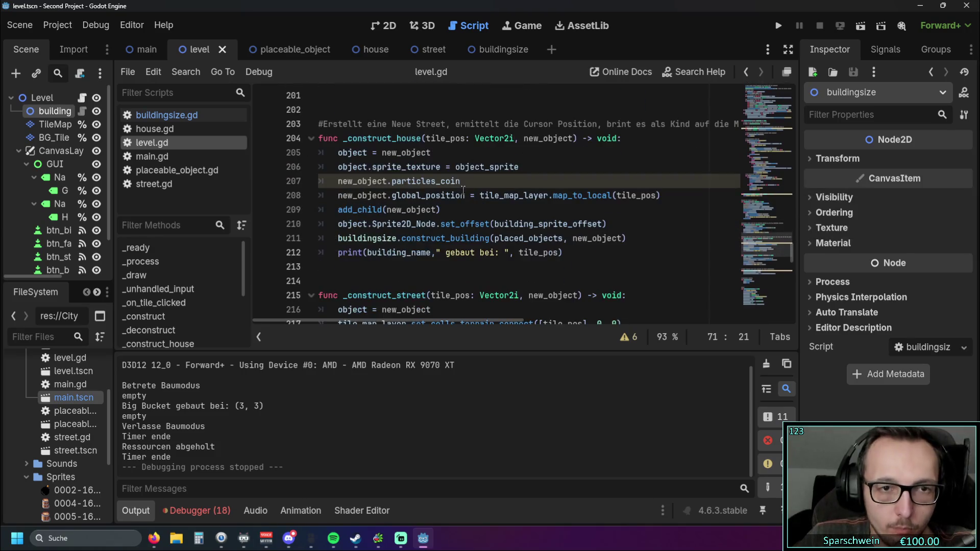
pyautogui.scroll(-2, 482, 193)
pyautogui.scroll(-1, 478, 189)
pyautogui.scroll(-8, 475, 208)
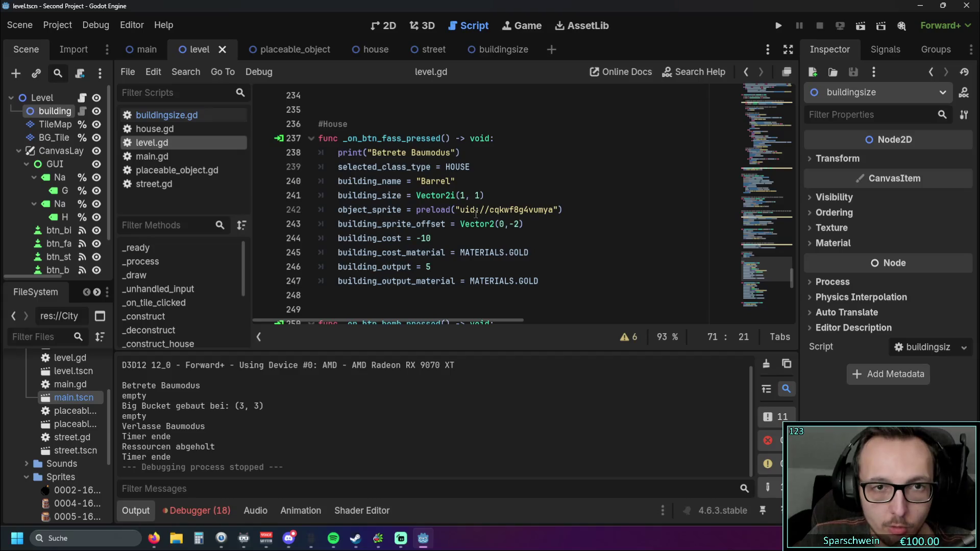
pyautogui.scroll(-7, 476, 213)
pyautogui.scroll(12, 470, 210)
pyautogui.scroll(6, 471, 210)
pyautogui.scroll(1, 470, 208)
pyautogui.scroll(-1, 468, 215)
pyautogui.click(629, 238)
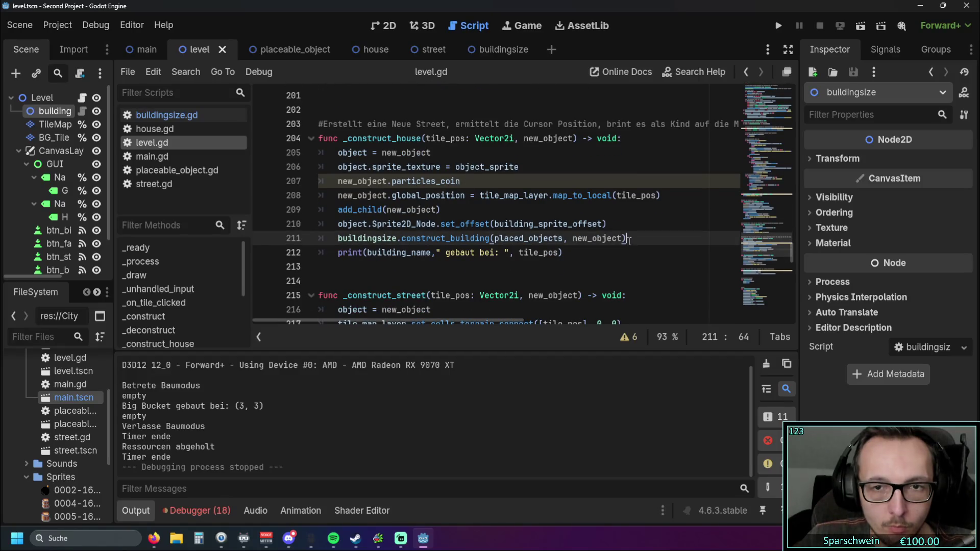
# Paste the rectangle-drawing lines into _construct_house below the construct_building call and correct their indentation.
pyautogui.press('Return')
pyautogui.hotkey('ctrl', 'v')
pyautogui.click(351, 244)
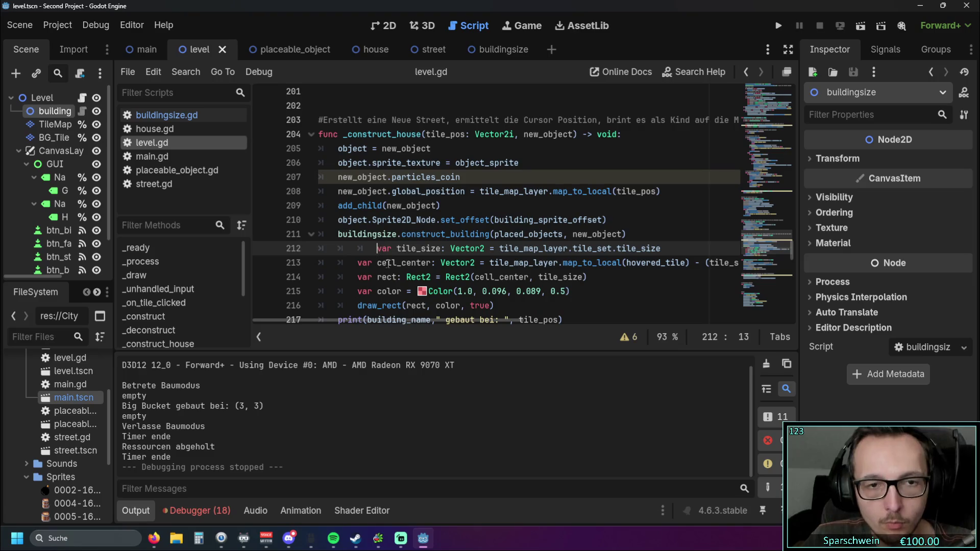
pyautogui.press('BackSpace')
pyautogui.press('BackSpace')
pyautogui.press('Tab')
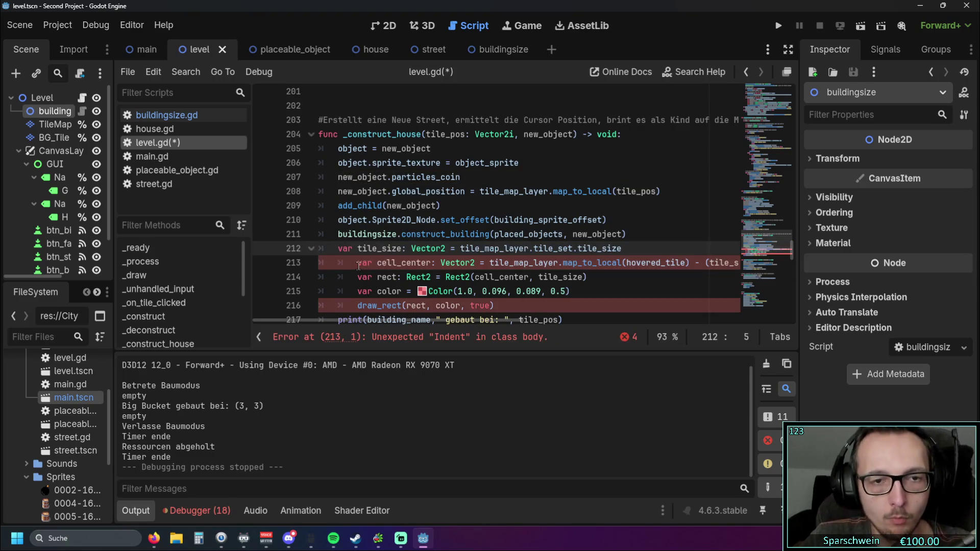
pyautogui.click(359, 263)
pyautogui.press('BackSpace')
pyautogui.press('Down')
pyautogui.press('BackSpace')
pyautogui.press('Down')
pyautogui.press('BackSpace')
pyautogui.press('Down')
pyautogui.press('BackSpace')
pyautogui.scroll(-1, 543, 259)
# Run the game, place a barrel on tile (4, 3), then stop it.
pyautogui.click(542, 258)
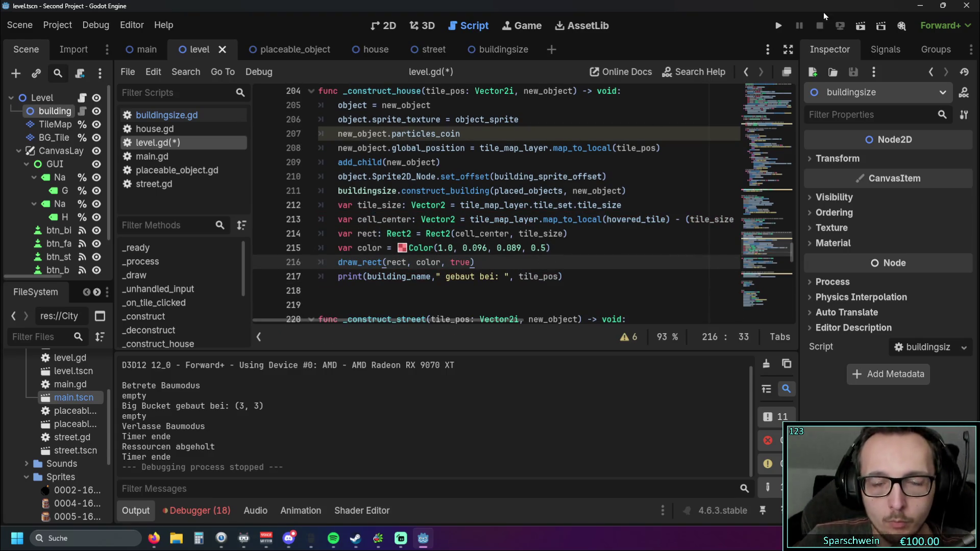
pyautogui.click(778, 25)
pyautogui.click(461, 369)
pyautogui.click(482, 255)
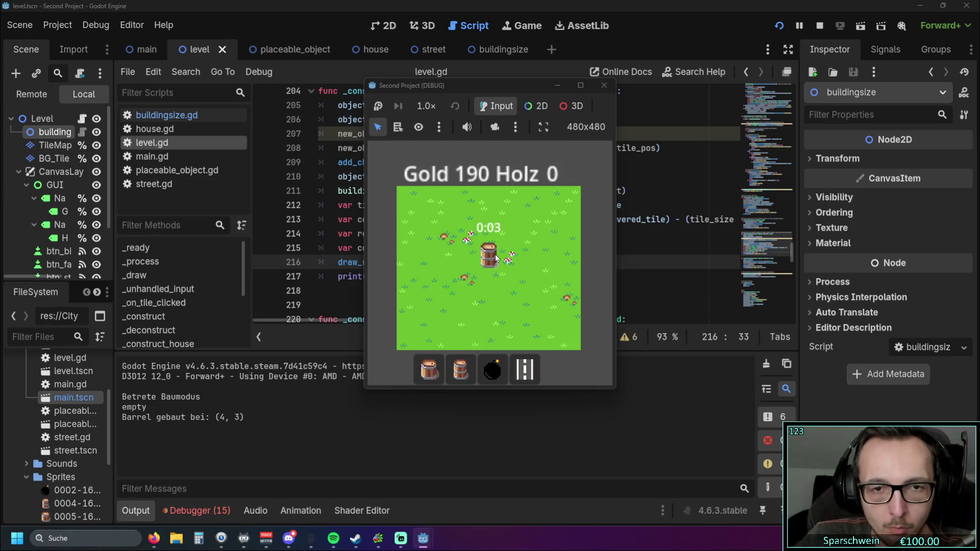
pyautogui.click(604, 85)
pyautogui.moveTo(443, 319)
pyautogui.mouseDown()
pyautogui.moveTo(474, 317)
pyautogui.moveTo(416, 317)
pyautogui.mouseUp()
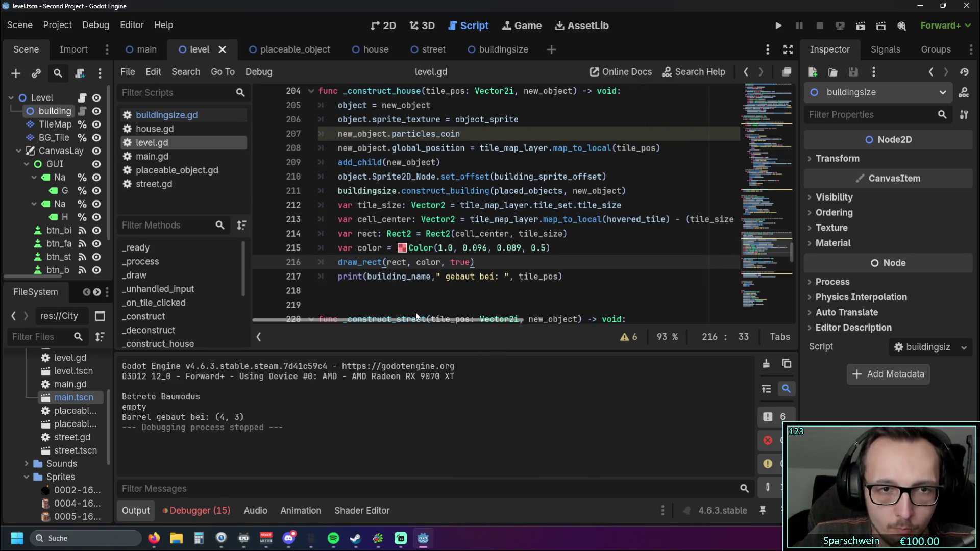
pyautogui.scroll(1, 426, 291)
# Cut lines 212–216 (tile_size through draw_rect) from _construct_house, leaving an empty line after the print call.
pyautogui.scroll(-1, 434, 271)
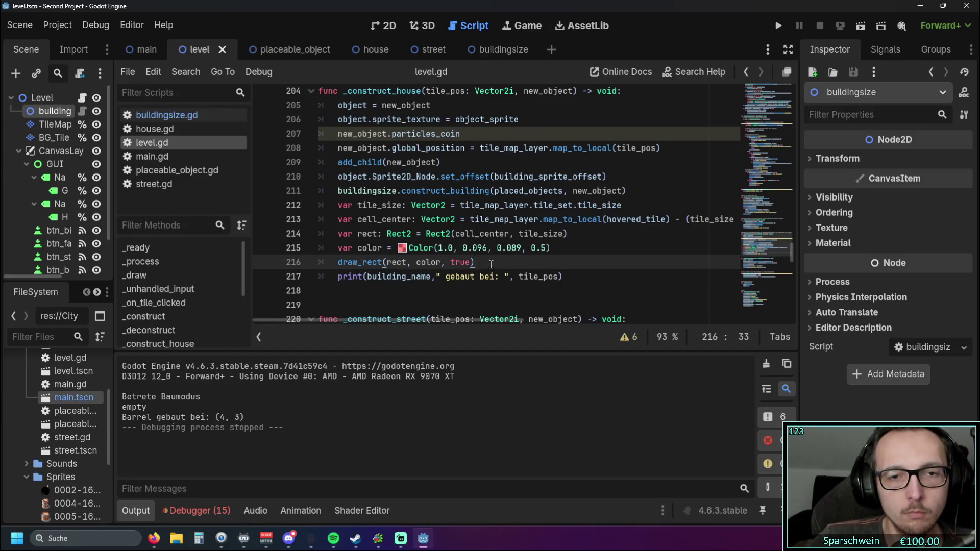
pyautogui.moveTo(485, 262); pyautogui.dragTo(240, 210)
pyautogui.press('BackSpace')
pyautogui.press('Return')
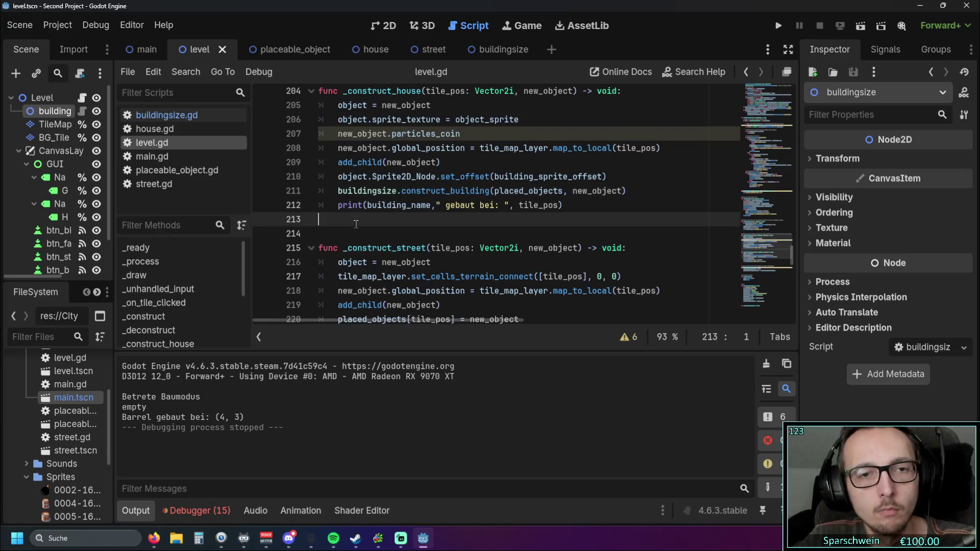
pyautogui.scroll(20, 388, 226)
pyautogui.scroll(2, 388, 226)
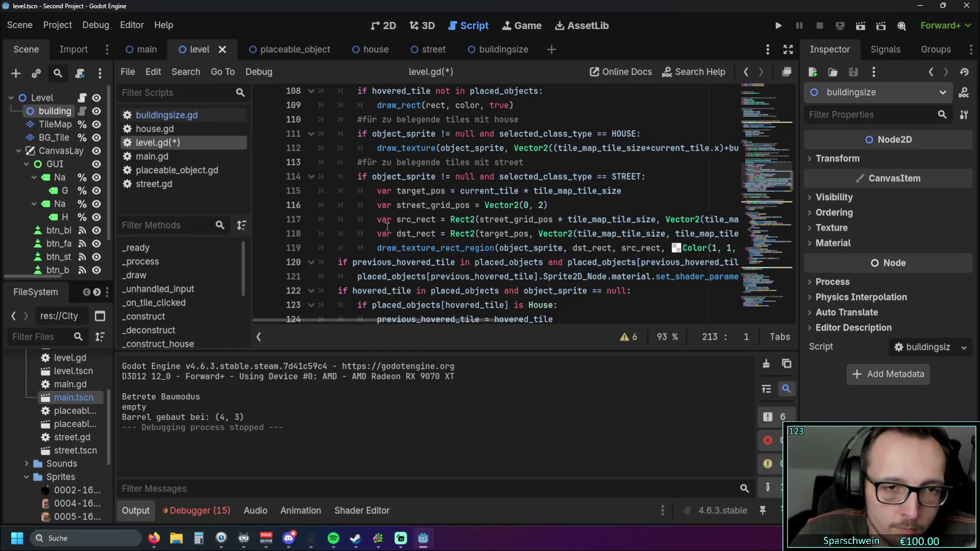
pyautogui.scroll(12, 387, 225)
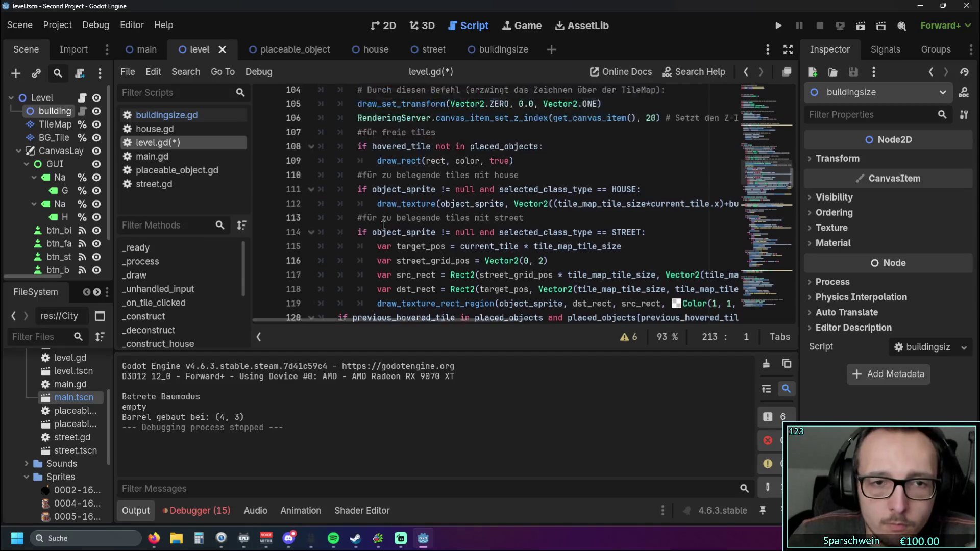
pyautogui.scroll(7, 404, 215)
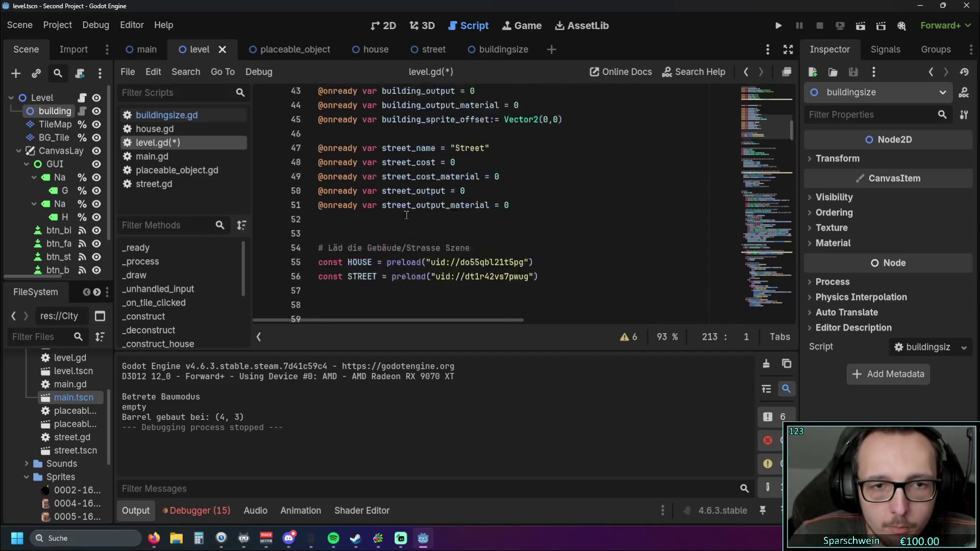
pyautogui.scroll(-10, 404, 209)
pyautogui.scroll(-1, 404, 208)
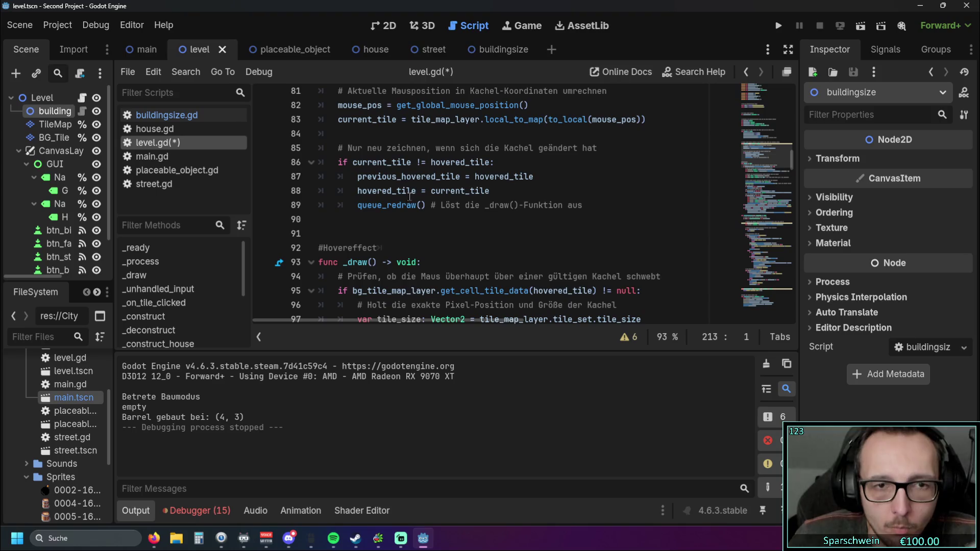
pyautogui.moveTo(415, 200)
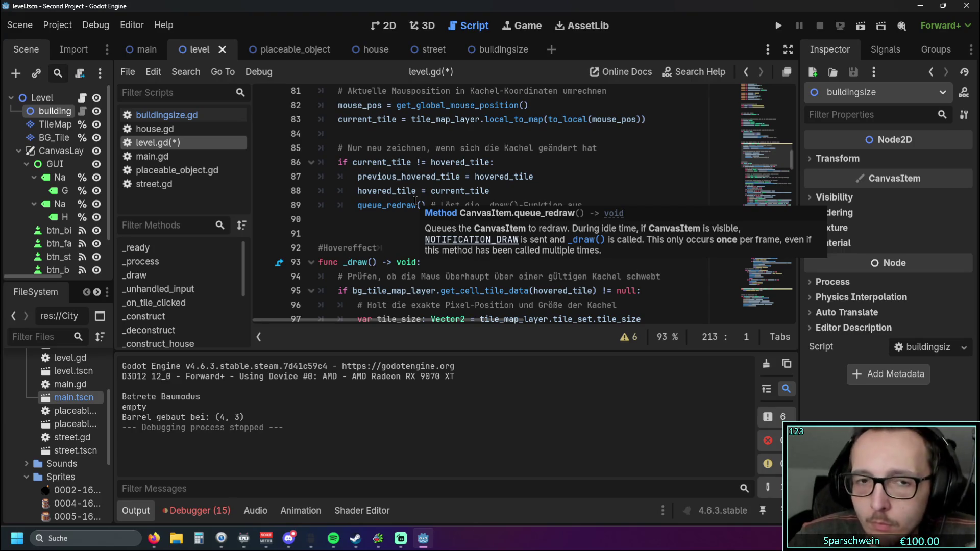
pyautogui.scroll(-9, 415, 201)
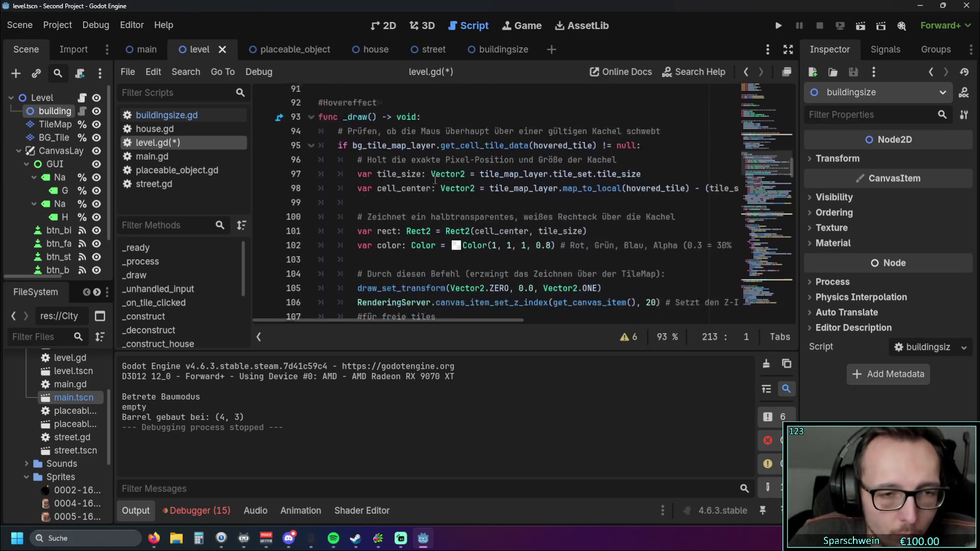
pyautogui.scroll(-20, 429, 168)
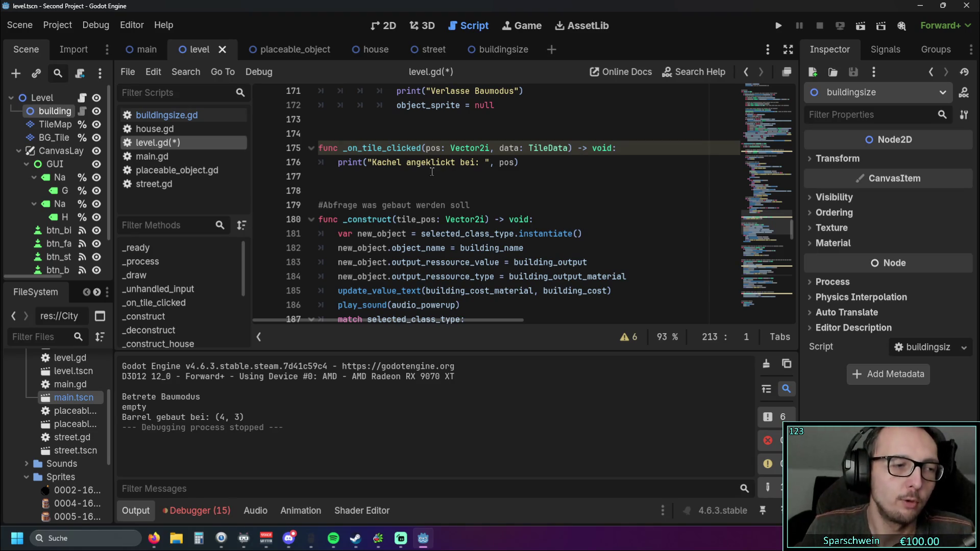
pyautogui.scroll(20, 420, 168)
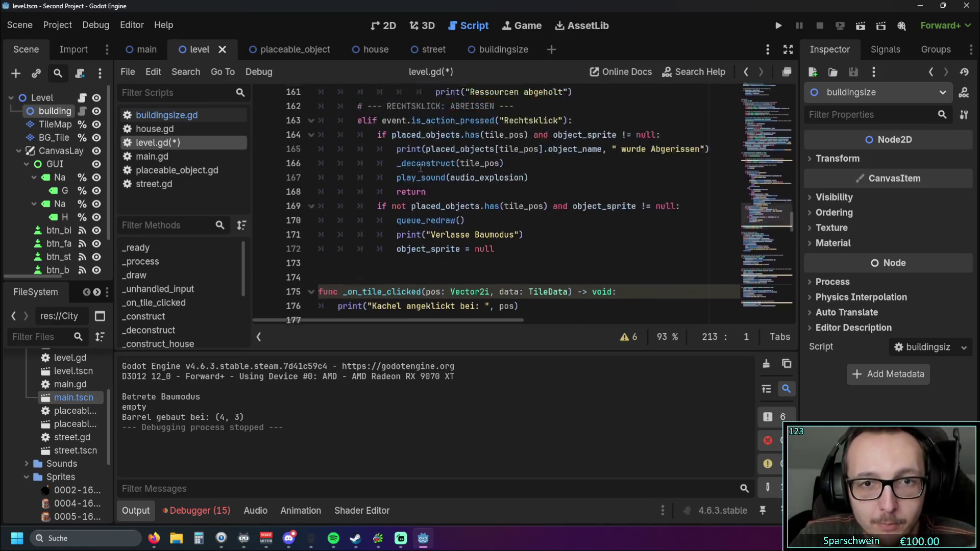
# Paste the cut tile_size-through-draw_rect lines on a new line after line 125 in _draw.
pyautogui.scroll(-15, 432, 176)
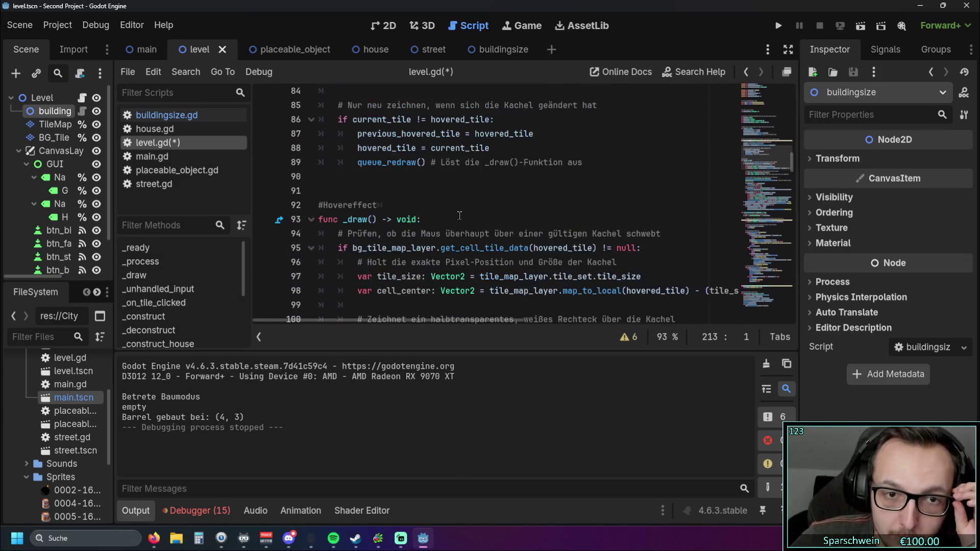
pyautogui.scroll(2, 475, 214)
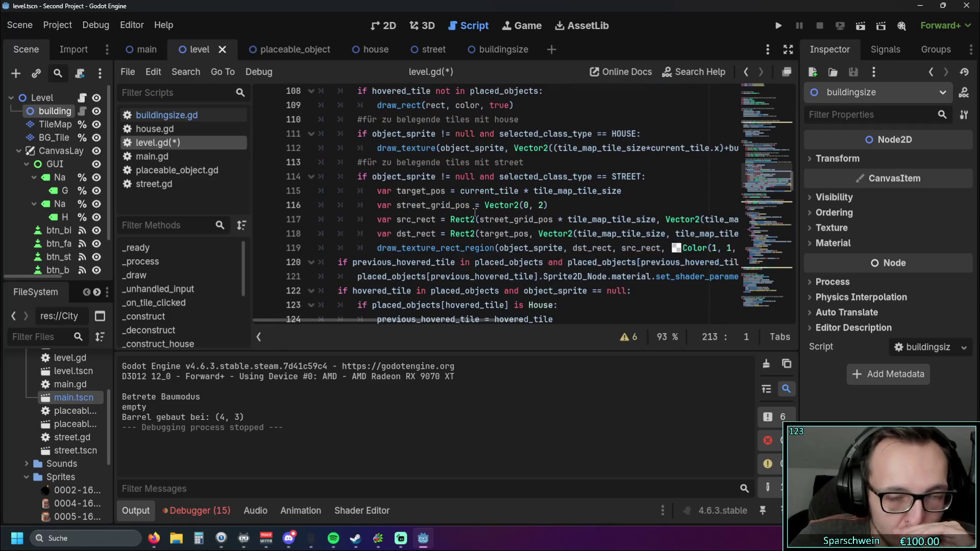
pyautogui.scroll(-1, 510, 230)
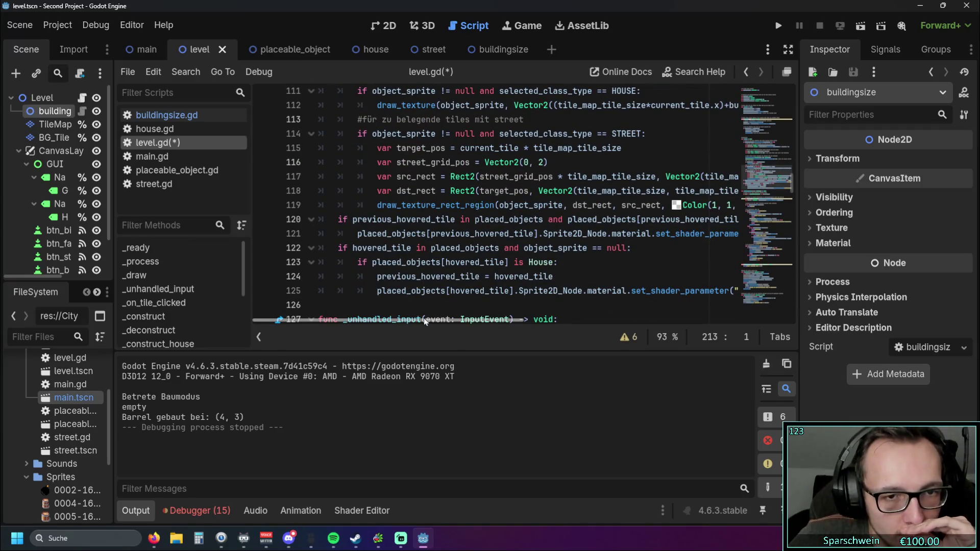
pyautogui.hscroll(6, 498, 319)
pyautogui.hscroll(-6, 501, 320)
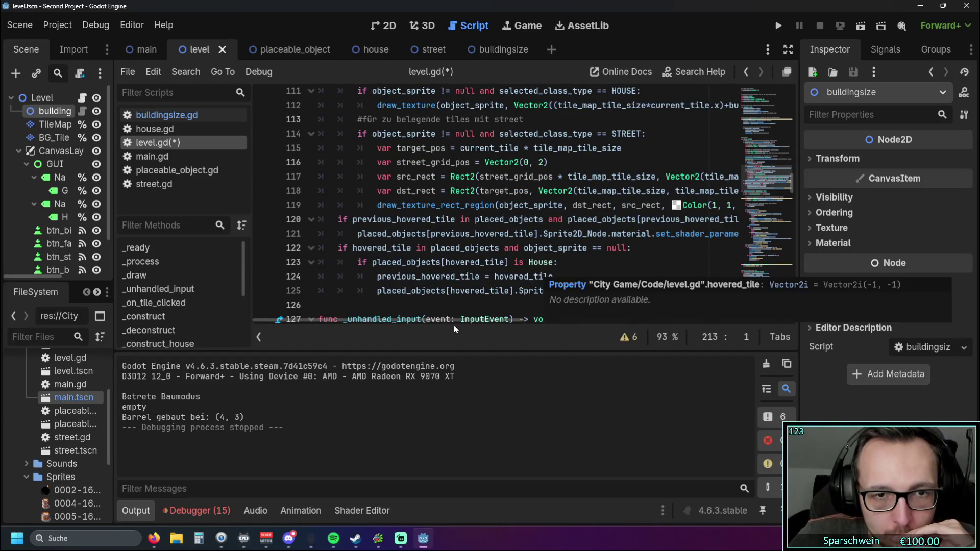
pyautogui.hscroll(6, 510, 316)
pyautogui.click(570, 292)
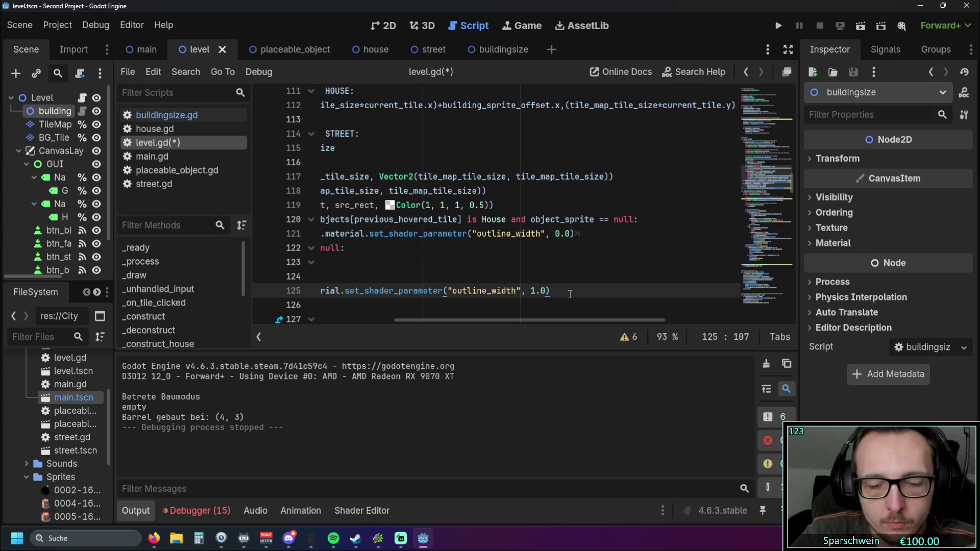
pyautogui.press('Return')
pyautogui.moveTo(418, 321); pyautogui.dragTo(319, 325)
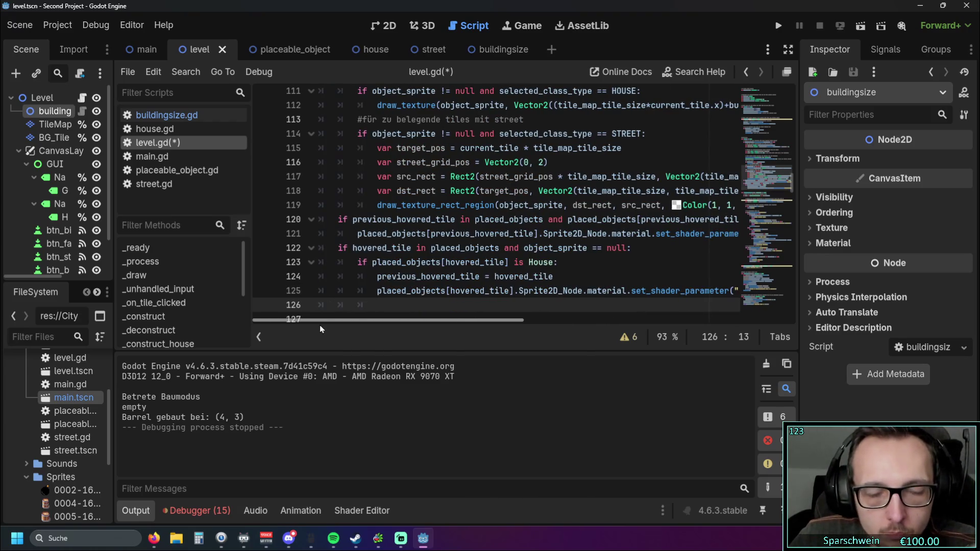
pyautogui.hotkey('ctrl', 'v')
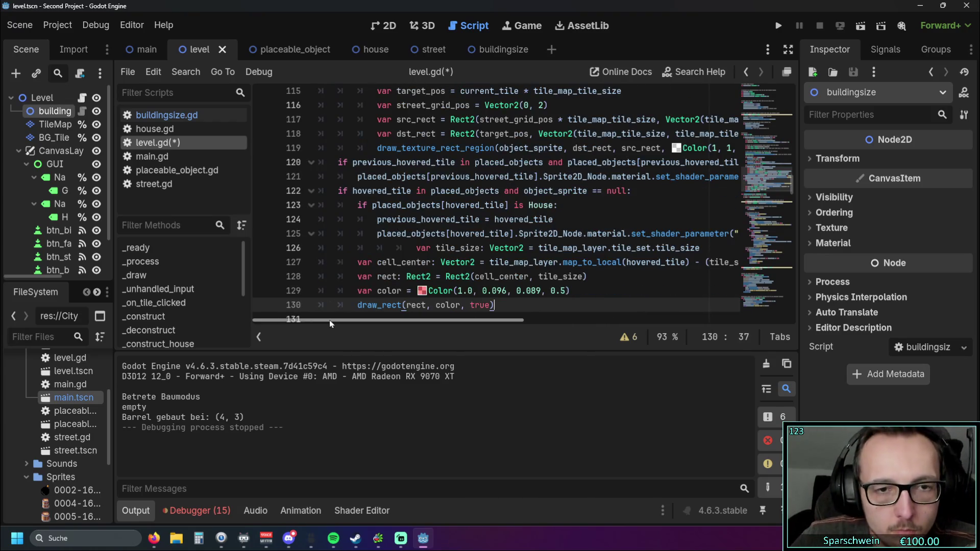
# Remove the extra indent on line 126 and rename the colour variable on line 129 to color2.
pyautogui.click(397, 248)
pyautogui.press('BackSpace')
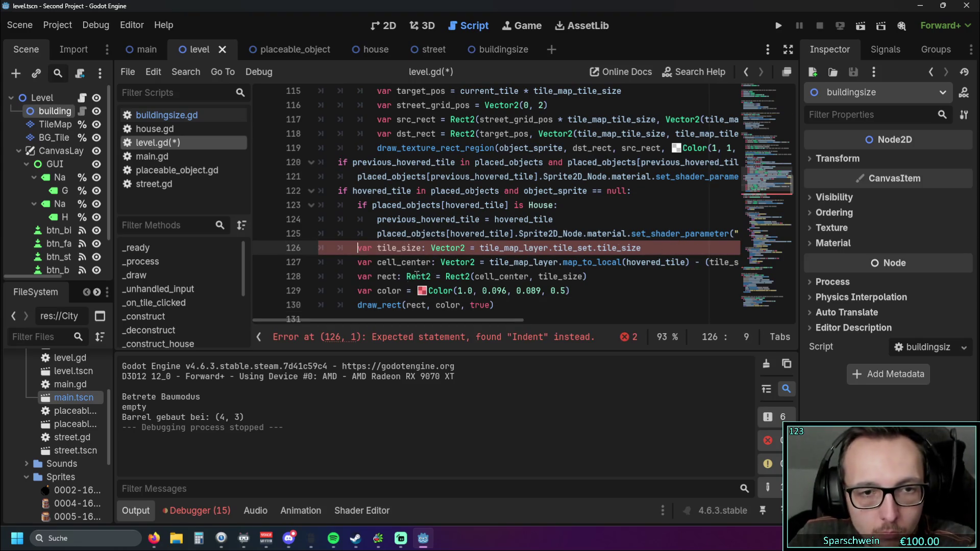
pyautogui.click(408, 290)
pyautogui.write('x')
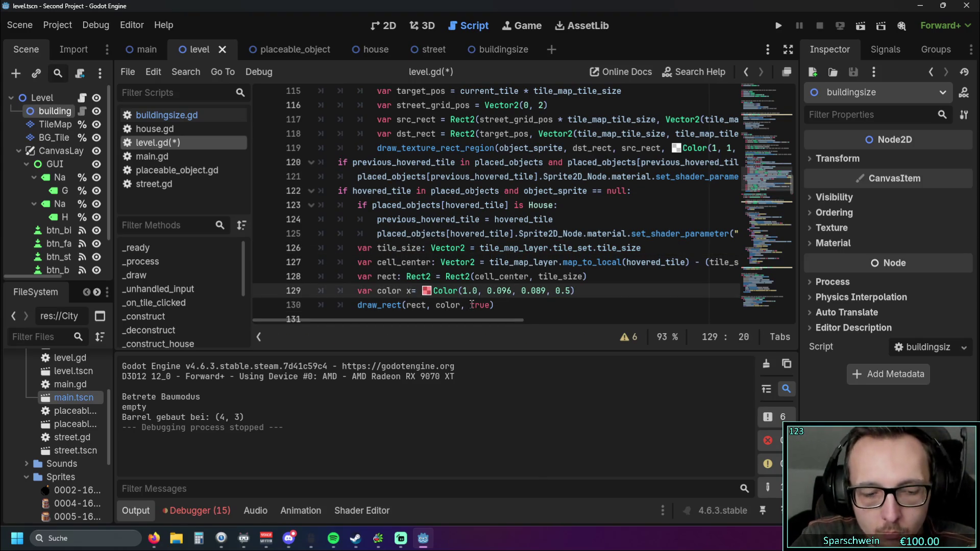
pyautogui.press('BackSpace')
pyautogui.press('BackSpace')
pyautogui.write('2')
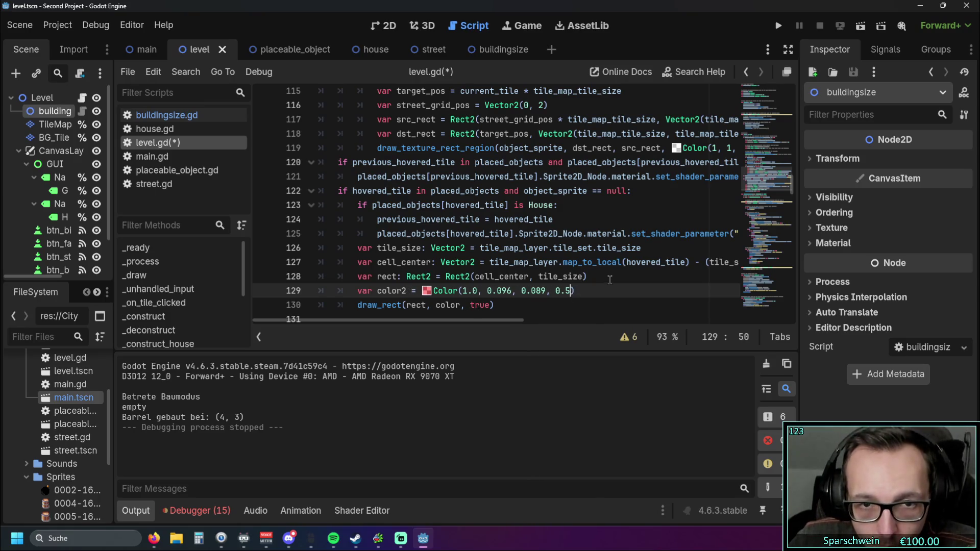
# Change the draw_rect call to use color2 instead of color.
pyautogui.moveTo(587, 276); pyautogui.dragTo(223, 257)
pyautogui.scroll(-1, 536, 288)
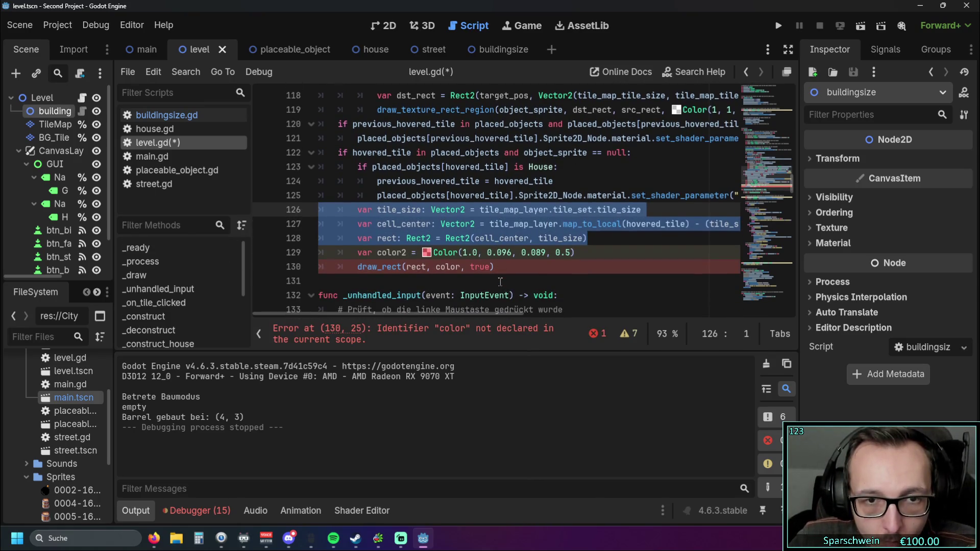
pyautogui.scroll(1, 536, 289)
pyautogui.scroll(-1, 536, 289)
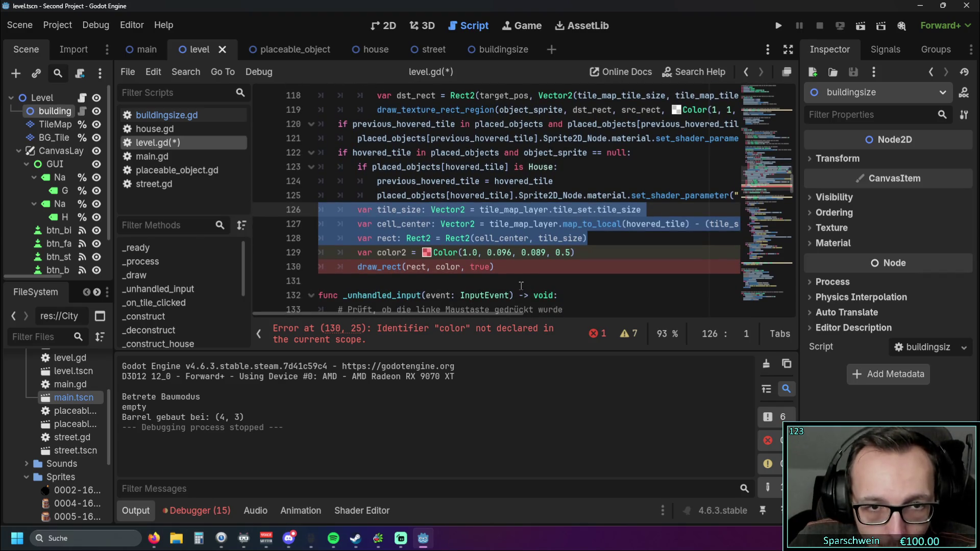
pyautogui.click(465, 266)
pyautogui.write('2')
# Insert an empty indented line above var tile_size on line 126.
pyautogui.click(530, 279)
pyautogui.scroll(1, 510, 273)
pyautogui.scroll(-1, 501, 271)
pyautogui.scroll(1, 501, 271)
pyautogui.scroll(-1, 459, 286)
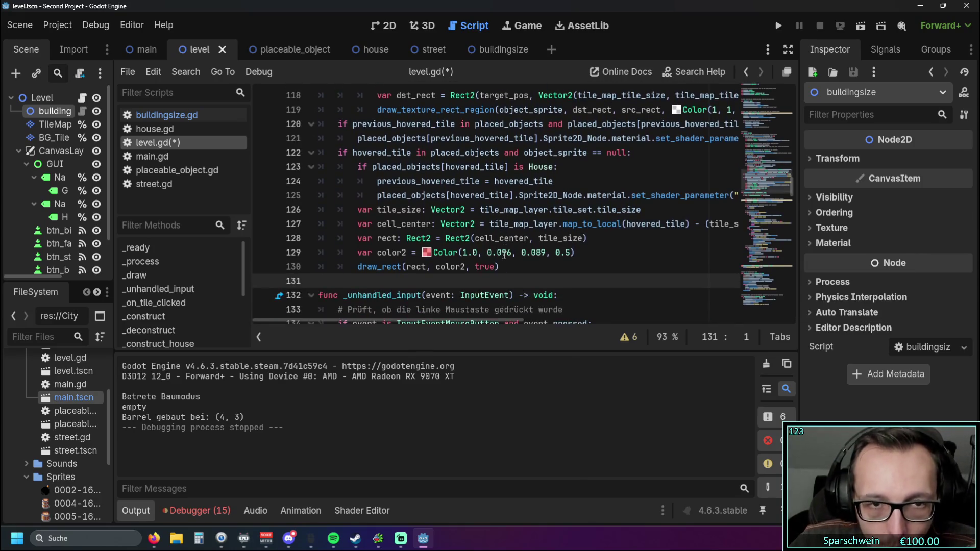
pyautogui.scroll(1, 396, 313)
pyautogui.click(343, 252)
pyautogui.press('Return')
pyautogui.press('Up')
pyautogui.write('if')
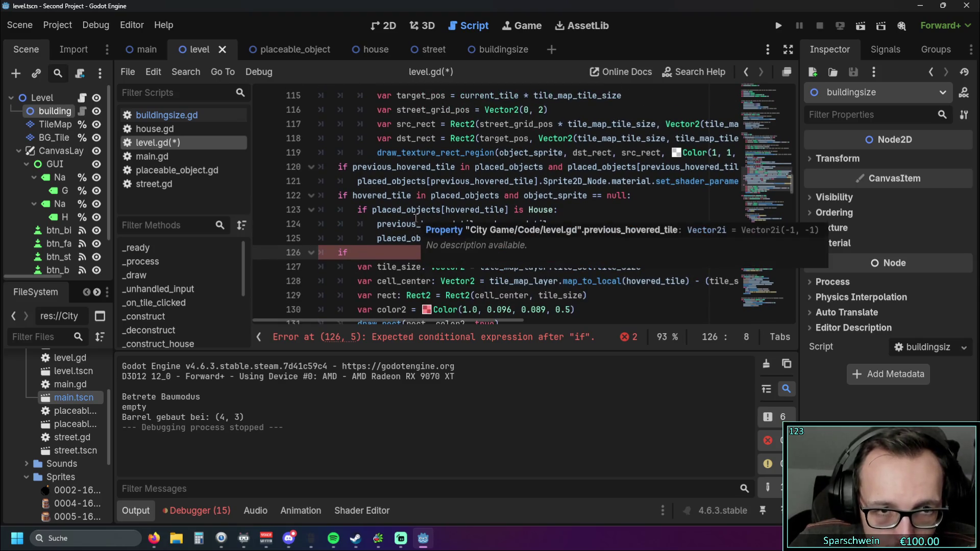
pyautogui.press('BackSpace')
pyautogui.press('BackSpace')
pyautogui.press('BackSpace')
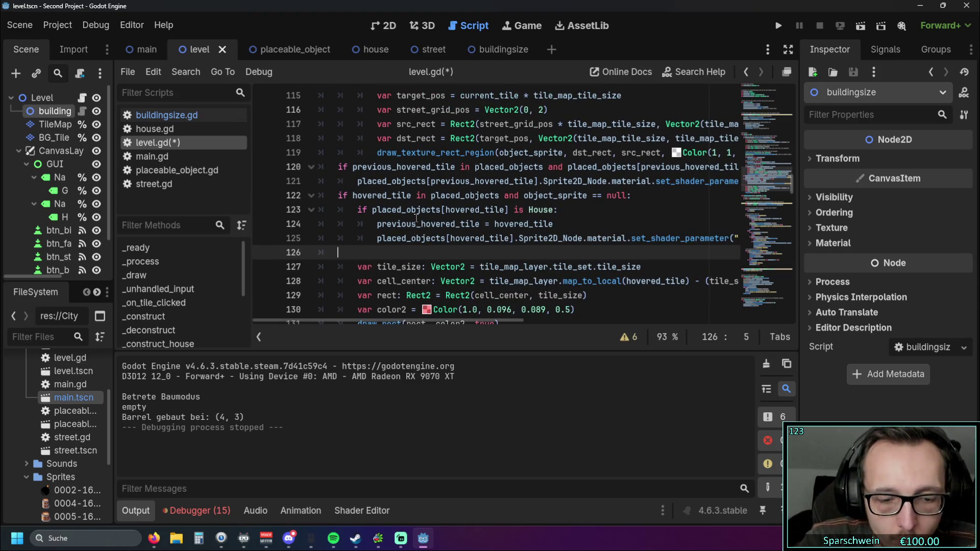
# Write 'for i in placed_objects:' on line 126 using autocomplete, removing the extra blank line below.
pyautogui.write('for place')
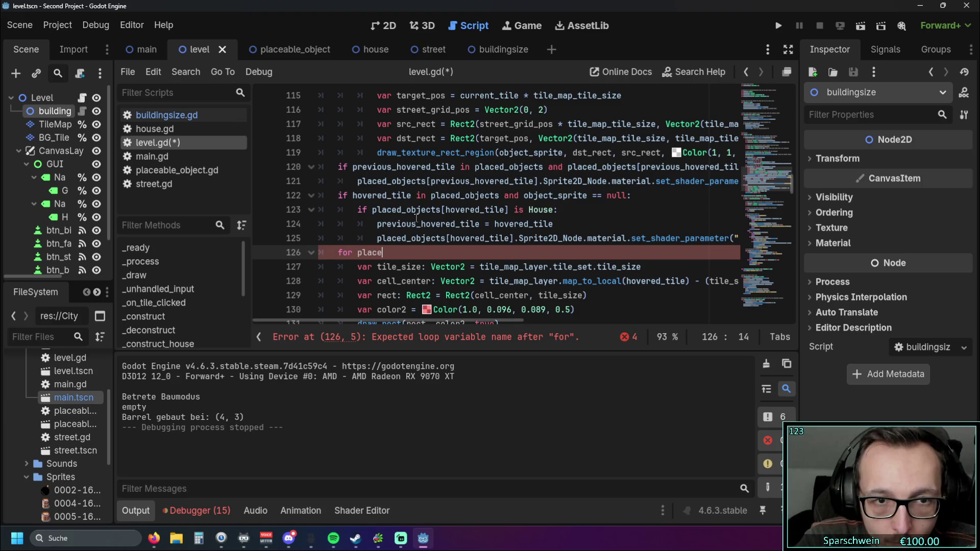
pyautogui.hotkey('ctrl', 'space')
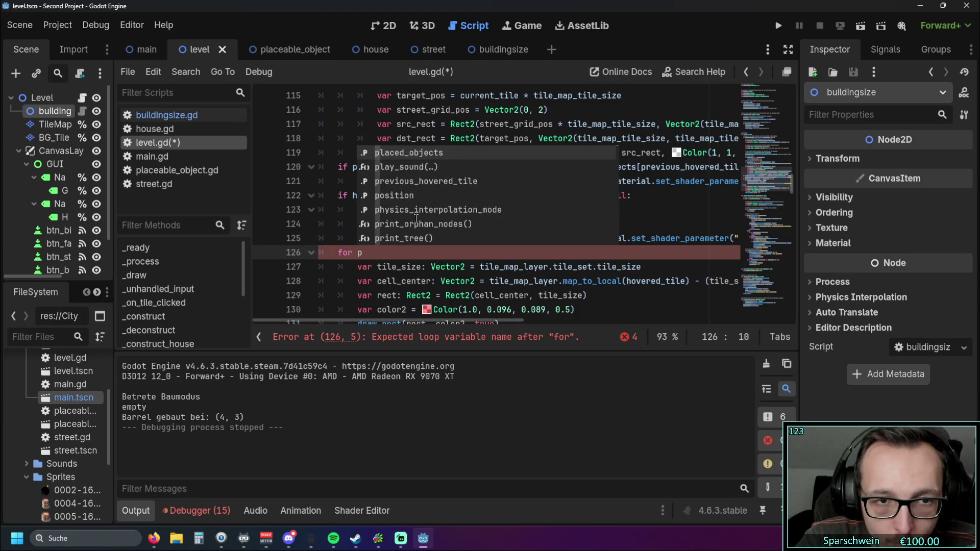
pyautogui.write('color in')
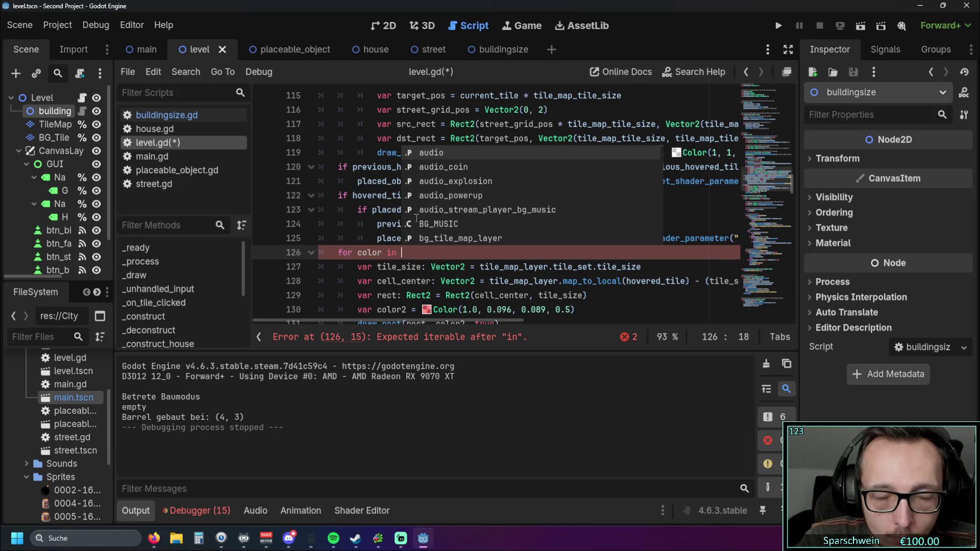
pyautogui.press('BackSpace')
pyautogui.press('BackSpace')
pyautogui.press('BackSpace')
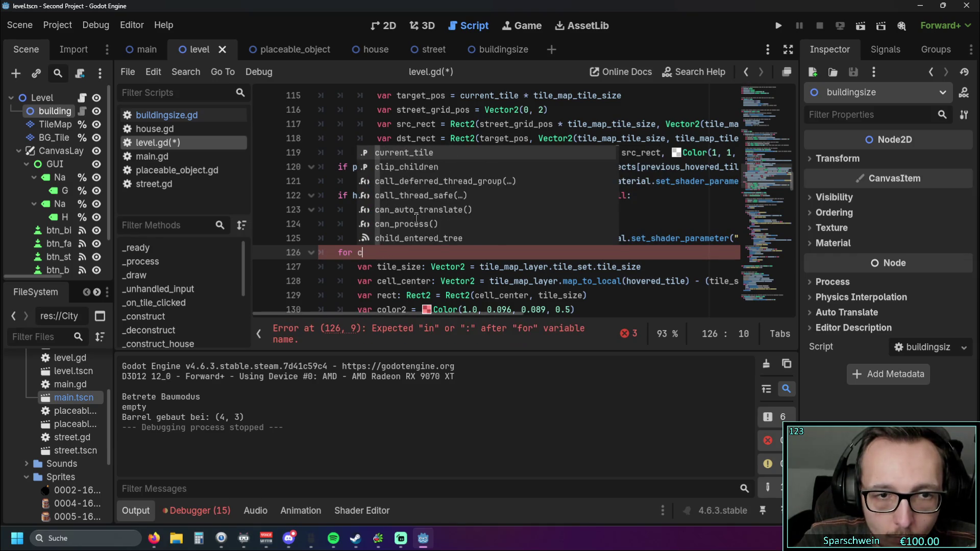
pyautogui.press('BackSpace')
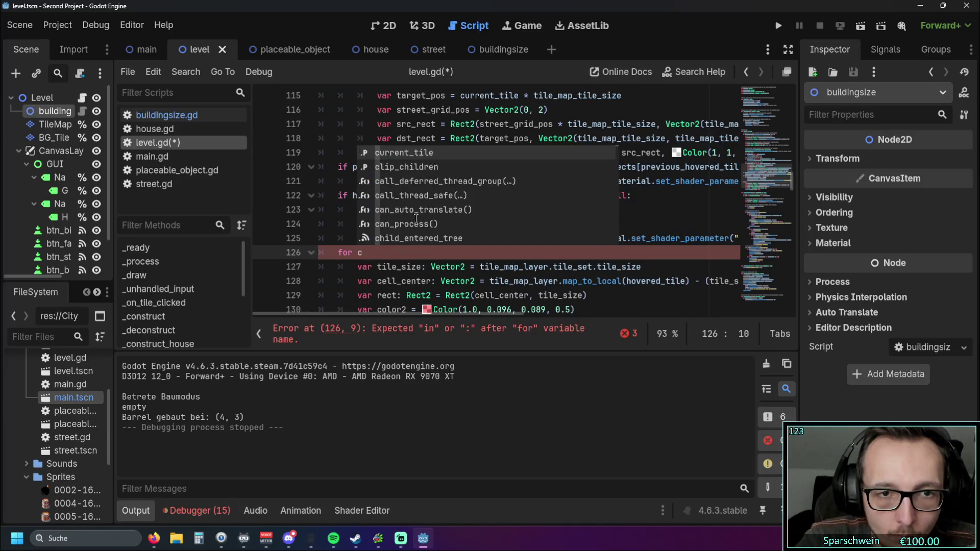
pyautogui.write('i in ')
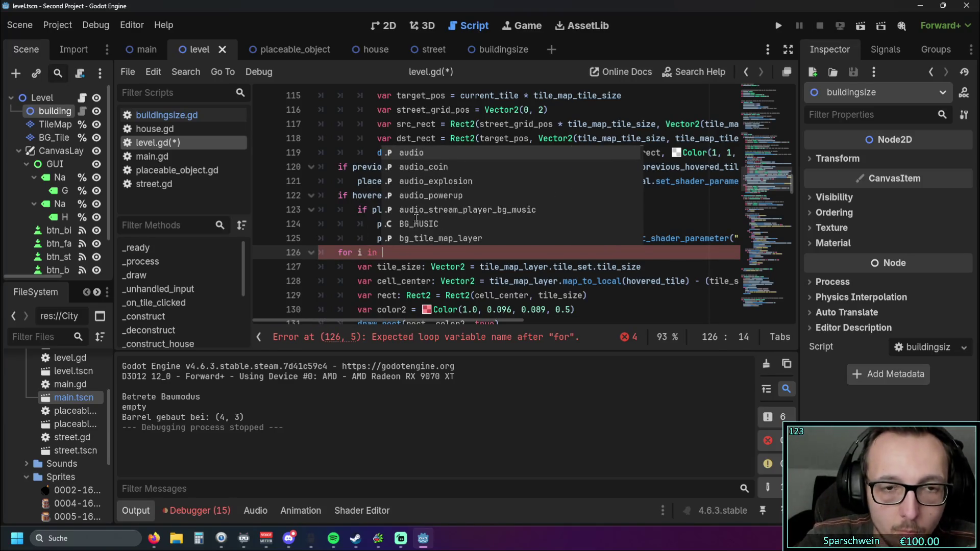
pyautogui.write('placed')
pyautogui.press('Return')
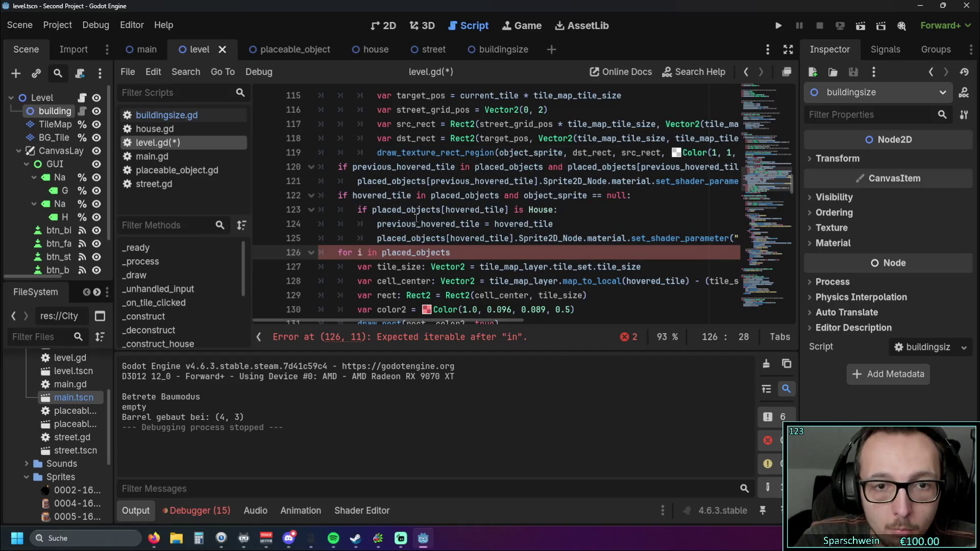
pyautogui.write(':')
pyautogui.press('Return')
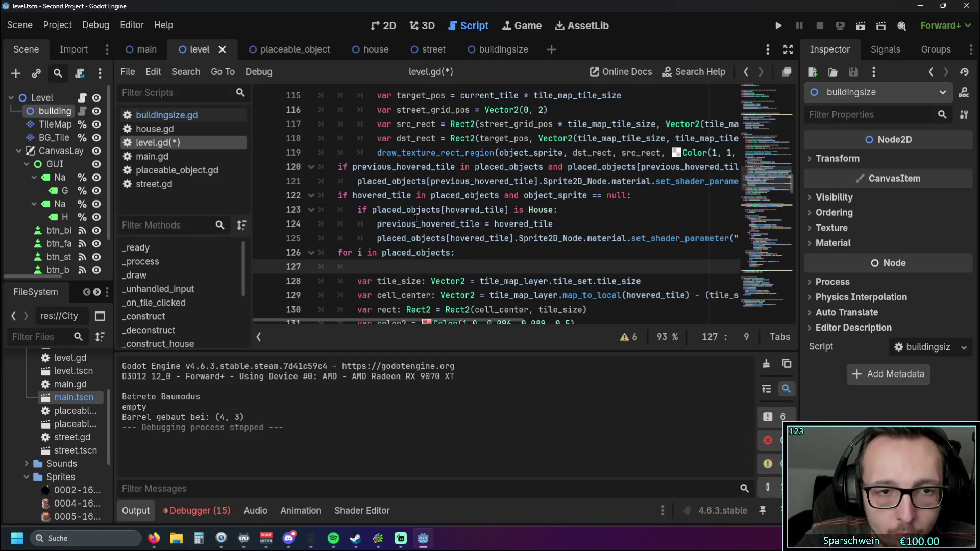
pyautogui.press('BackSpace')
pyautogui.press('BackSpace')
pyautogui.press('BackSpace')
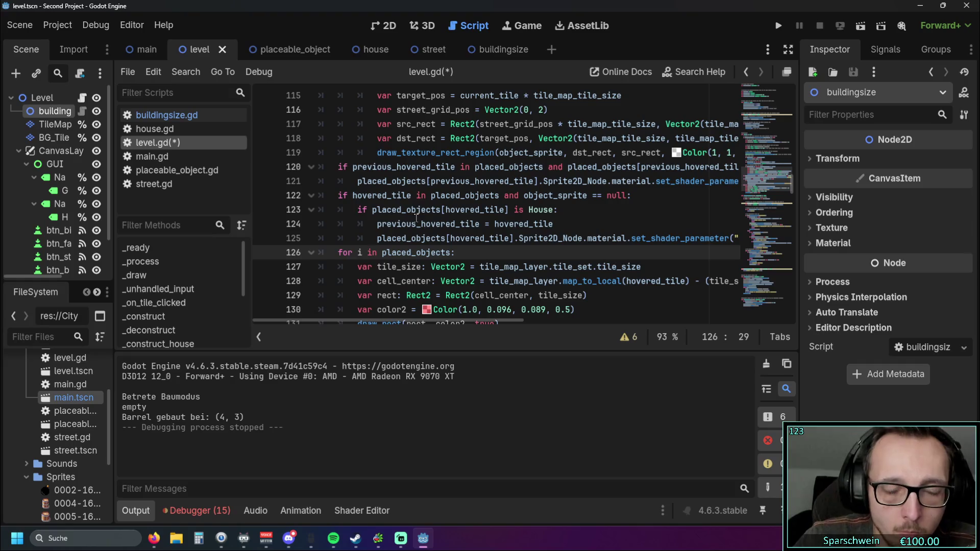
pyautogui.scroll(-1, 416, 218)
pyautogui.moveTo(384, 323)
pyautogui.mouseDown()
pyautogui.moveTo(402, 323)
pyautogui.moveTo(353, 323)
pyautogui.mouseUp()
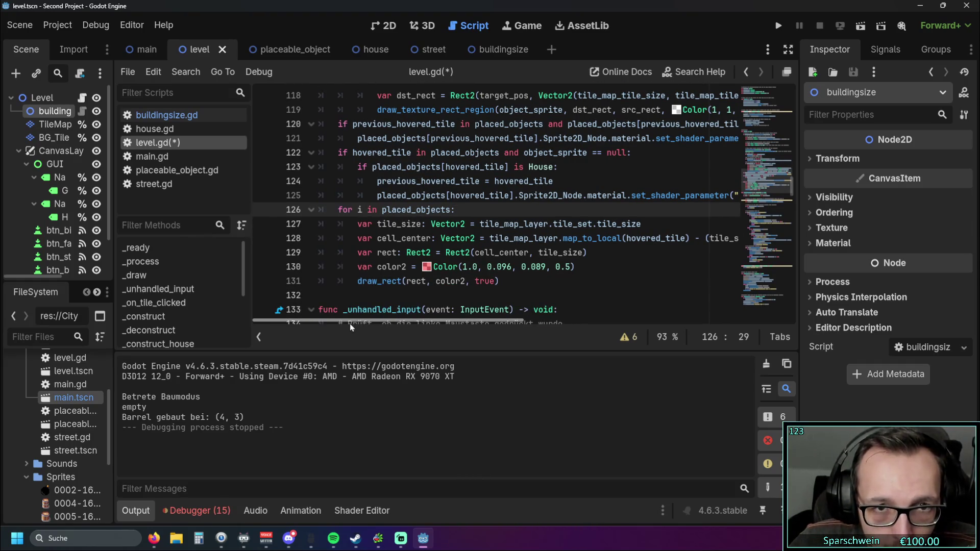
# Run the project, place five barrels across the grass map, then stop with F8.
pyautogui.click(774, 28)
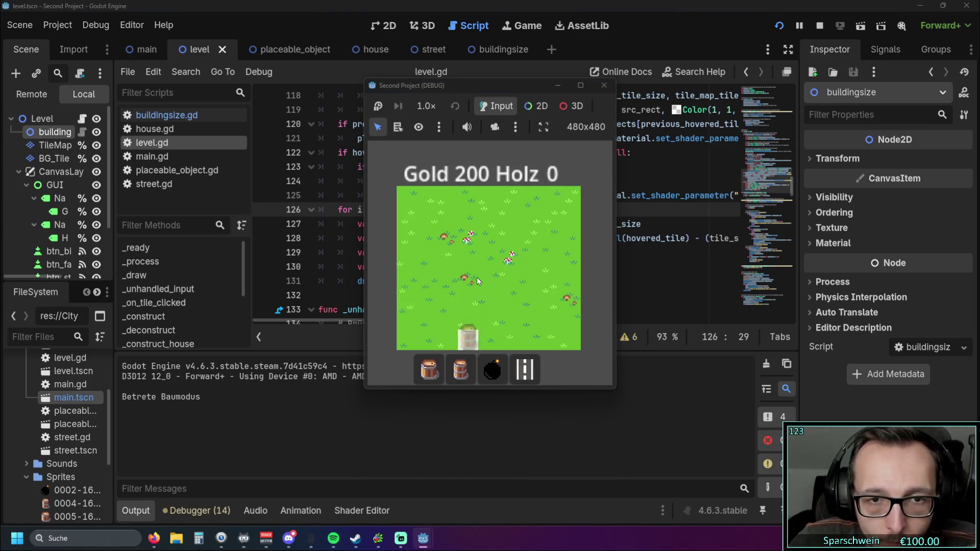
pyautogui.click(476, 283)
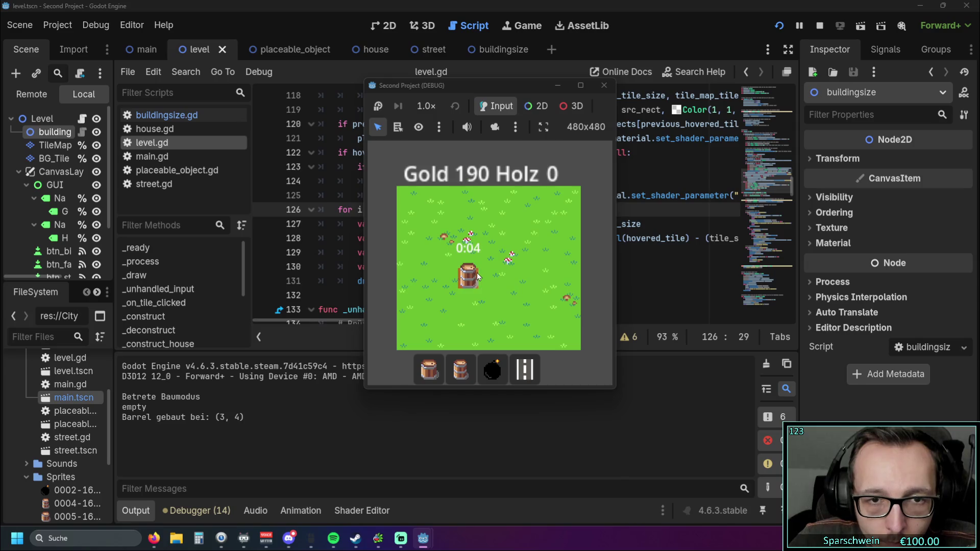
pyautogui.click(431, 247)
pyautogui.click(553, 260)
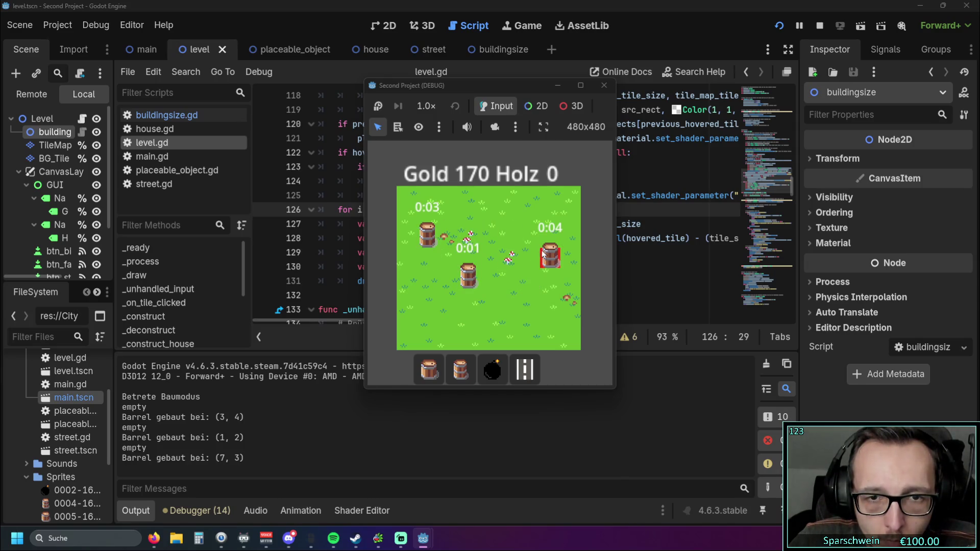
pyautogui.click(507, 229)
pyautogui.click(505, 256)
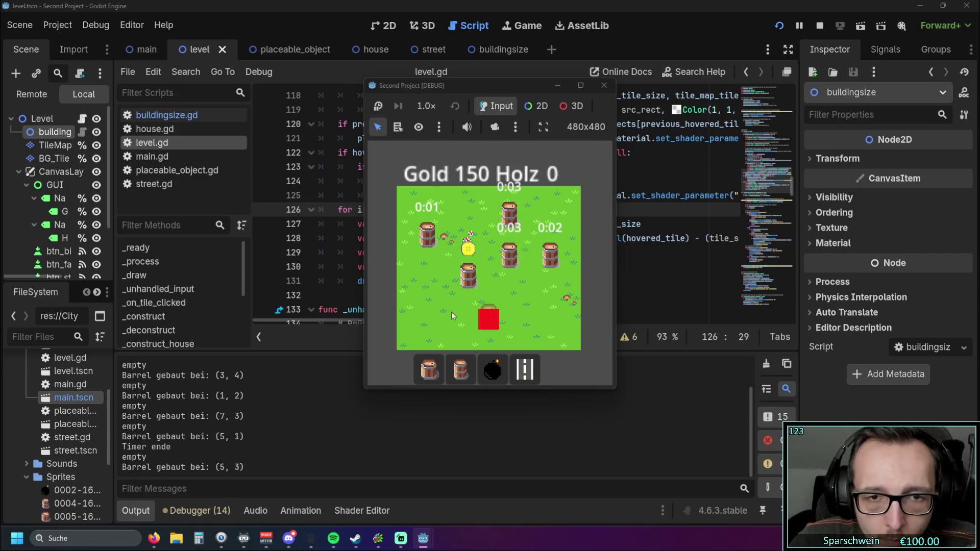
pyautogui.press('F8')
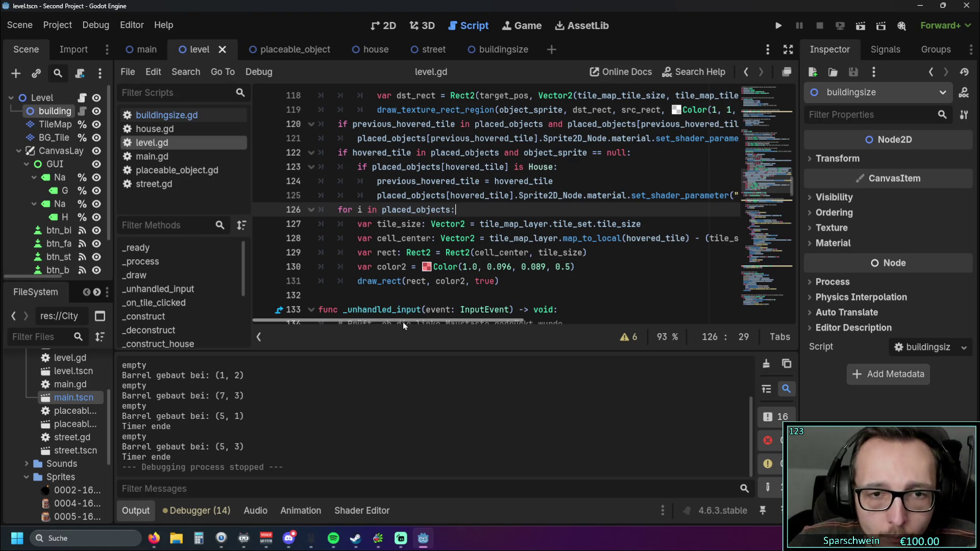
# Replace hovered_tile with i in line 128's map_to_local call and run the game again.
pyautogui.moveTo(403, 323)
pyautogui.mouseDown()
pyautogui.moveTo(435, 320)
pyautogui.moveTo(418, 321)
pyautogui.mouseUp()
pyautogui.moveTo(351, 209); pyautogui.dragTo(420, 210)
pyautogui.click(644, 285)
pyautogui.moveTo(596, 238); pyautogui.dragTo(656, 238)
pyautogui.write('ize / 2')
pyautogui.click(594, 268)
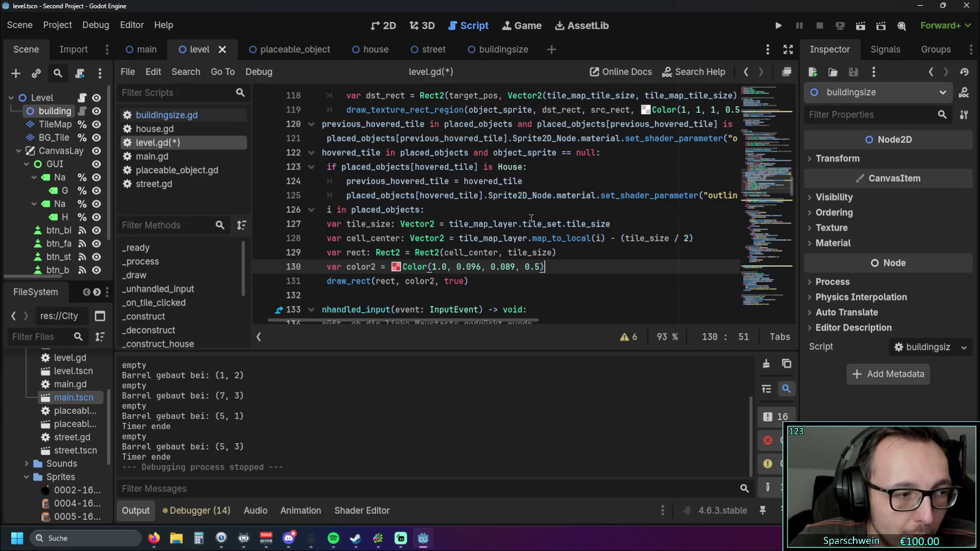
pyautogui.moveTo(520, 220)
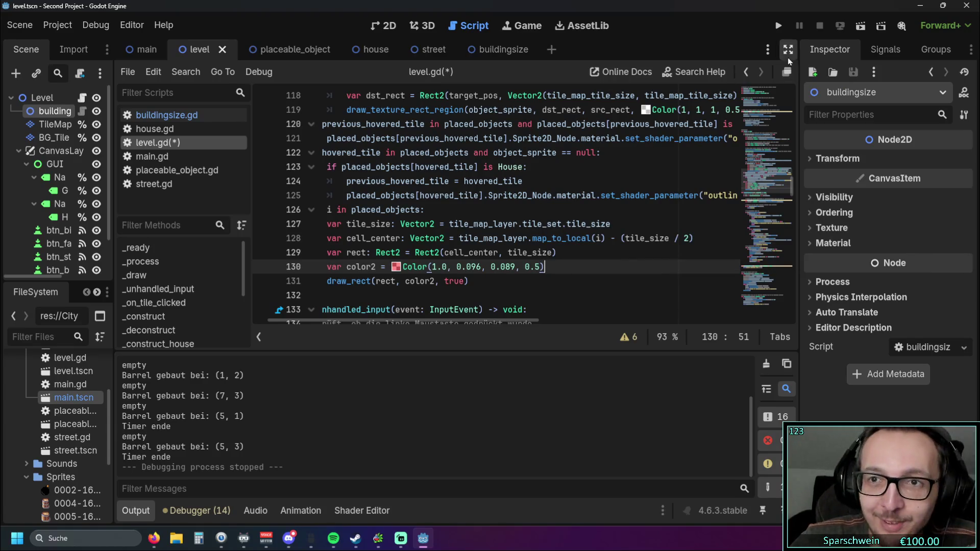
pyautogui.click(778, 25)
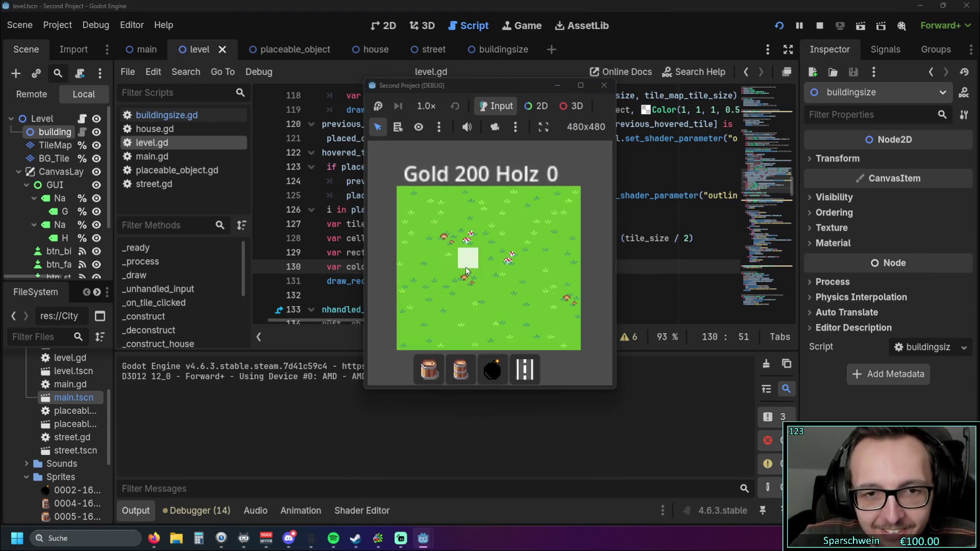
# Place four Big Buckets on the grass and try one more barrel without enough gold.
pyautogui.click(461, 370)
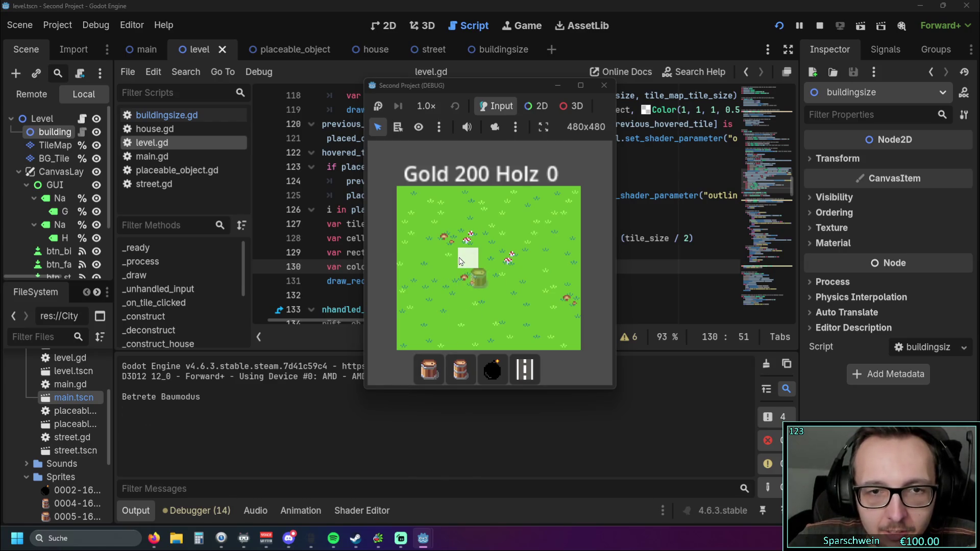
pyautogui.click(460, 260)
pyautogui.click(510, 254)
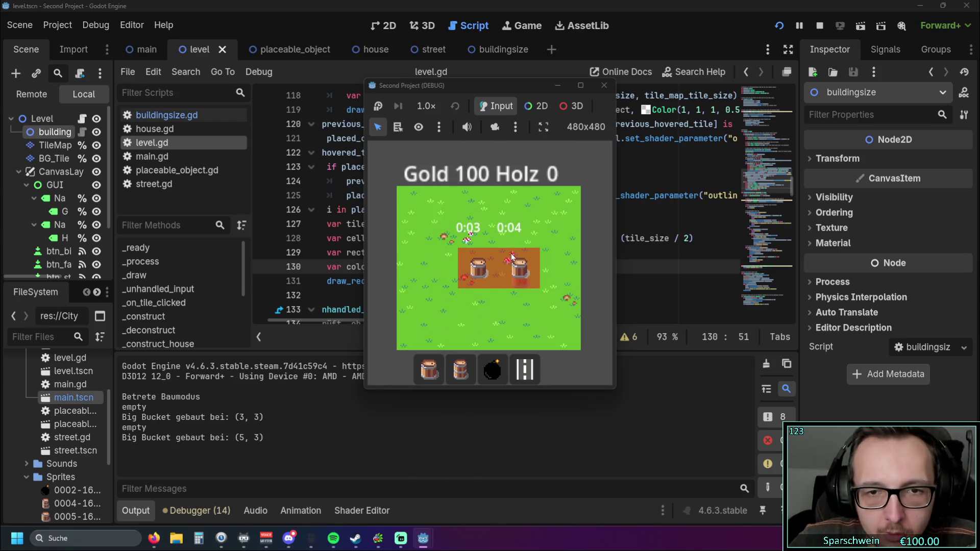
pyautogui.click(525, 240)
pyautogui.click(472, 240)
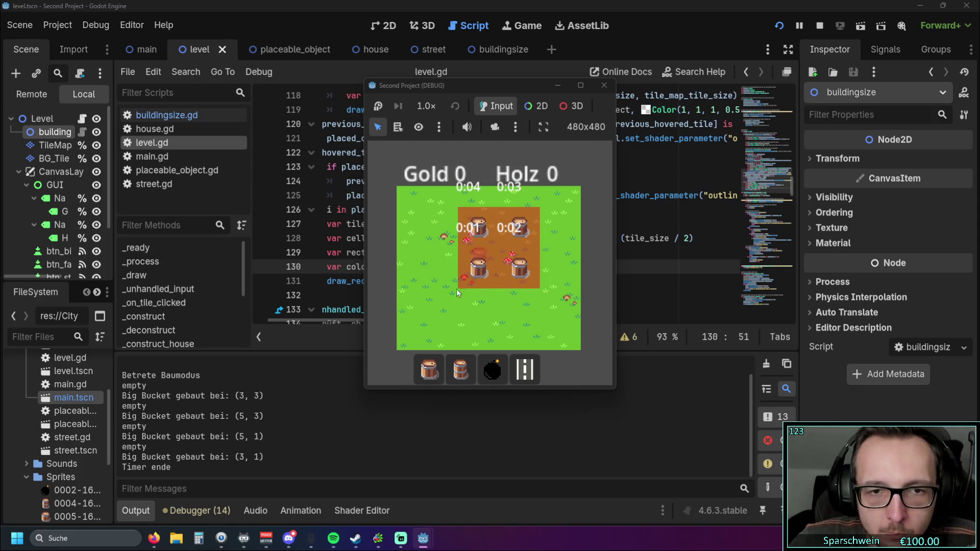
pyautogui.click(461, 370)
pyautogui.click(429, 294)
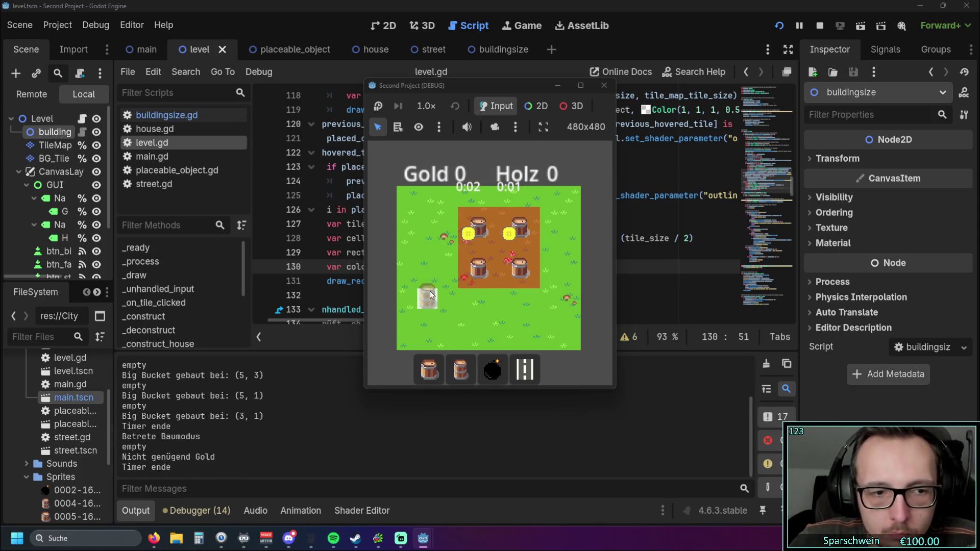
pyautogui.rightClick(442, 296)
# Collect coins repeatedly from the four placed buildings.
pyautogui.click(474, 223)
pyautogui.click(479, 268)
pyautogui.click(520, 228)
pyautogui.click(519, 268)
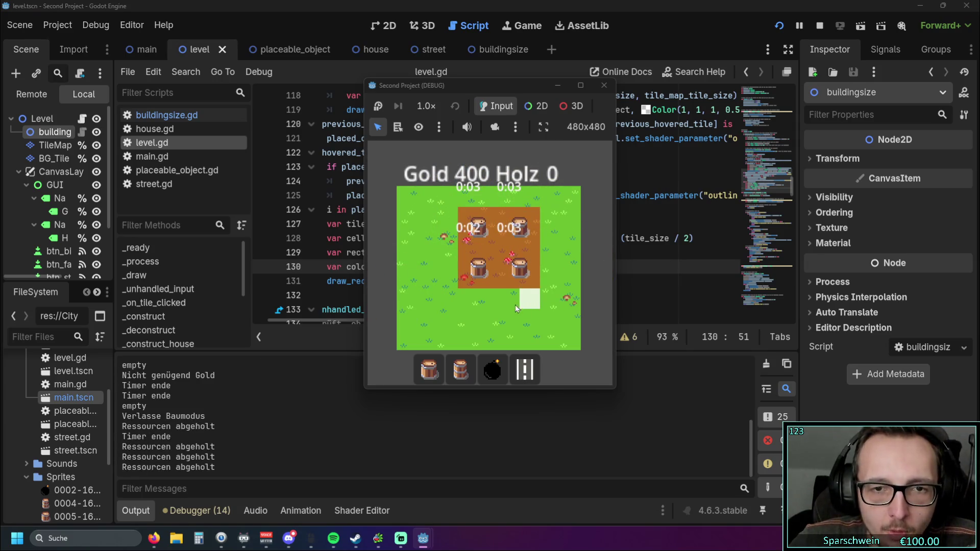
pyautogui.click(478, 269)
pyautogui.click(479, 228)
pyautogui.click(519, 228)
pyautogui.click(519, 268)
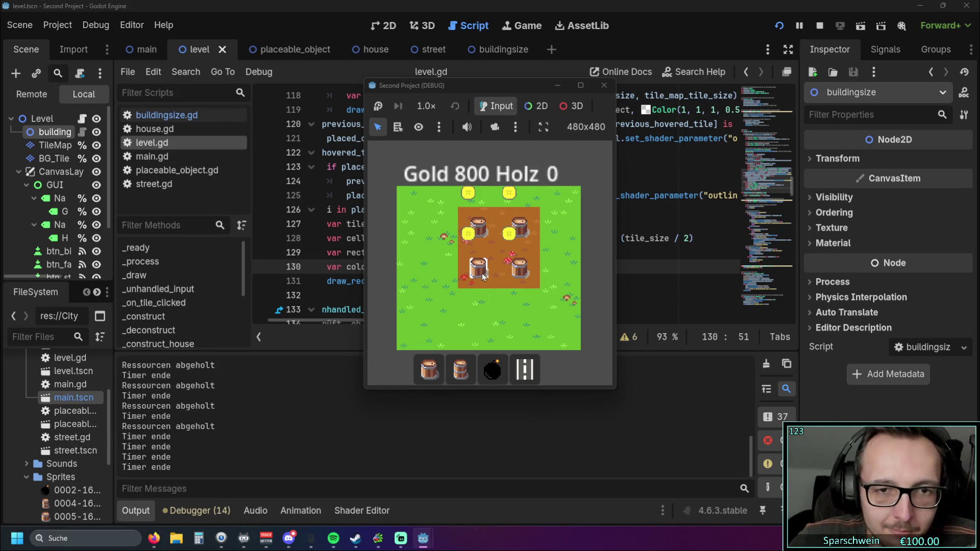
pyautogui.click(478, 268)
pyautogui.click(519, 268)
pyautogui.click(519, 228)
pyautogui.click(478, 228)
# Try building on an occupied tile, then place a barrel at tile (2, 4).
pyautogui.click(434, 364)
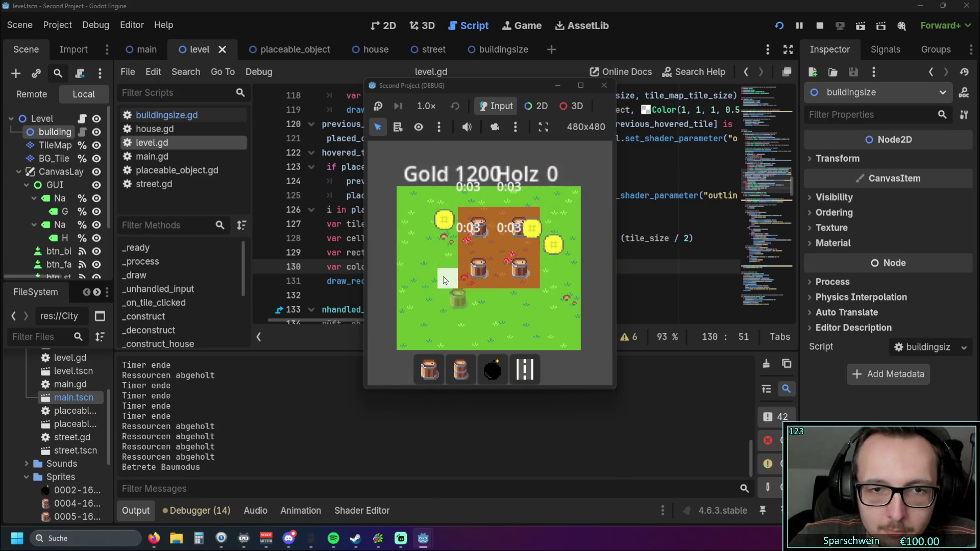
pyautogui.click(448, 276)
pyautogui.click(431, 370)
pyautogui.click(431, 369)
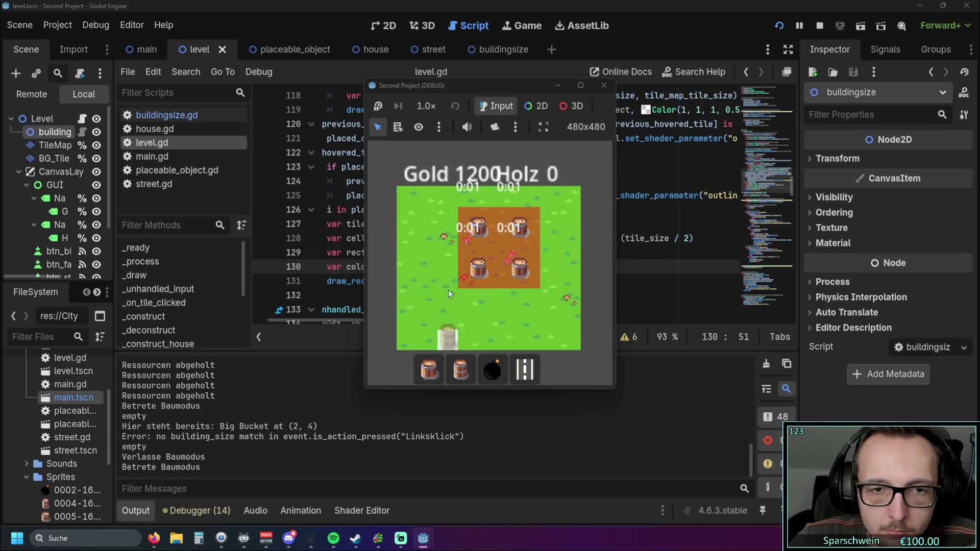
pyautogui.click(448, 278)
# Gather coins again from all the barrels on the map.
pyautogui.click(478, 227)
pyautogui.click(519, 228)
pyautogui.click(519, 227)
pyautogui.click(519, 268)
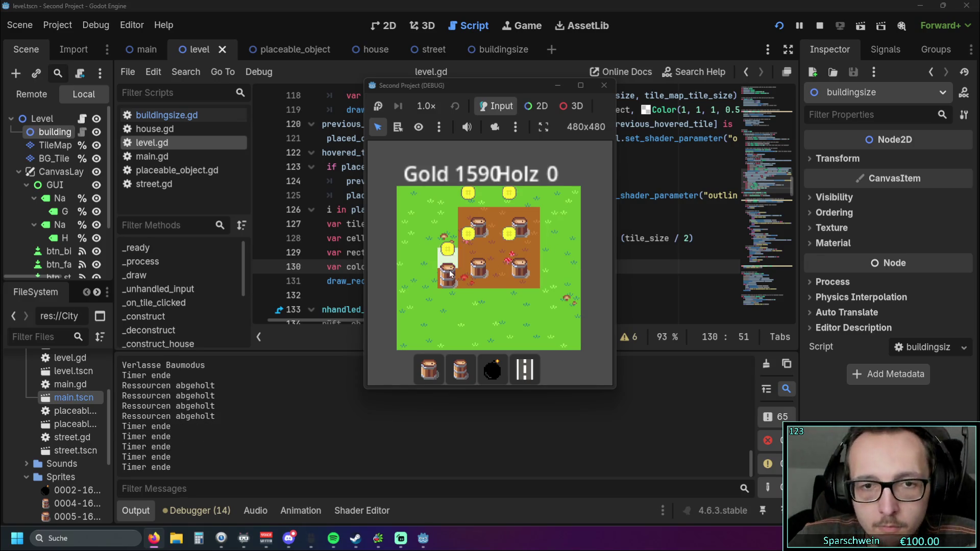
pyautogui.click(449, 276)
pyautogui.click(479, 268)
pyautogui.click(478, 228)
pyautogui.click(520, 228)
pyautogui.click(520, 268)
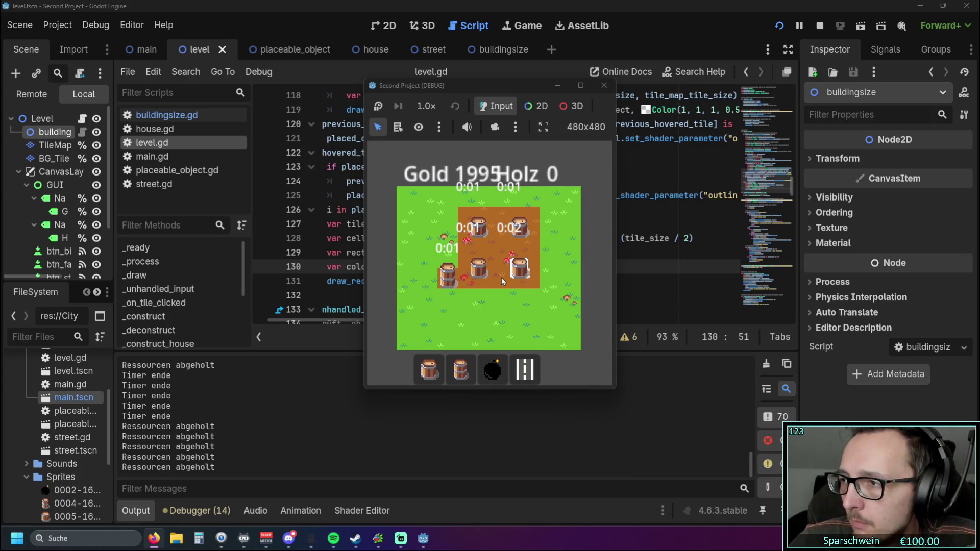
pyautogui.click(449, 276)
pyautogui.click(478, 268)
pyautogui.click(478, 228)
pyautogui.click(518, 266)
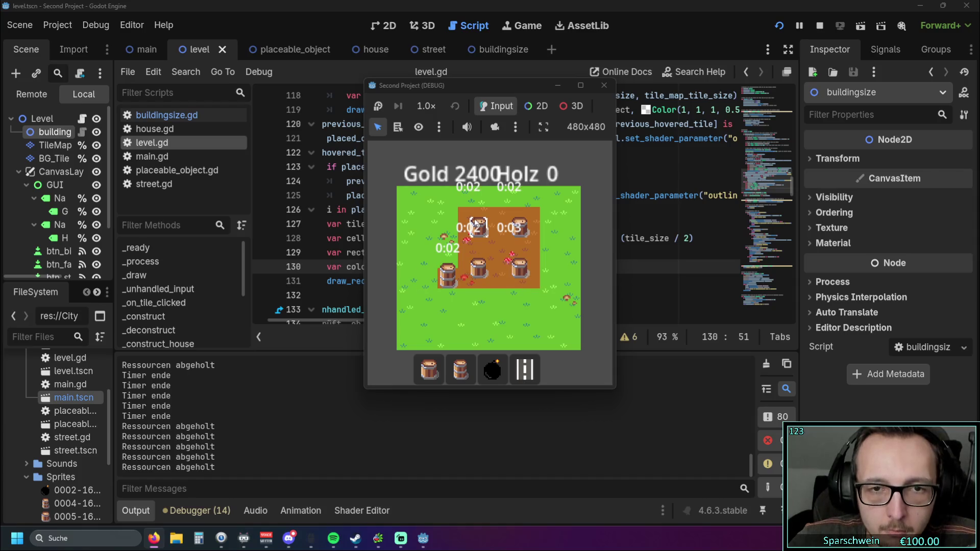
# Place barrels on the bottom edge and in the top-right corner.
pyautogui.click(434, 372)
pyautogui.click(498, 344)
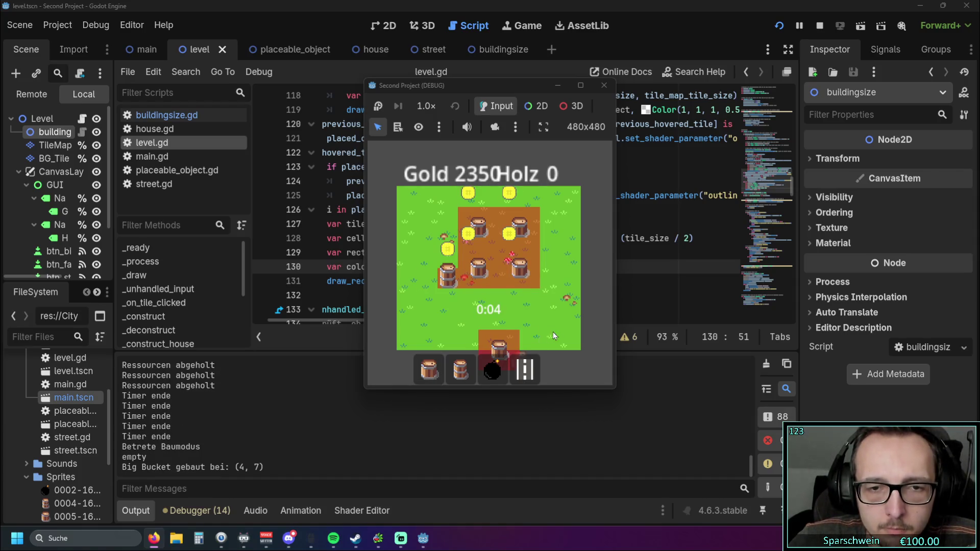
pyautogui.click(567, 204)
pyautogui.rightClick(550, 262)
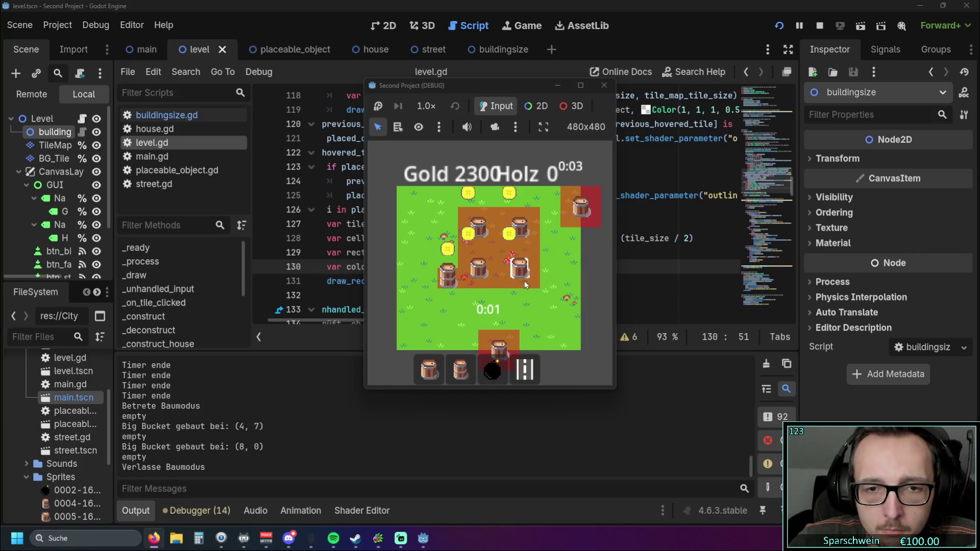
# Collect coins from the barrels, including the newly finished ones.
pyautogui.click(509, 233)
pyautogui.click(468, 233)
pyautogui.click(448, 248)
pyautogui.click(509, 192)
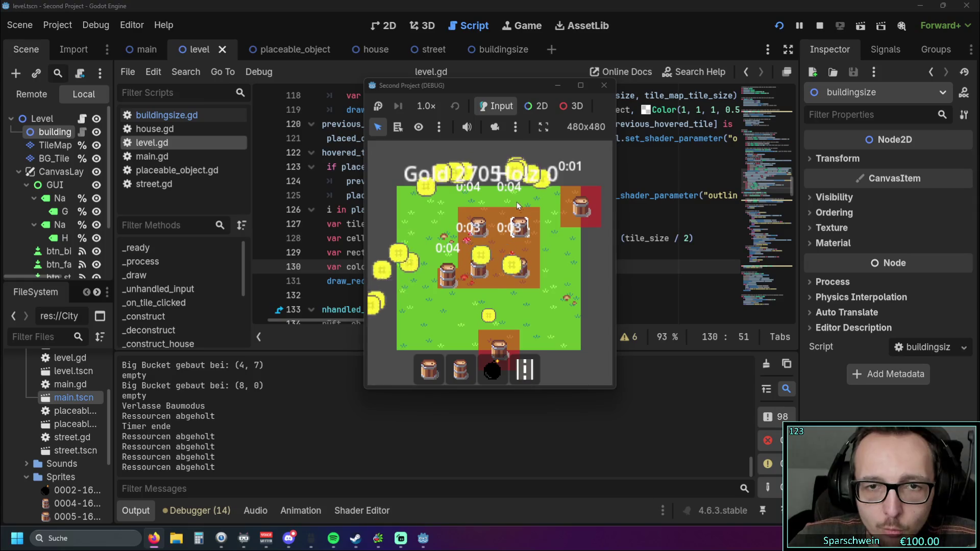
pyautogui.click(509, 240)
pyautogui.click(507, 283)
pyautogui.click(576, 226)
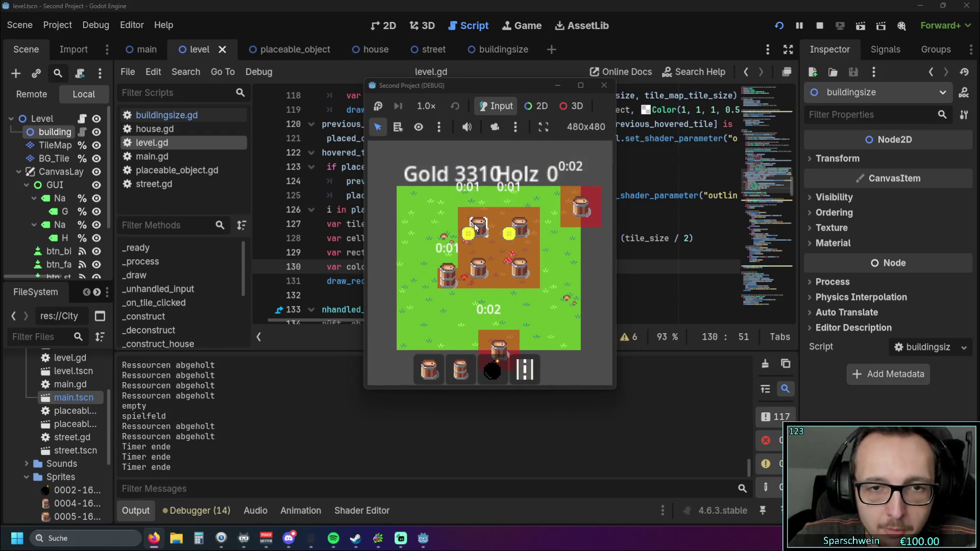
# Demolish barrels starting at tile (3, 1), then relaunch the game after the line 120 error.
pyautogui.click(463, 367)
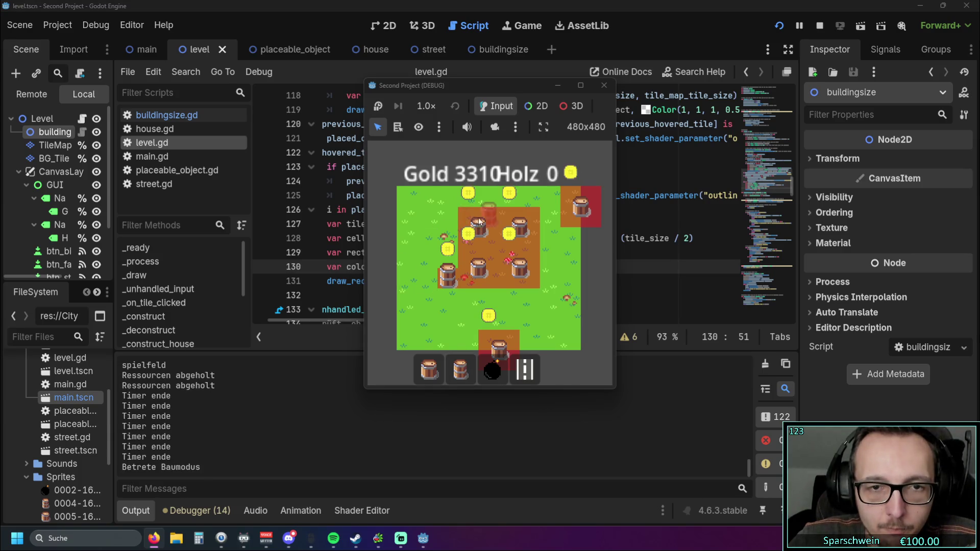
pyautogui.click(467, 220)
pyautogui.click(440, 273)
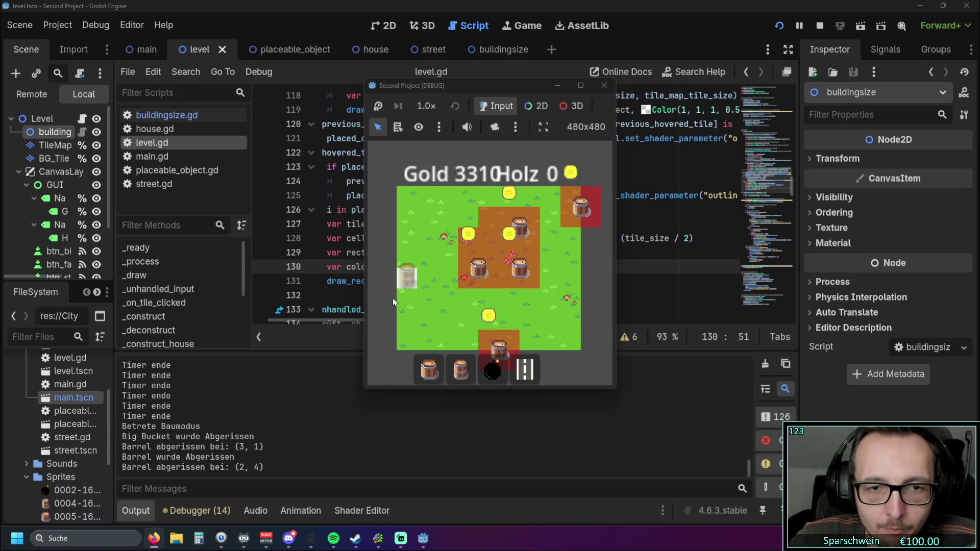
pyautogui.click(495, 343)
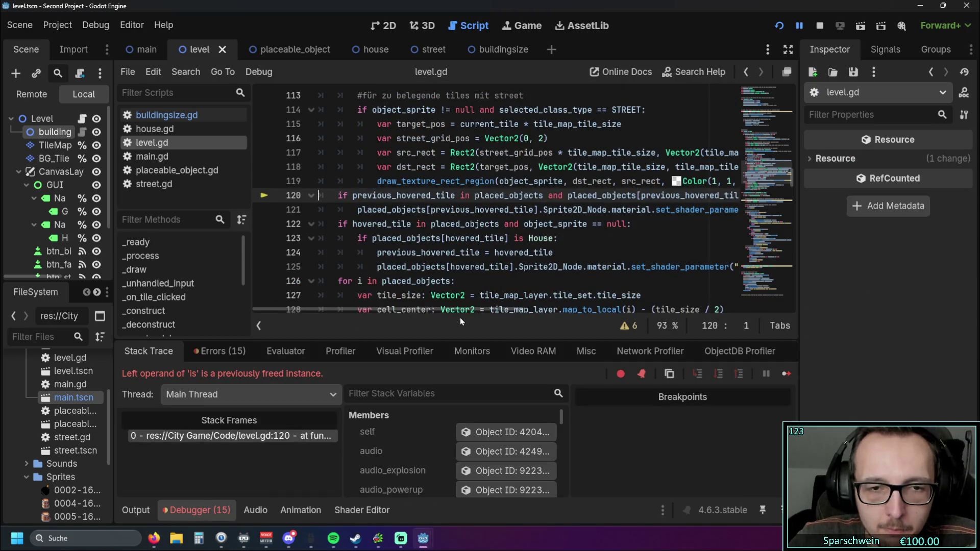
pyautogui.click(779, 26)
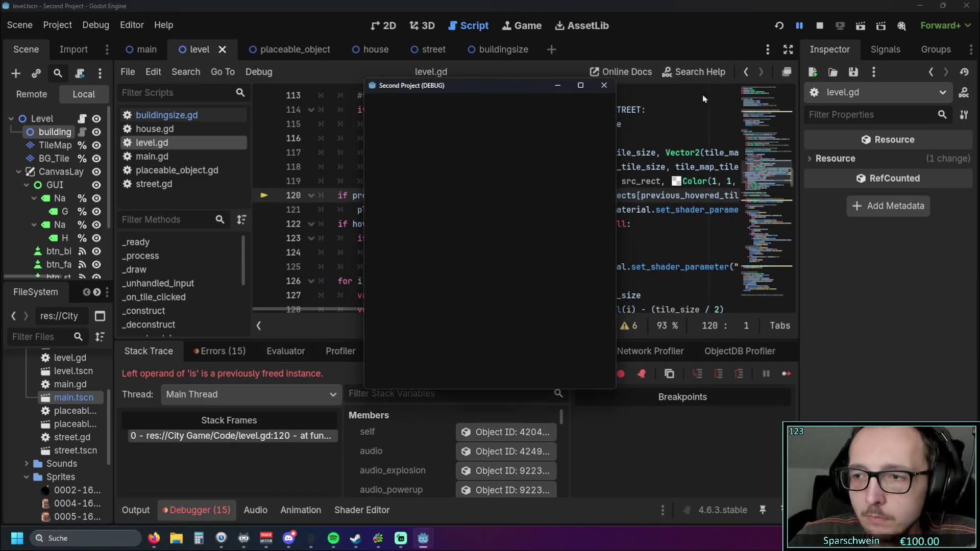
# Build and demolish a Big Bucket at tile (4, 3), restarting with F5 after the crash.
pyautogui.click(459, 368)
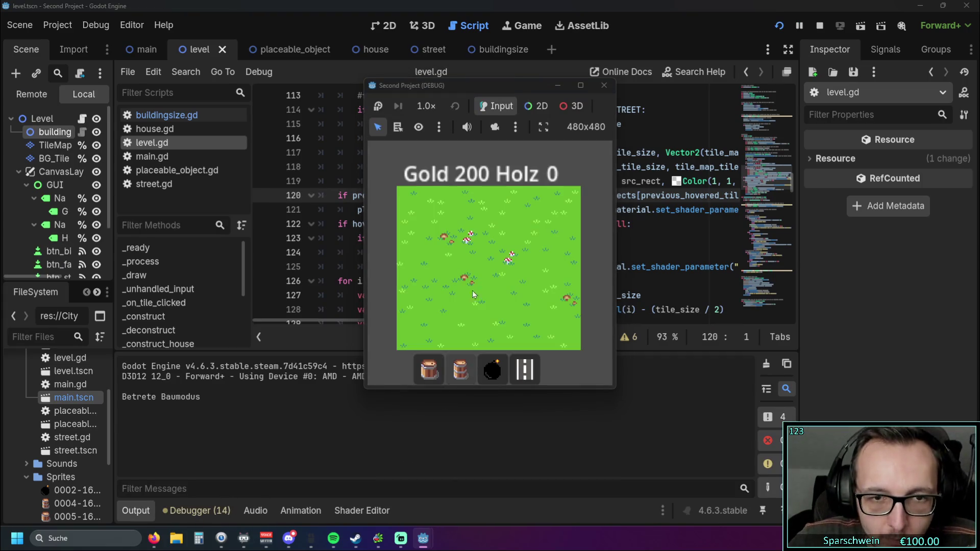
pyautogui.click(429, 369)
pyautogui.click(484, 258)
pyautogui.rightClick(483, 256)
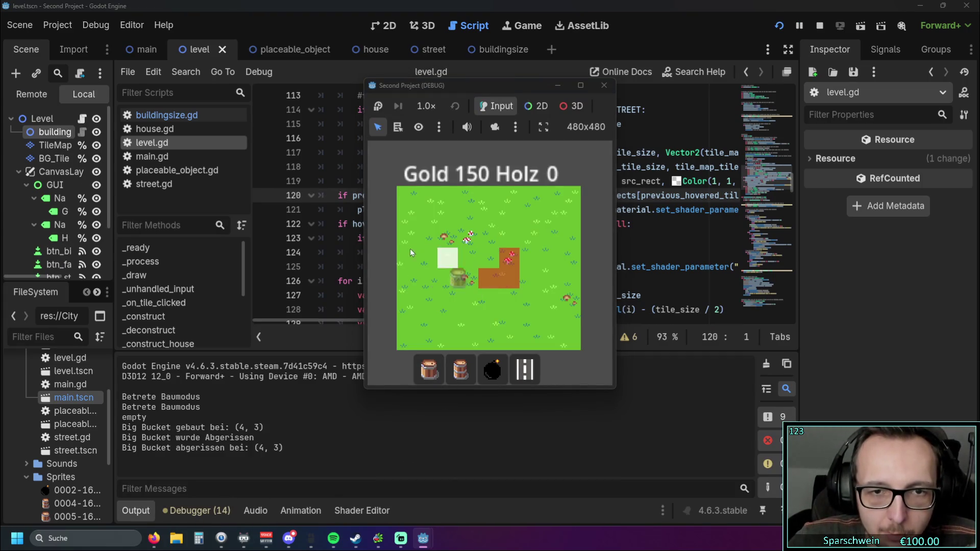
pyautogui.press('F5')
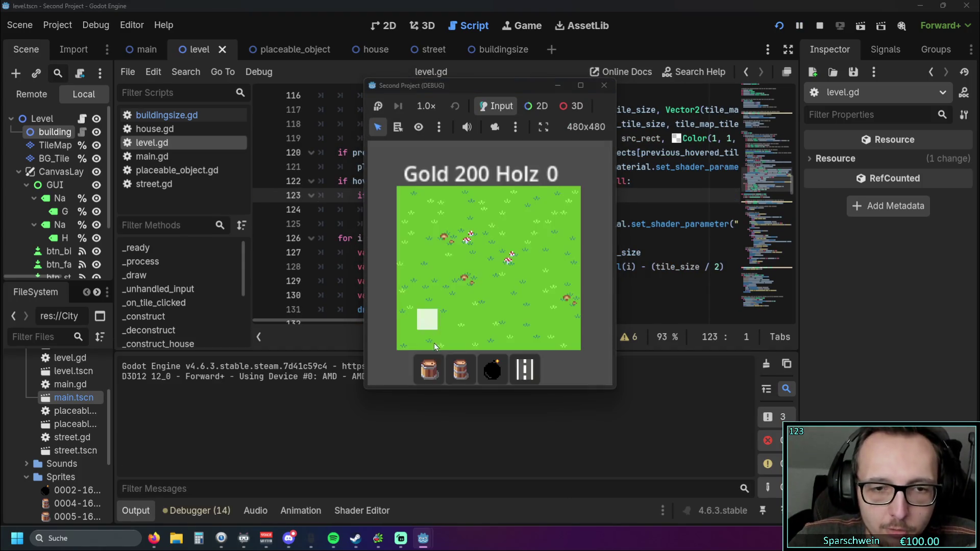
# Build and demolish a Big Bucket at tile (4, 4), then leave build mode.
pyautogui.click(447, 372)
pyautogui.click(446, 361)
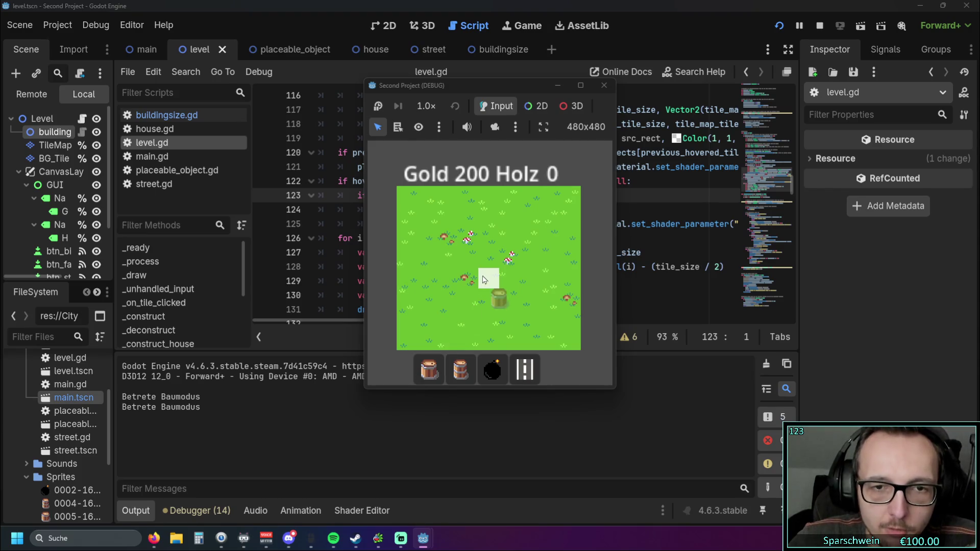
pyautogui.click(487, 278)
pyautogui.rightClick(480, 273)
pyautogui.rightClick(443, 260)
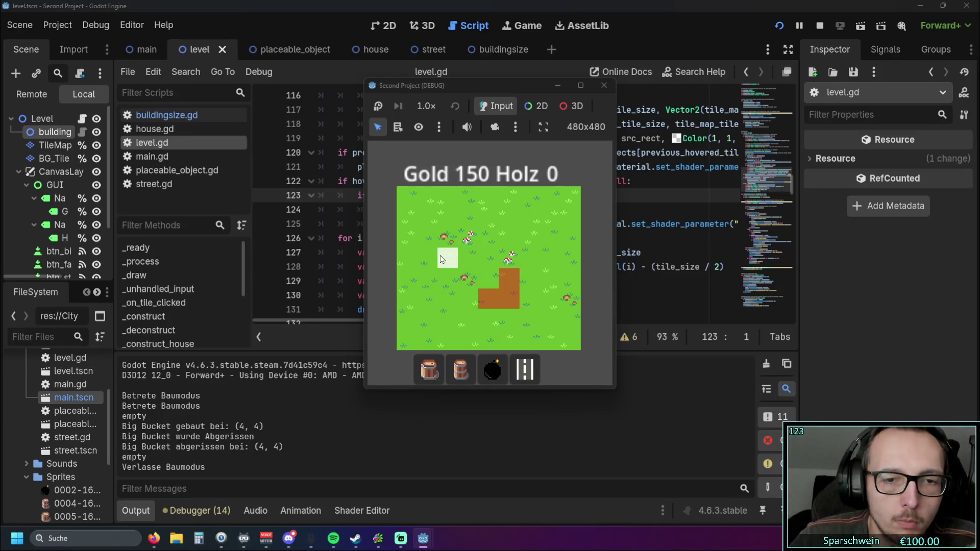
# Build and demolish a barrel at tile (1, 1), then leave build mode.
pyautogui.click(460, 369)
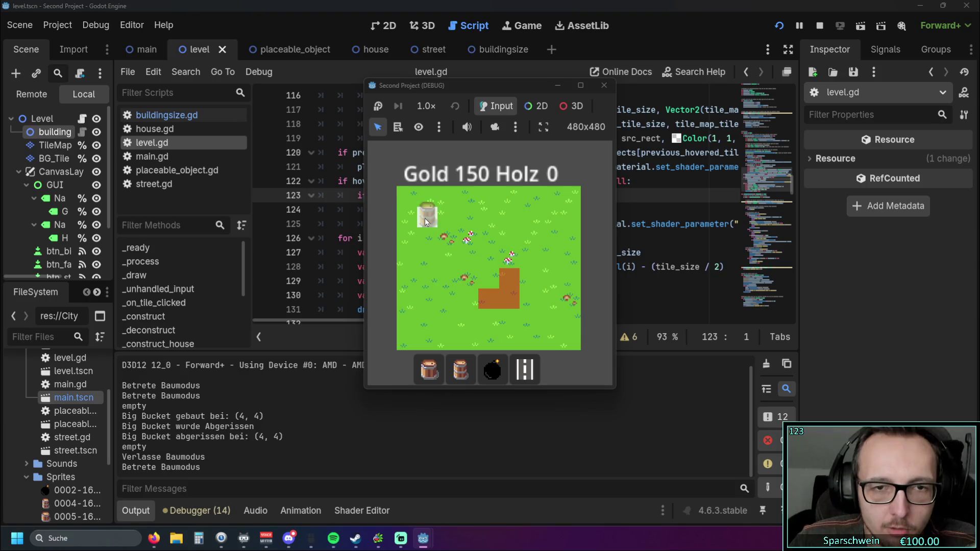
pyautogui.click(425, 218)
pyautogui.rightClick(432, 218)
pyautogui.rightClick(428, 244)
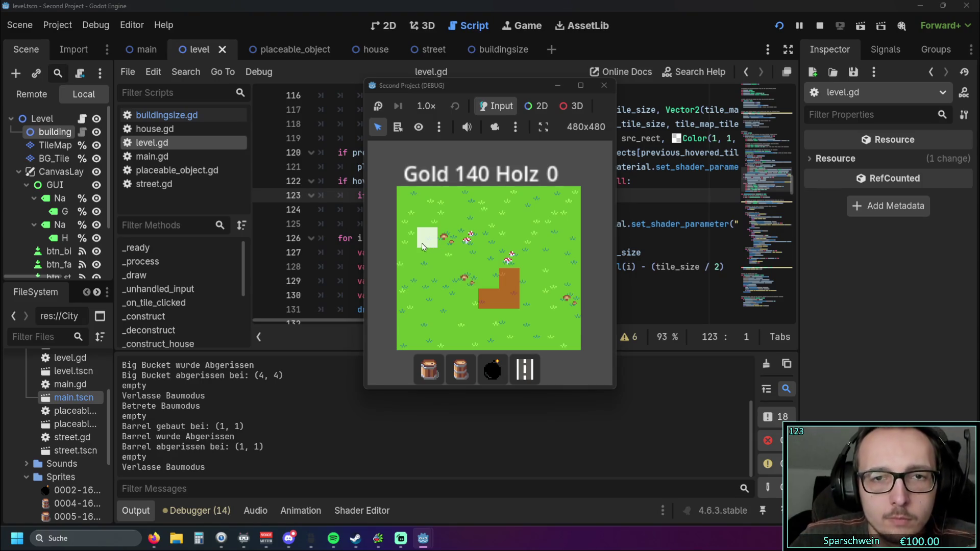
# Stop the game and review level.gd's _process, _draw and _unhandled_input code.
pyautogui.click(604, 86)
pyautogui.scroll(-1, 510, 169)
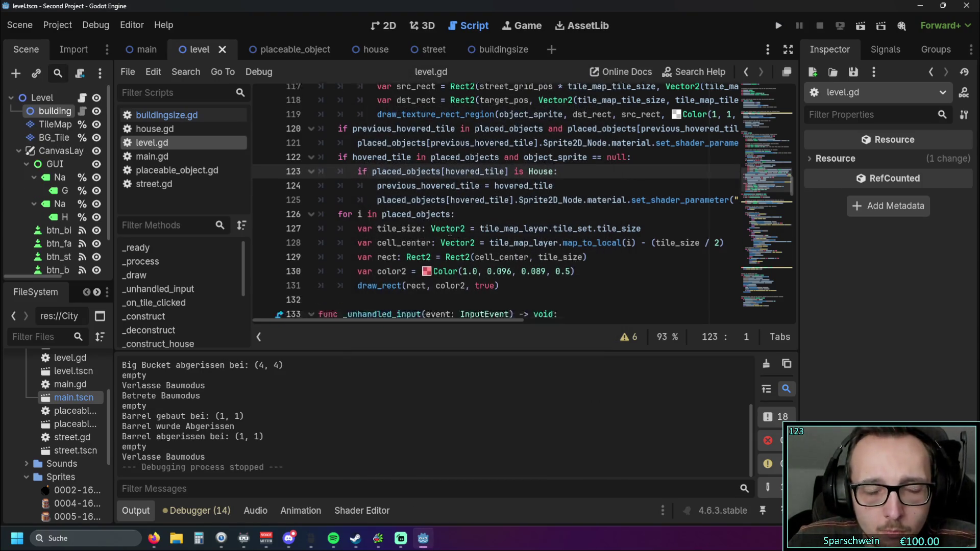
pyautogui.scroll(8, 418, 246)
pyautogui.scroll(2, 418, 246)
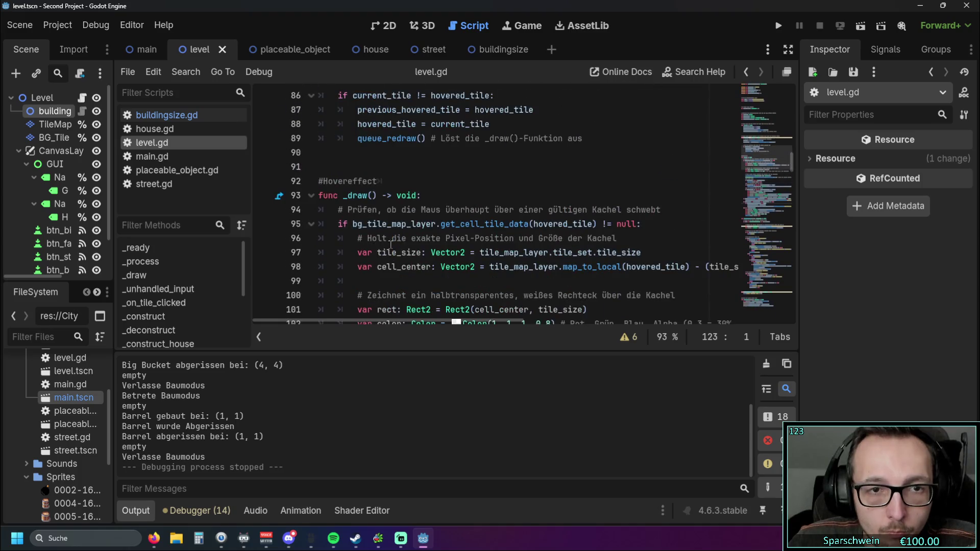
pyautogui.scroll(-6, 364, 225)
pyautogui.scroll(1, 364, 225)
pyautogui.scroll(8, 364, 224)
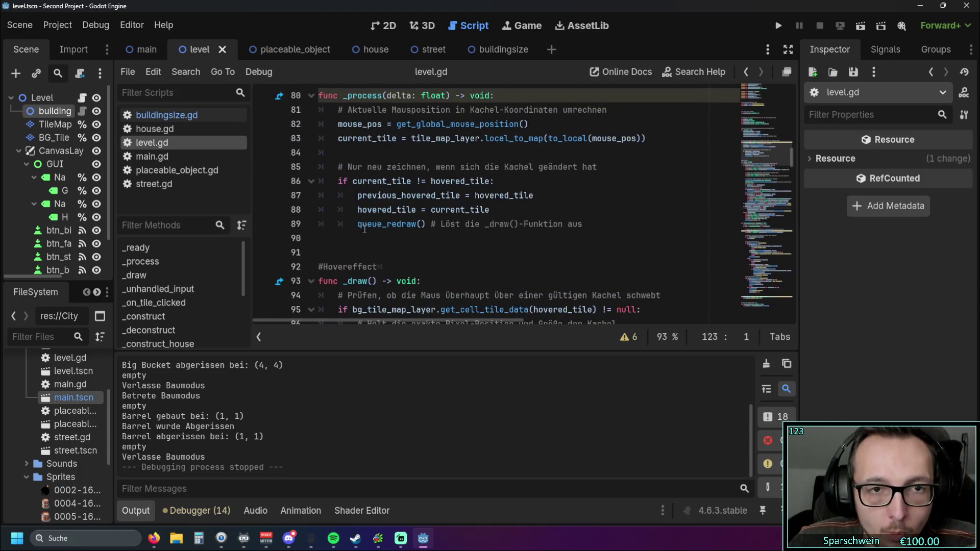
pyautogui.moveTo(358, 225); pyautogui.dragTo(424, 227)
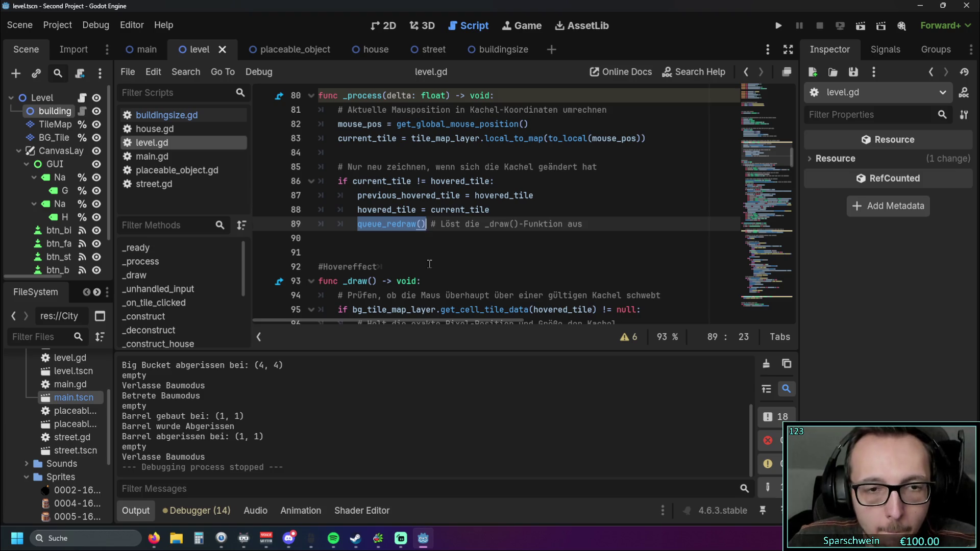
pyautogui.scroll(-19, 425, 245)
pyautogui.scroll(3, 428, 254)
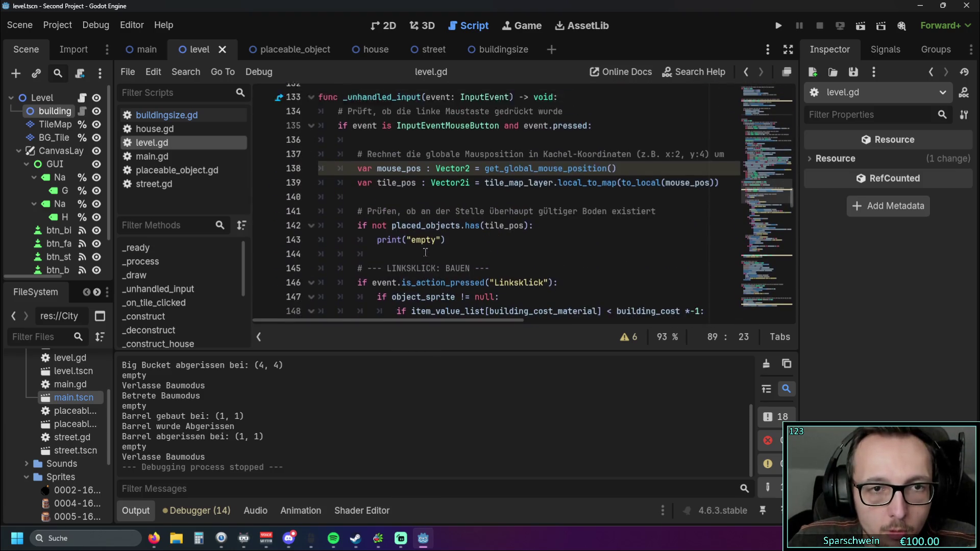
pyautogui.scroll(-12, 433, 254)
pyautogui.scroll(-1, 436, 254)
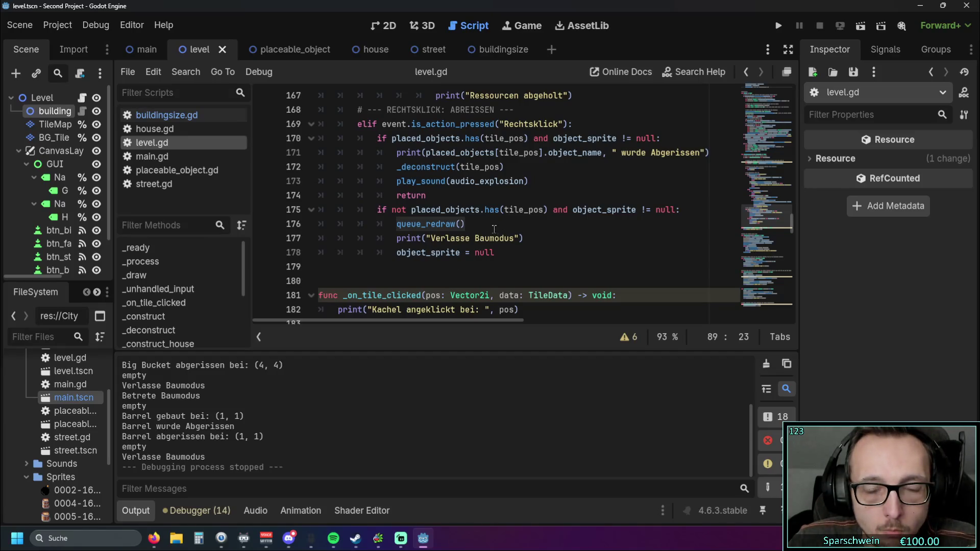
# Place the caret at the end of line 178, then switch to the placeable_object scene.
pyautogui.click(524, 257)
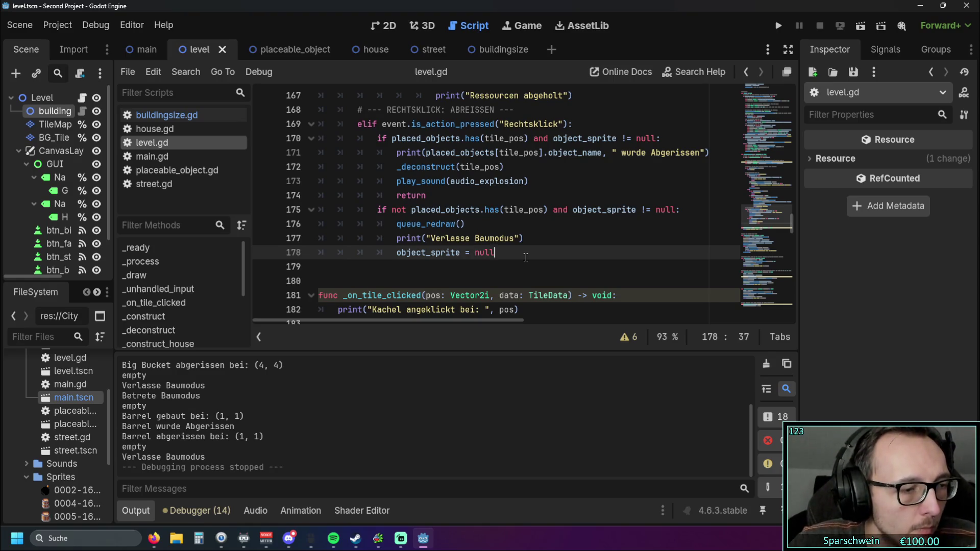
pyautogui.scroll(9, 392, 251)
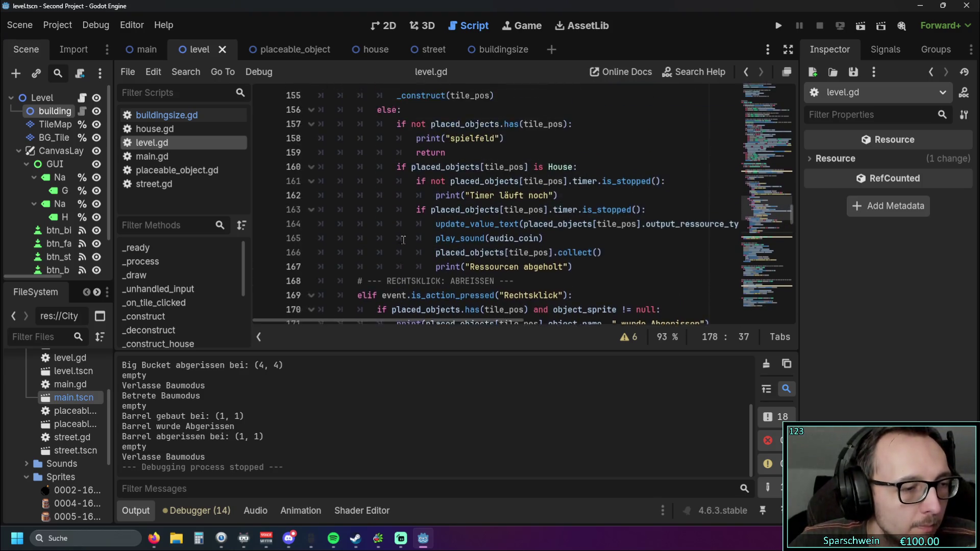
pyautogui.moveTo(444, 246)
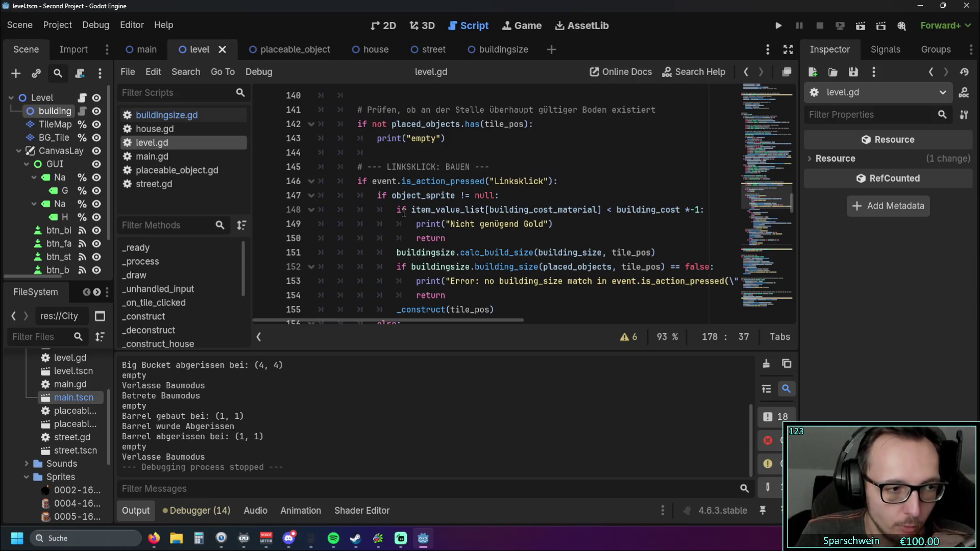
pyautogui.click(261, 49)
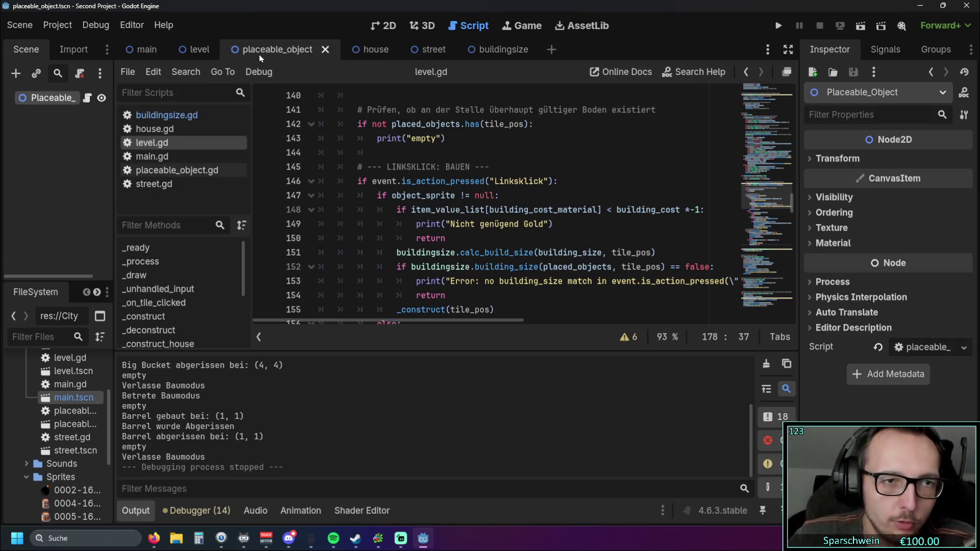
# Flip between the main, level and placeable_object scene tabs, ending on placeable_object.
pyautogui.click(195, 52)
pyautogui.click(278, 51)
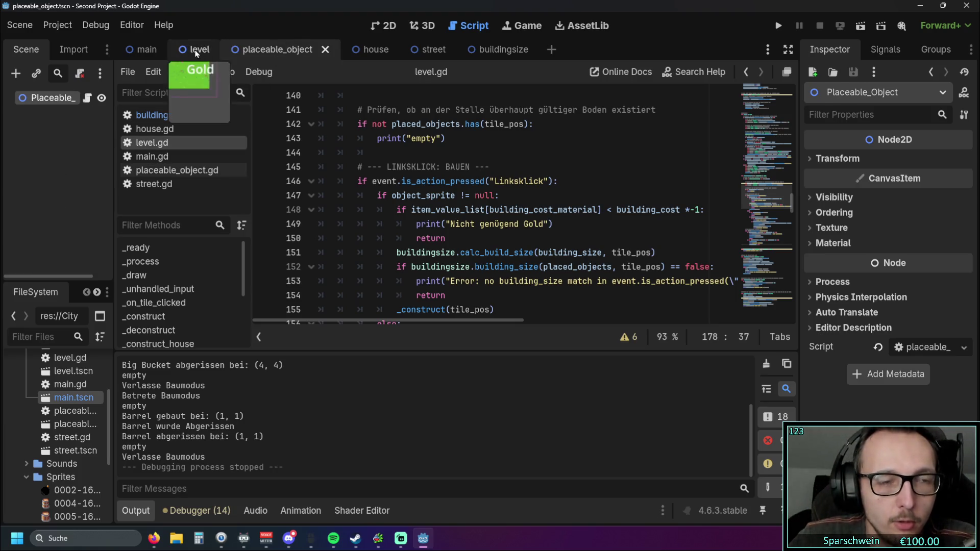
pyautogui.click(205, 53)
pyautogui.click(269, 51)
pyautogui.click(199, 51)
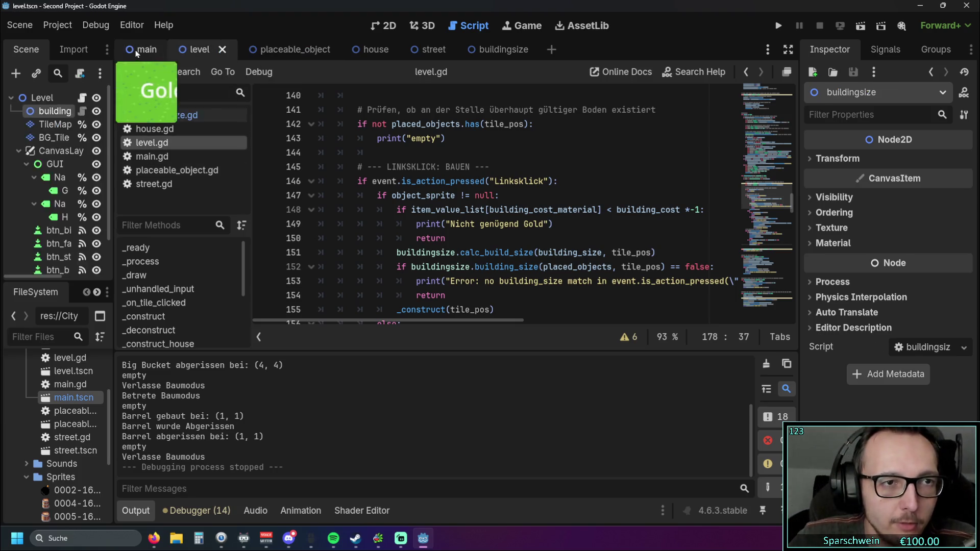
pyautogui.click(276, 51)
pyautogui.click(205, 53)
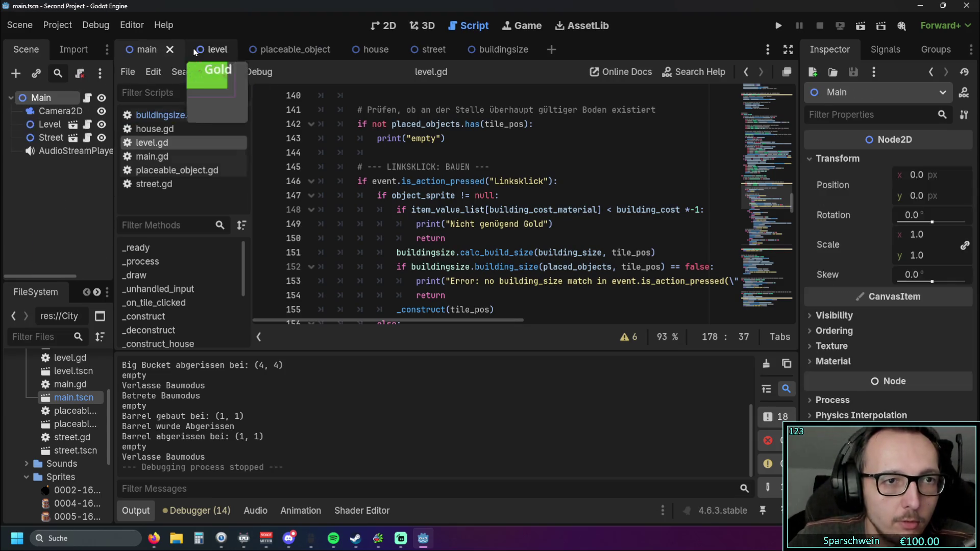
pyautogui.click(274, 51)
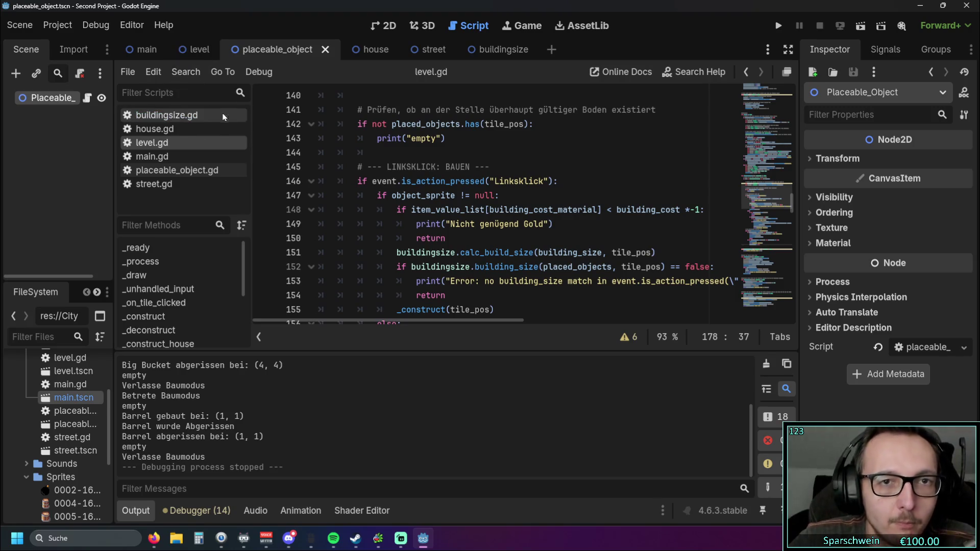
pyautogui.click(199, 53)
pyautogui.click(278, 50)
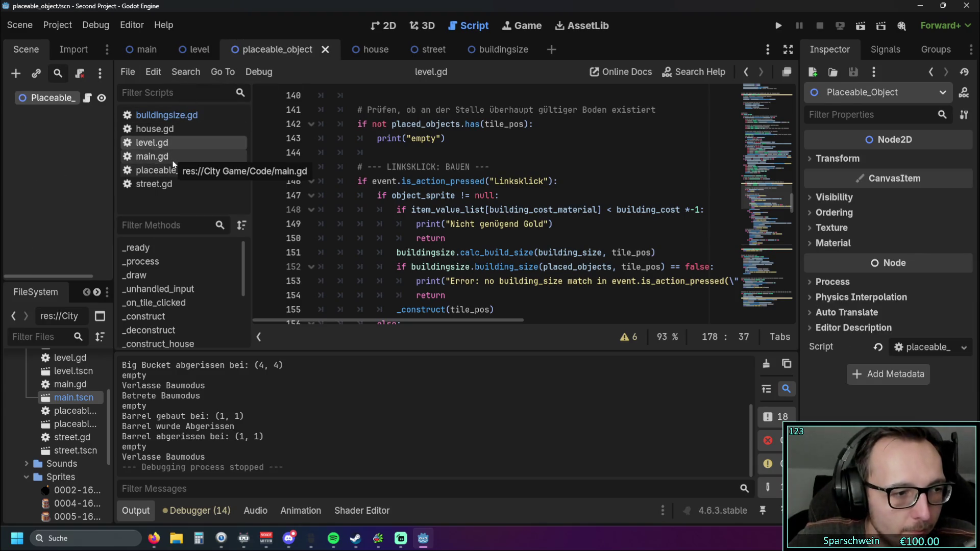
# Open buildingsize.gd from the script list and scroll down through its helper functions.
pyautogui.click(191, 116)
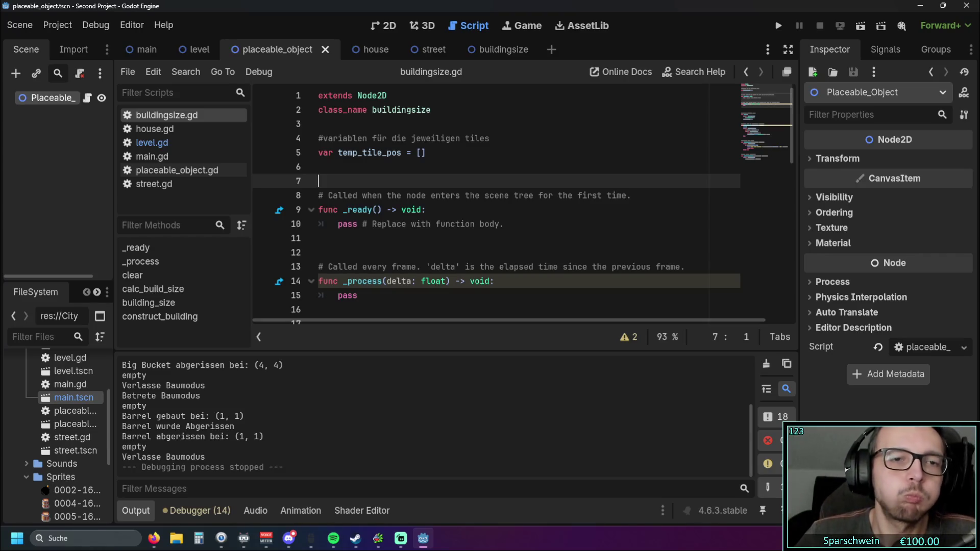
pyautogui.scroll(-10, 435, 211)
pyautogui.scroll(-2, 435, 212)
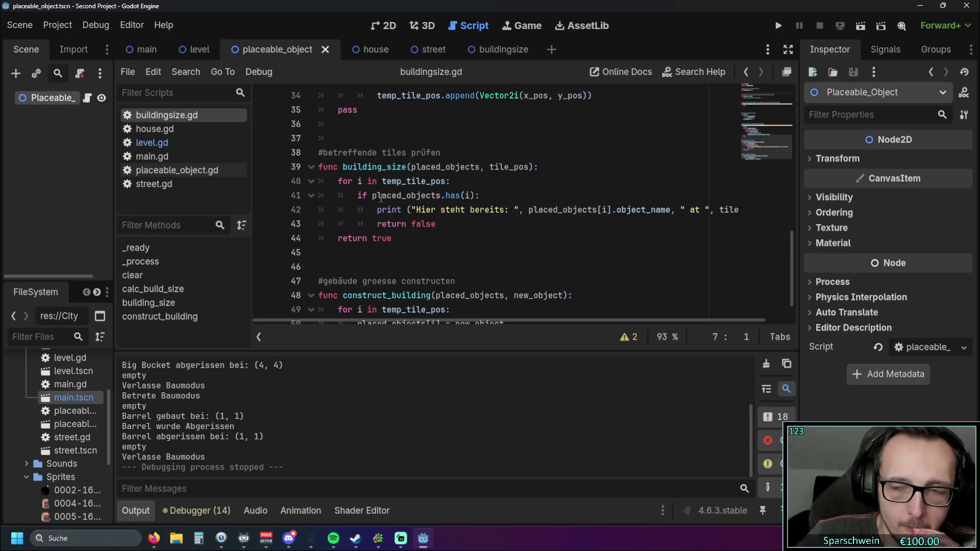
pyautogui.scroll(-1, 398, 197)
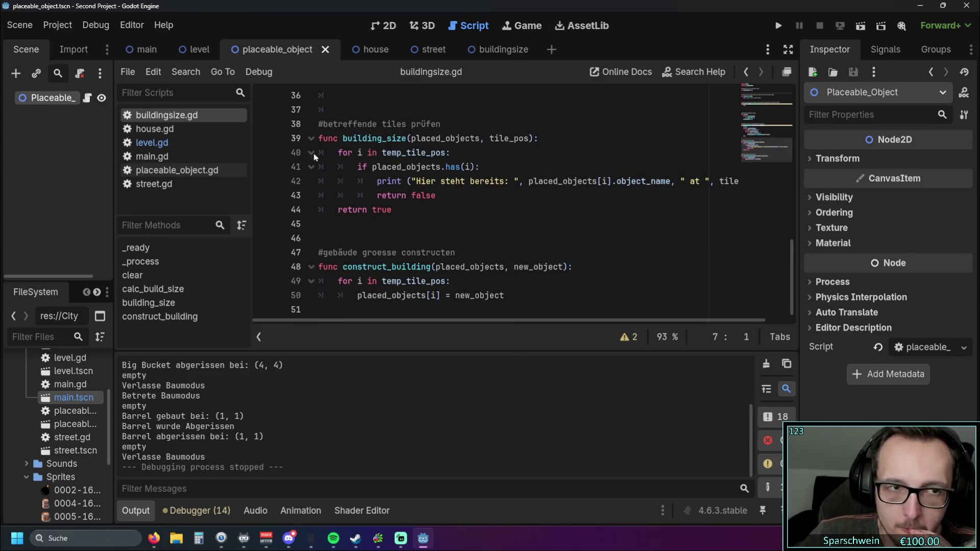
pyautogui.click(152, 142)
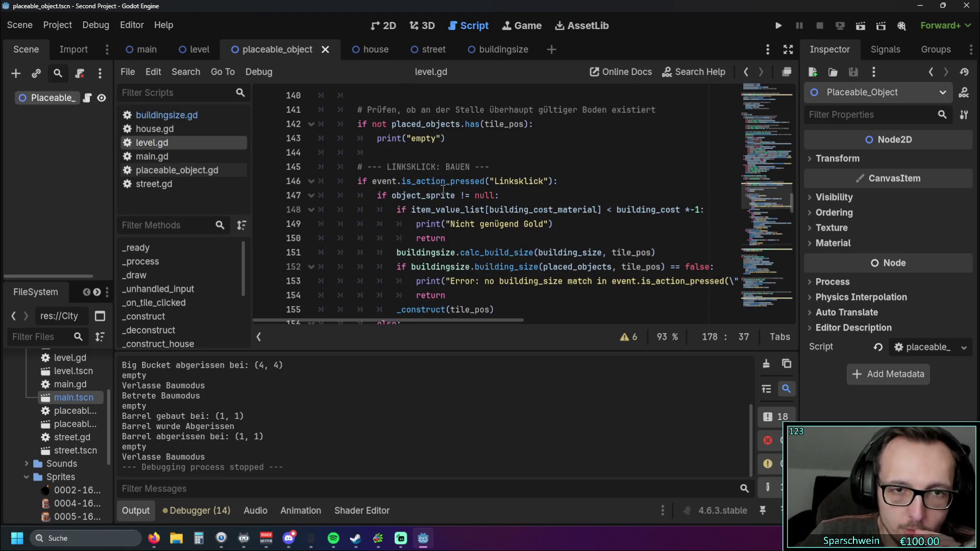
pyautogui.scroll(-6, 442, 189)
pyautogui.click(163, 116)
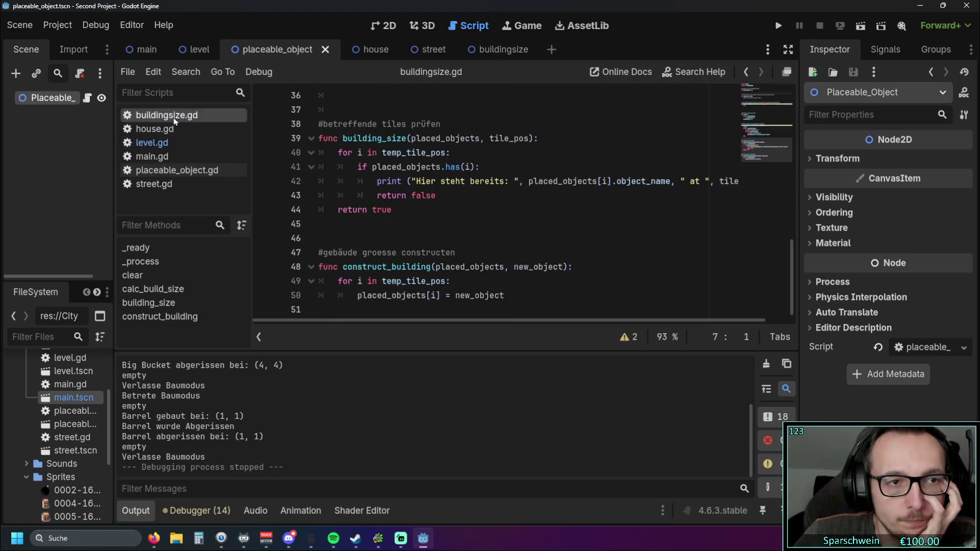
pyautogui.scroll(2, 464, 206)
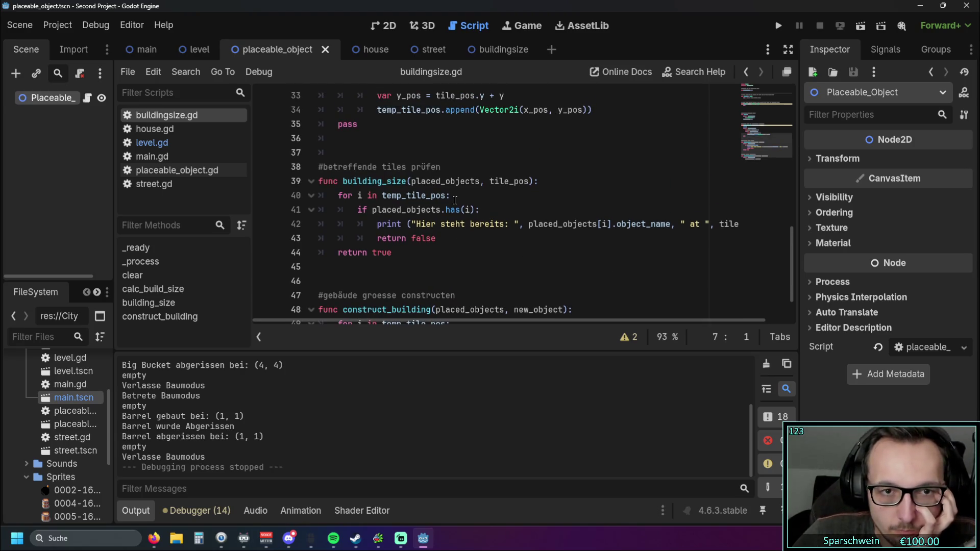
pyautogui.scroll(2, 464, 206)
pyautogui.click(176, 144)
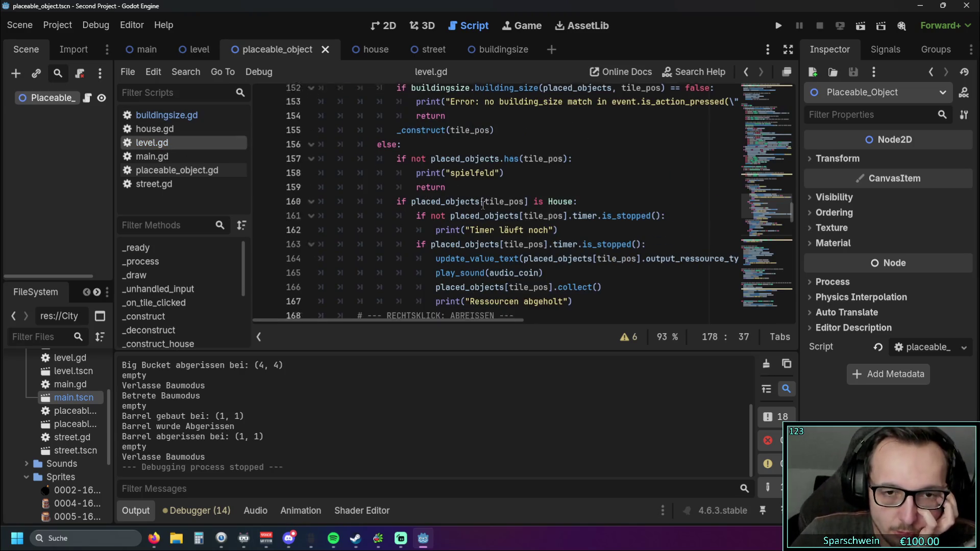
pyautogui.click(164, 116)
pyautogui.scroll(1, 507, 182)
pyautogui.scroll(2, 507, 182)
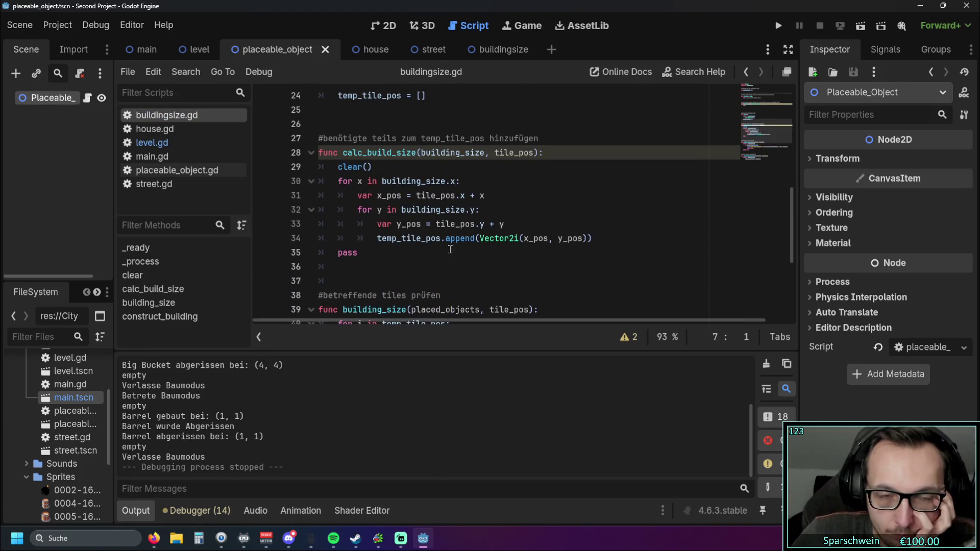
pyautogui.scroll(-2, 429, 251)
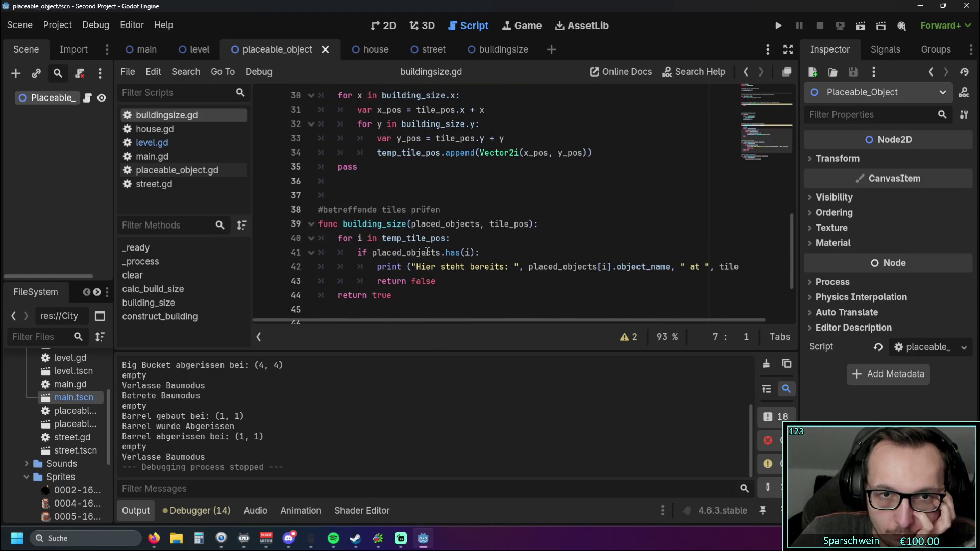
pyautogui.scroll(1, 460, 216)
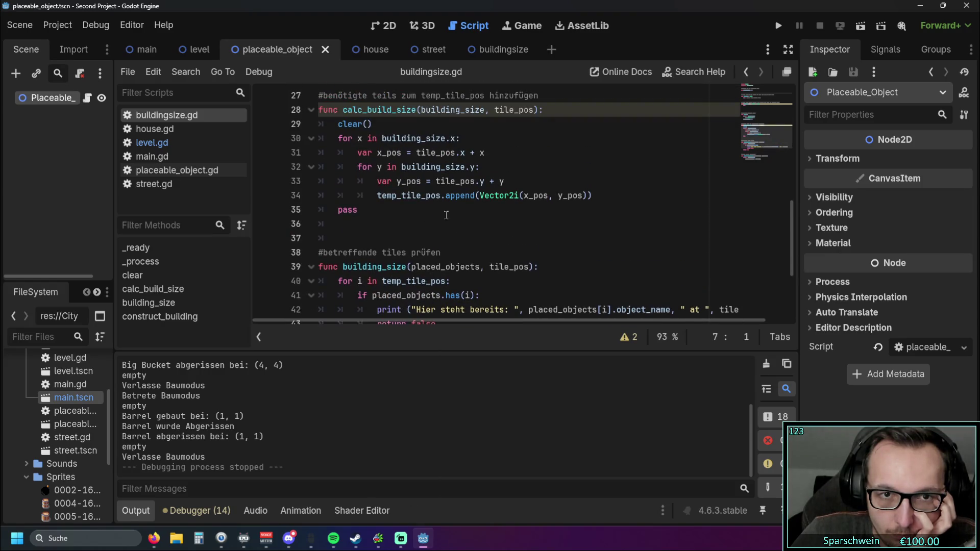
pyautogui.moveTo(377, 196); pyautogui.dragTo(592, 196)
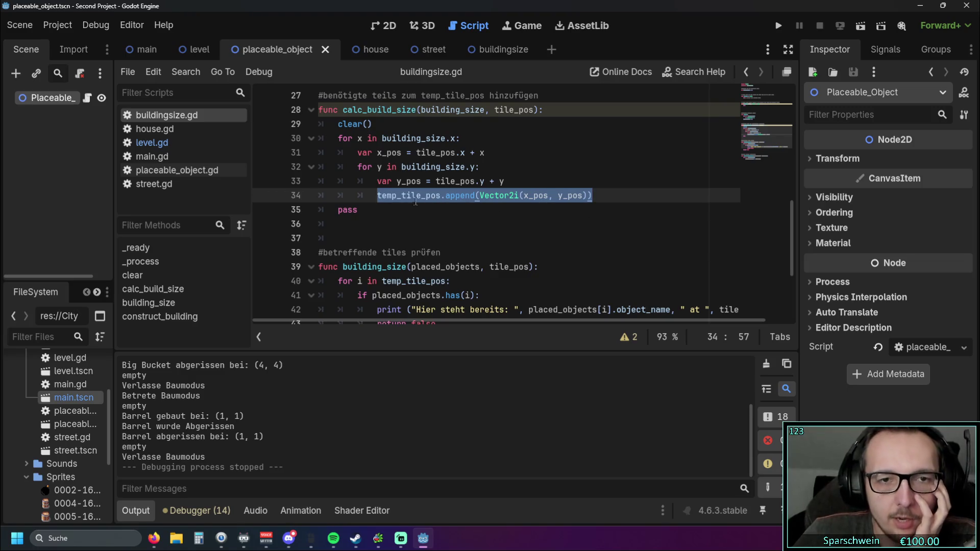
pyautogui.click(337, 211)
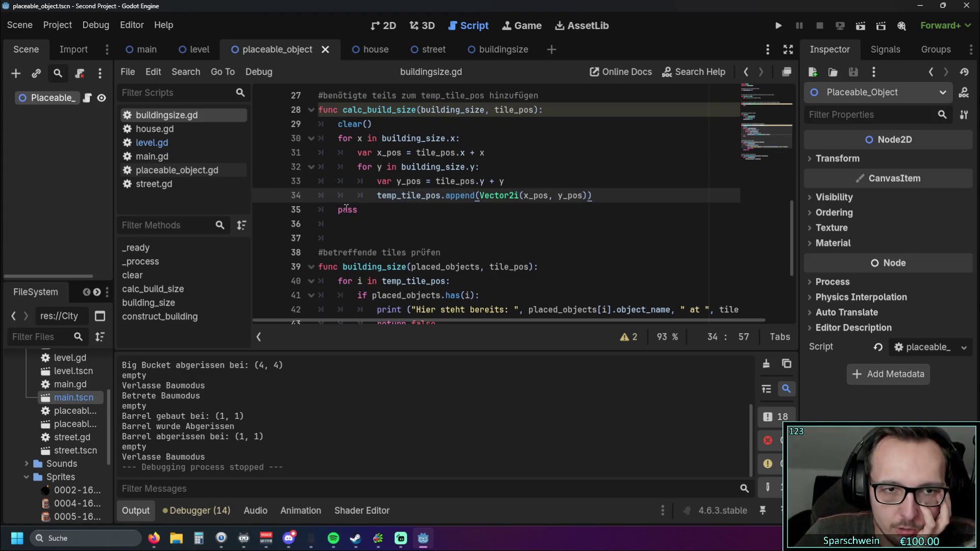
# Insert a temporary 'kjuhgf' test line above pass on line 36.
pyautogui.press('Return')
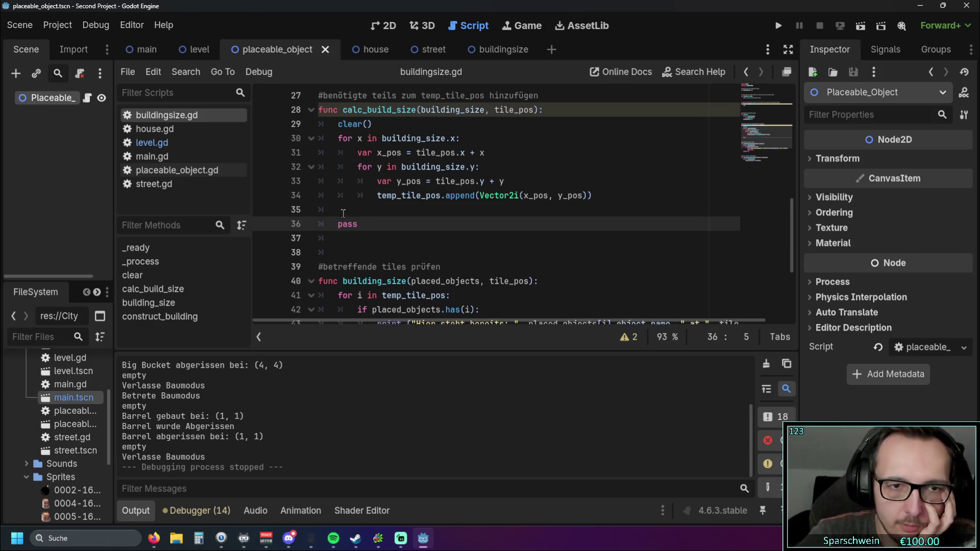
pyautogui.press('Up')
pyautogui.write('kjuhgf')
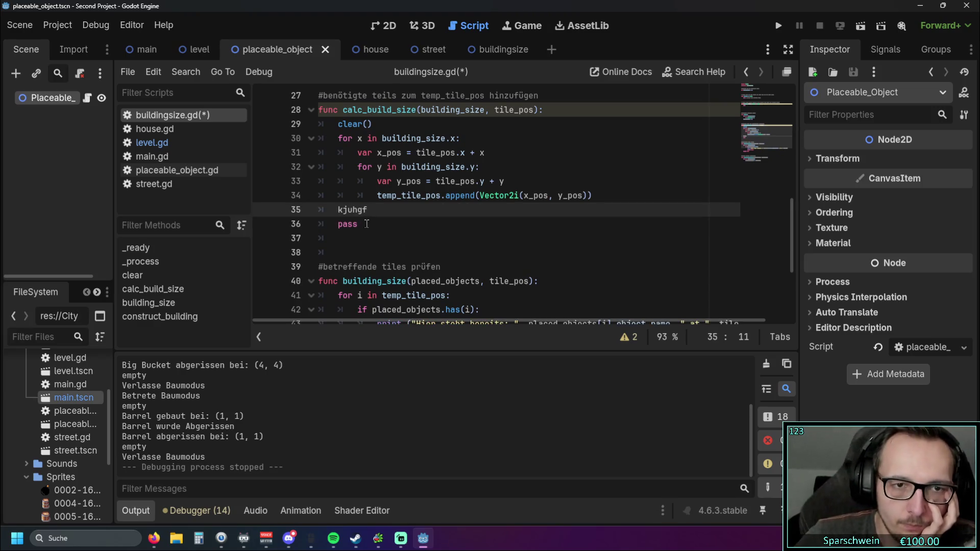
pyautogui.press('Down')
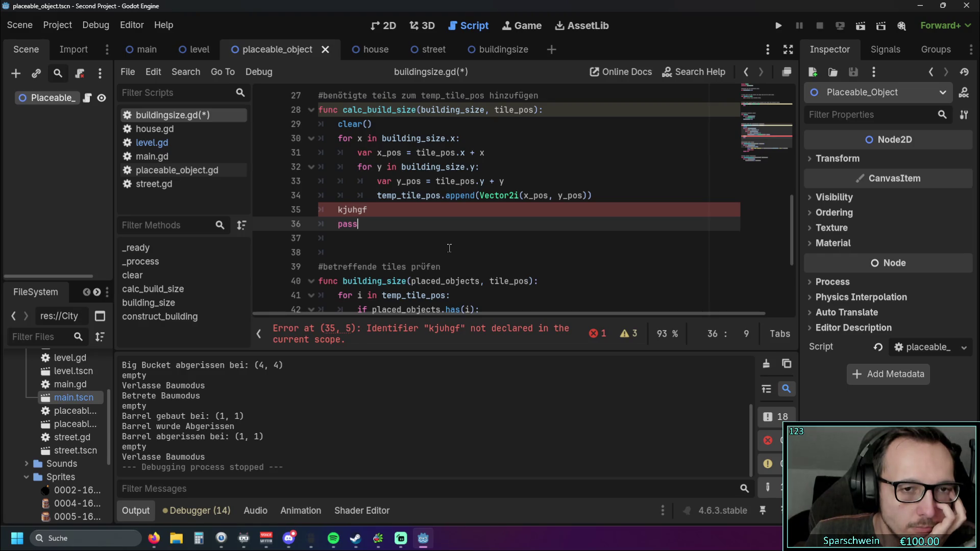
pyautogui.scroll(-4, 450, 248)
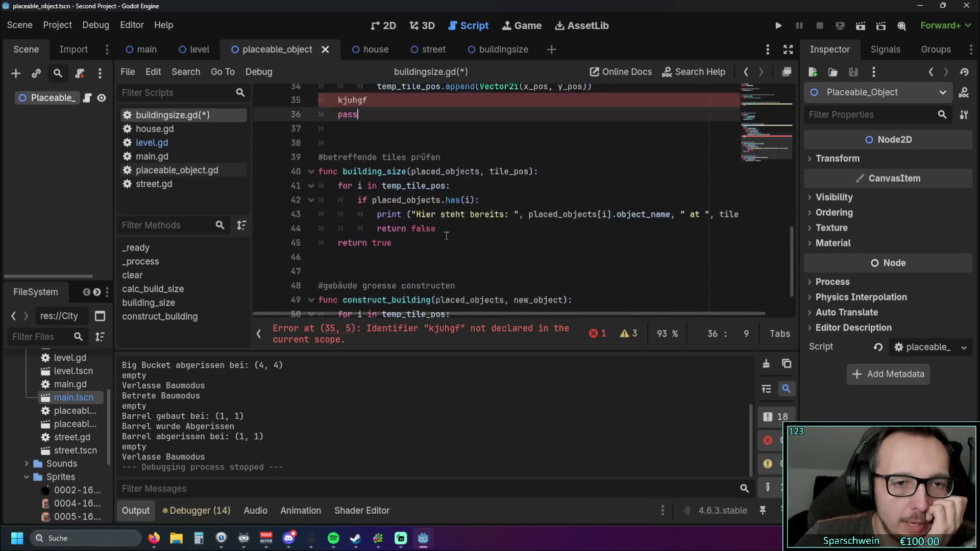
pyautogui.scroll(5, 386, 240)
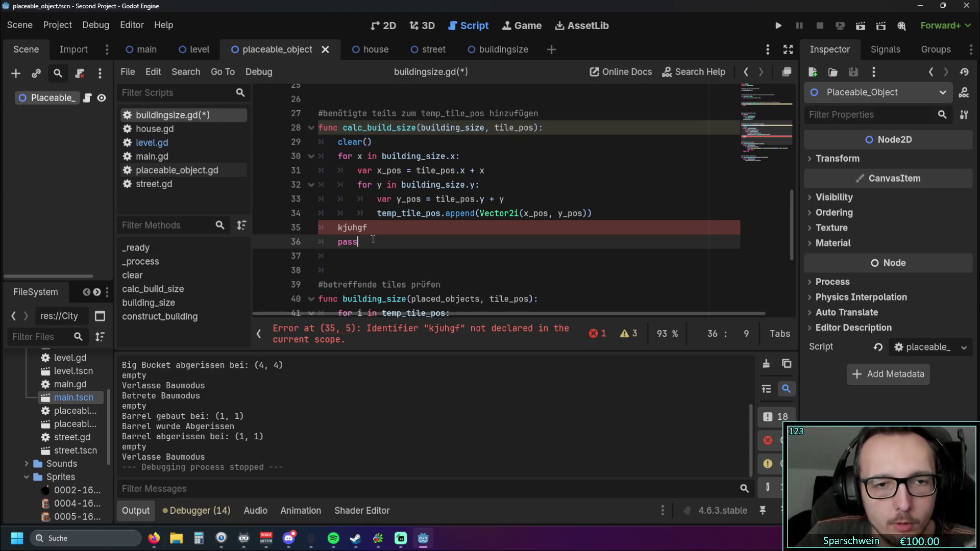
# Replace pass with 'return temp_tile_pos' and delete the stray kjuhgf line.
pyautogui.moveTo(359, 242); pyautogui.dragTo(338, 242)
pyautogui.write('return ')
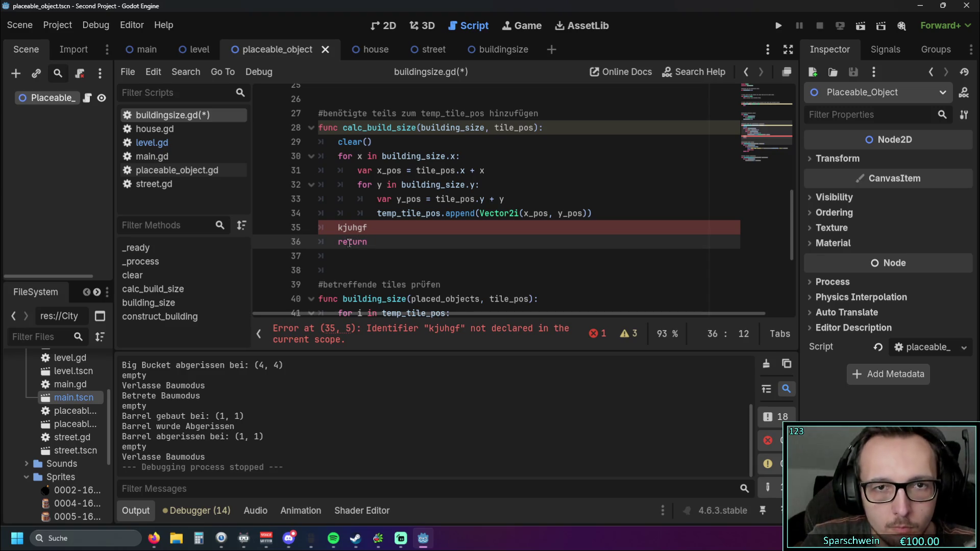
pyautogui.write('temp')
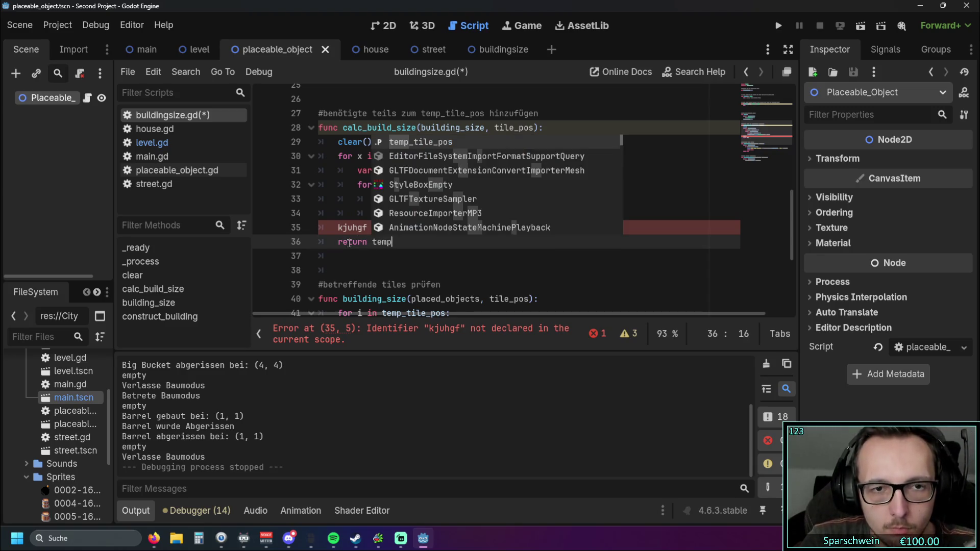
pyautogui.click(430, 142)
pyautogui.click(382, 242)
pyautogui.tripleClick(384, 231)
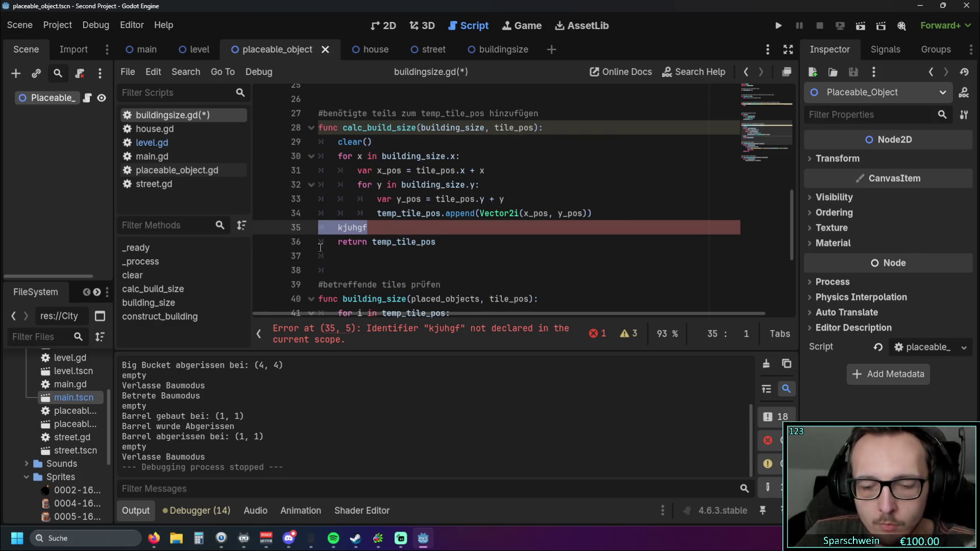
pyautogui.press('BackSpace')
pyautogui.click(422, 249)
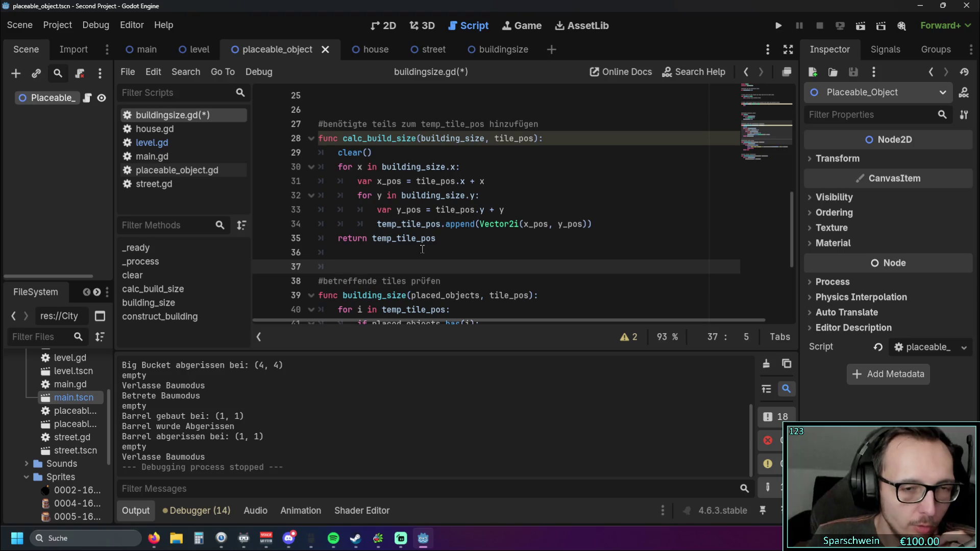
# Delete the 'return temp_tile_pos' line from calc_build_size.
pyautogui.moveTo(438, 238); pyautogui.dragTo(292, 246)
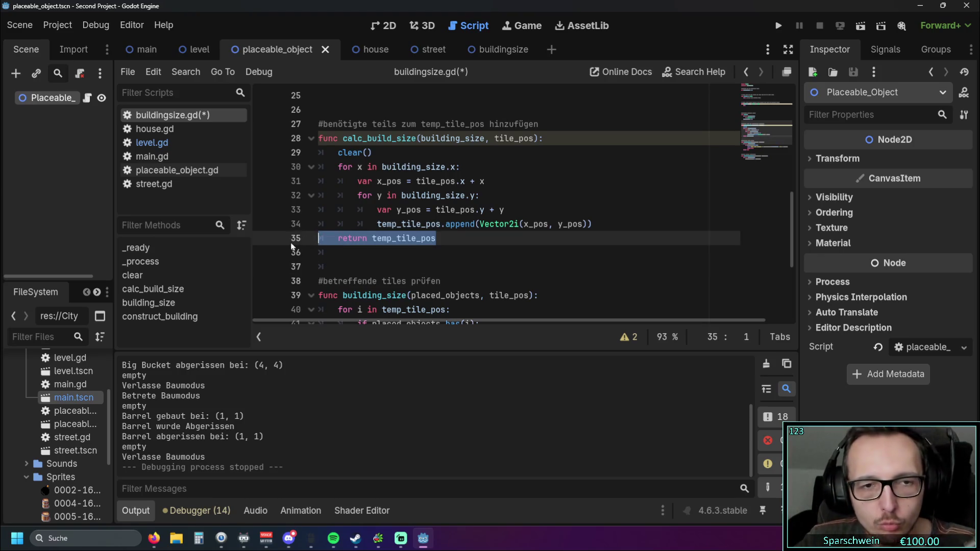
pyautogui.press('BackSpace')
pyautogui.press('BackSpace')
pyautogui.scroll(-4, 434, 247)
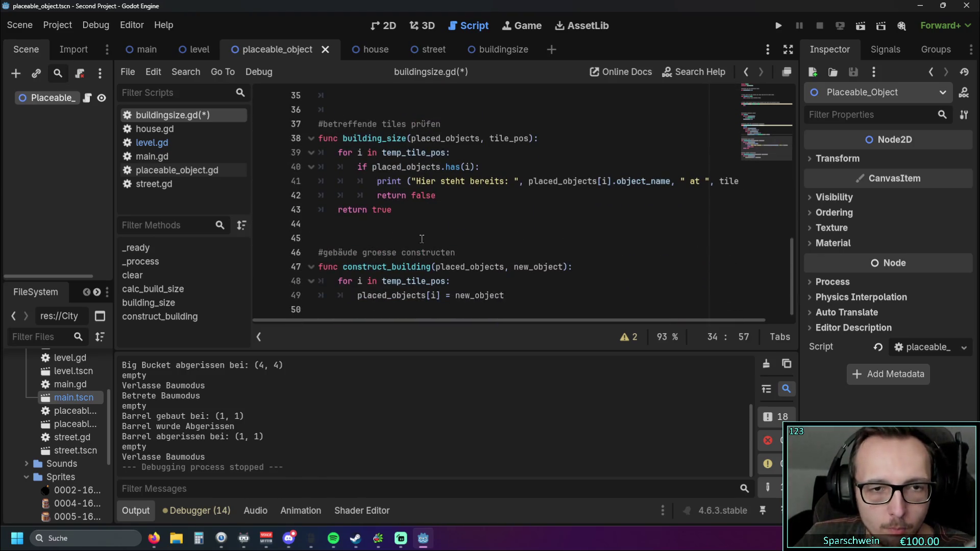
# Add 'return temp_tile_pos' after the assignment at the end of construct_building.
pyautogui.click(505, 296)
pyautogui.press('Return')
pyautogui.press('BackSpace')
pyautogui.write('return ')
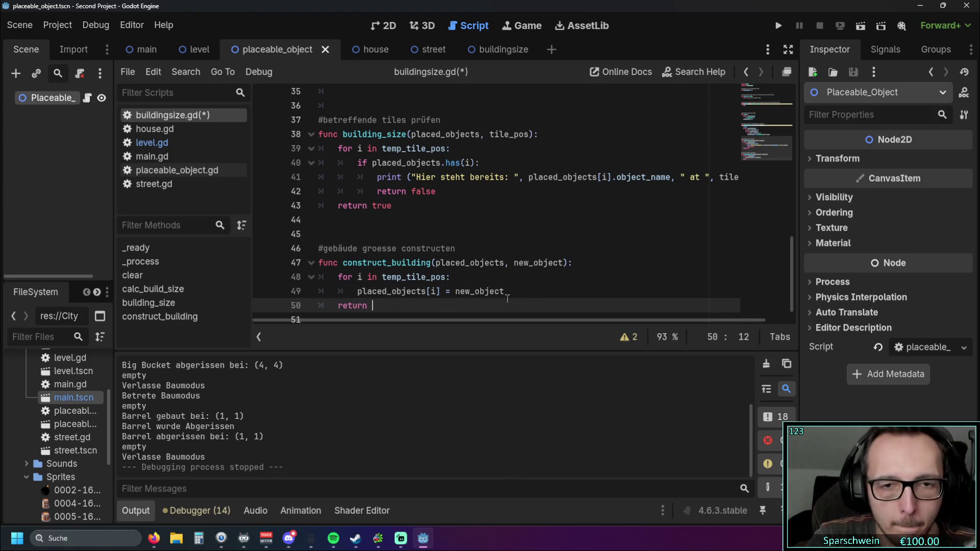
pyautogui.write('temp_')
pyautogui.press('Return')
pyautogui.moveTo(502, 276); pyautogui.dragTo(499, 262)
pyautogui.click(472, 273)
pyautogui.scroll(-1, 465, 232)
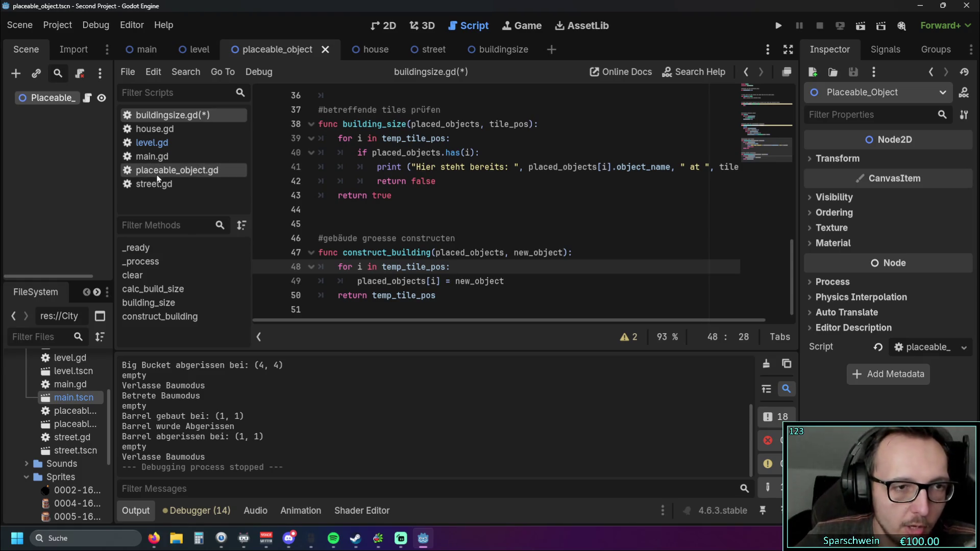
# Open level.gd and scroll past _construct_house and _construct_street to update_value_text.
pyautogui.click(154, 143)
pyautogui.scroll(-5, 405, 182)
pyautogui.scroll(-2, 400, 176)
pyautogui.scroll(-6, 397, 171)
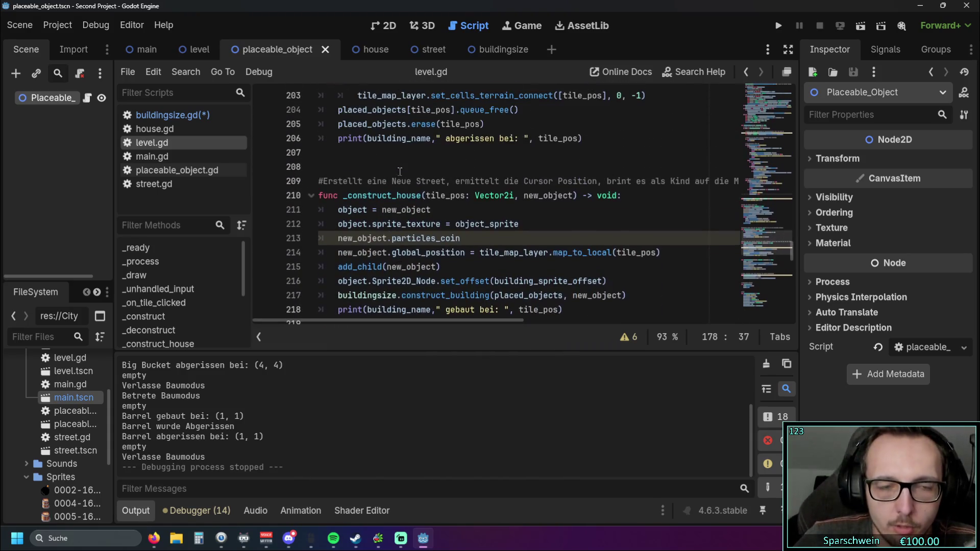
pyautogui.scroll(-3, 478, 171)
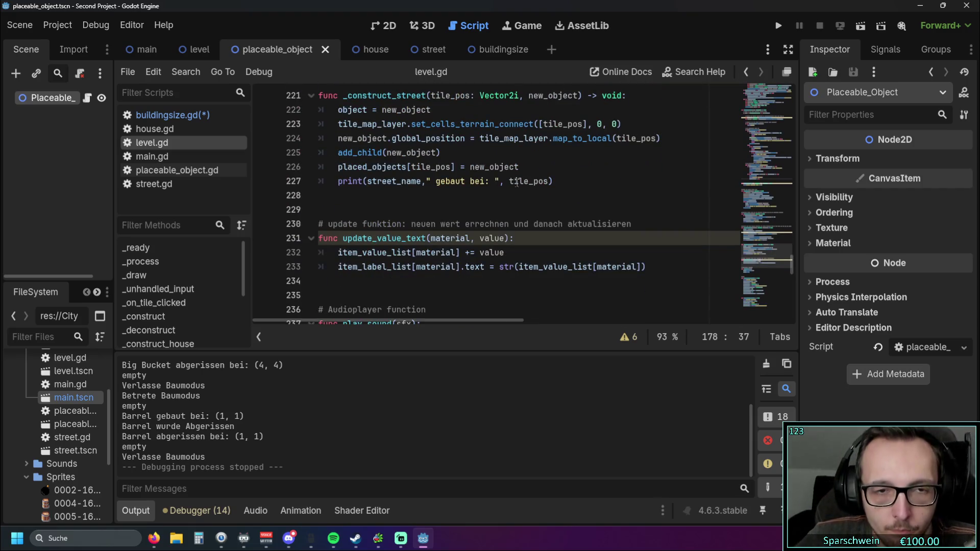
pyautogui.scroll(-3, 503, 189)
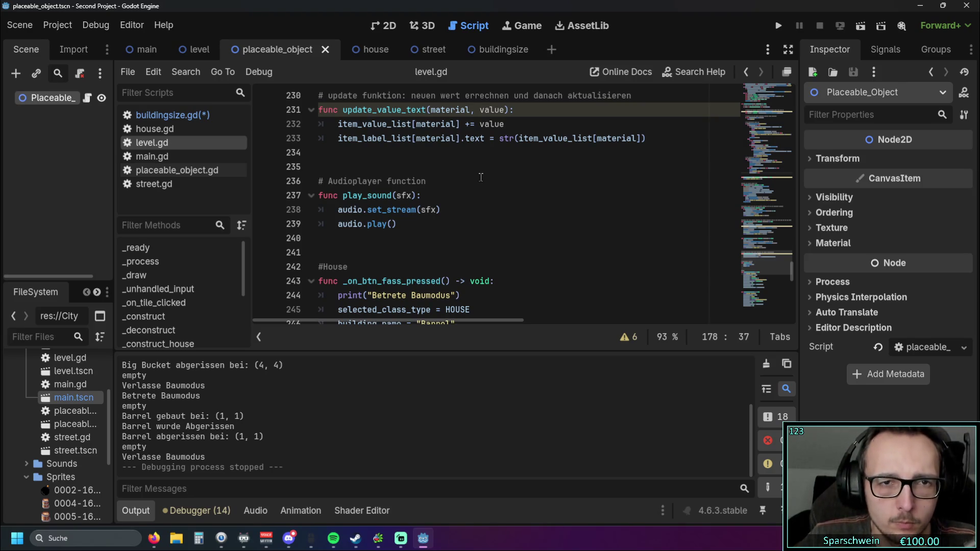
pyautogui.scroll(-3, 466, 178)
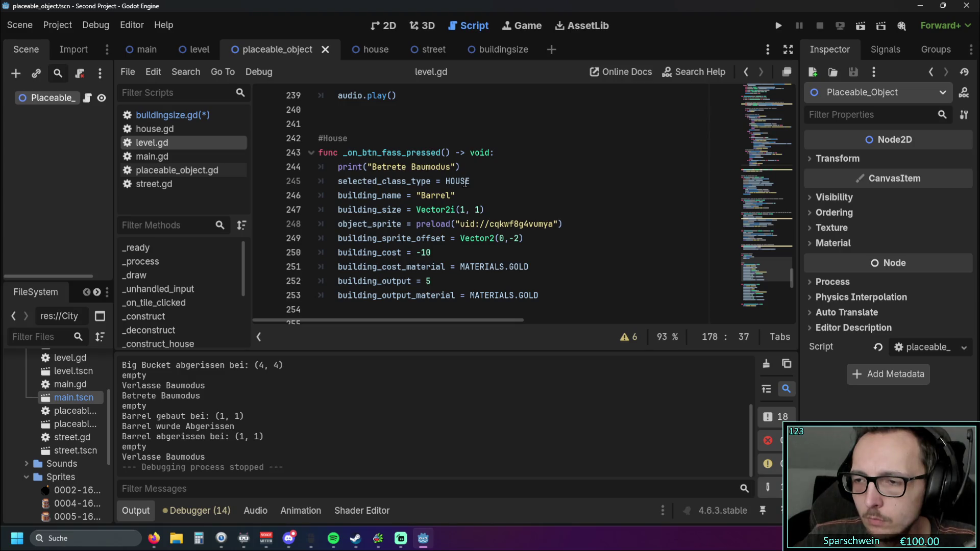
pyautogui.moveTo(464, 184)
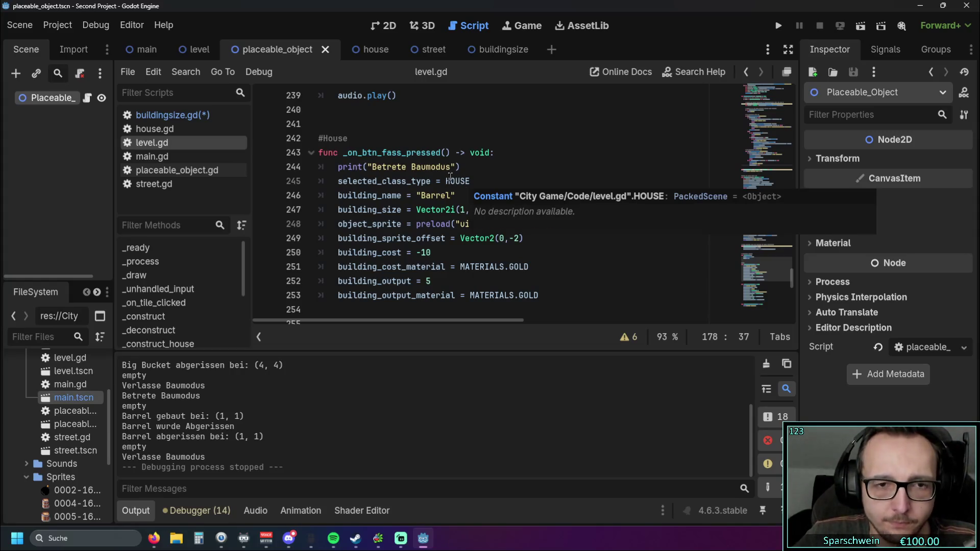
pyautogui.scroll(6, 443, 173)
pyautogui.scroll(2, 444, 175)
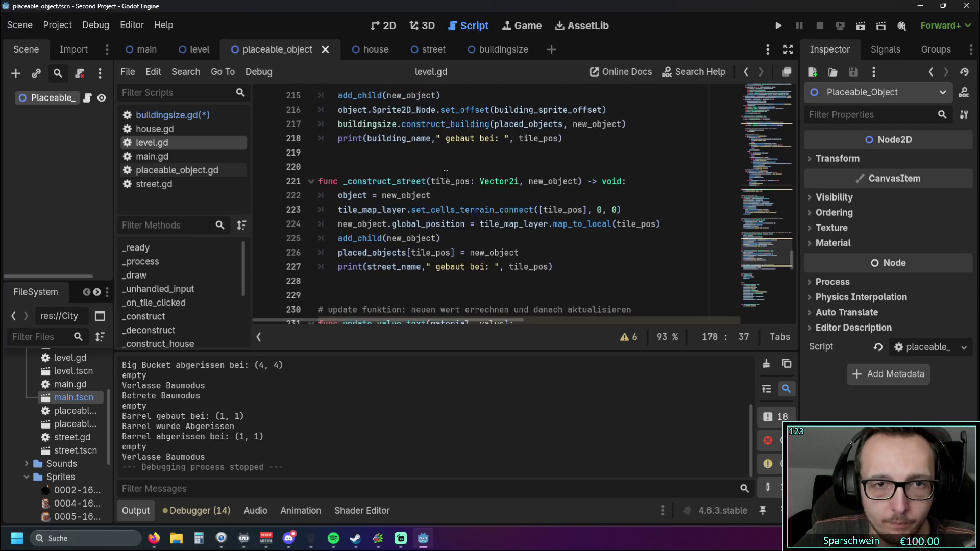
pyautogui.scroll(3, 449, 176)
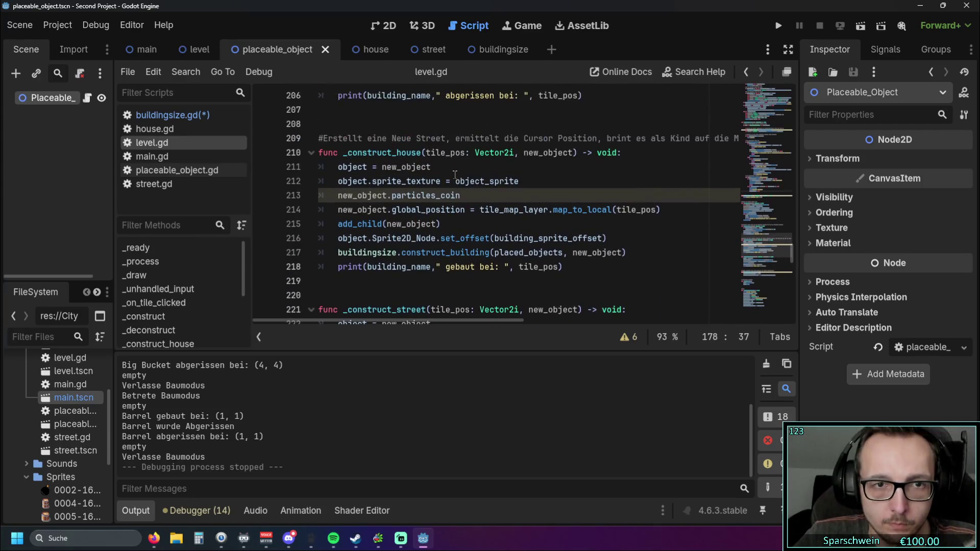
pyautogui.click(631, 252)
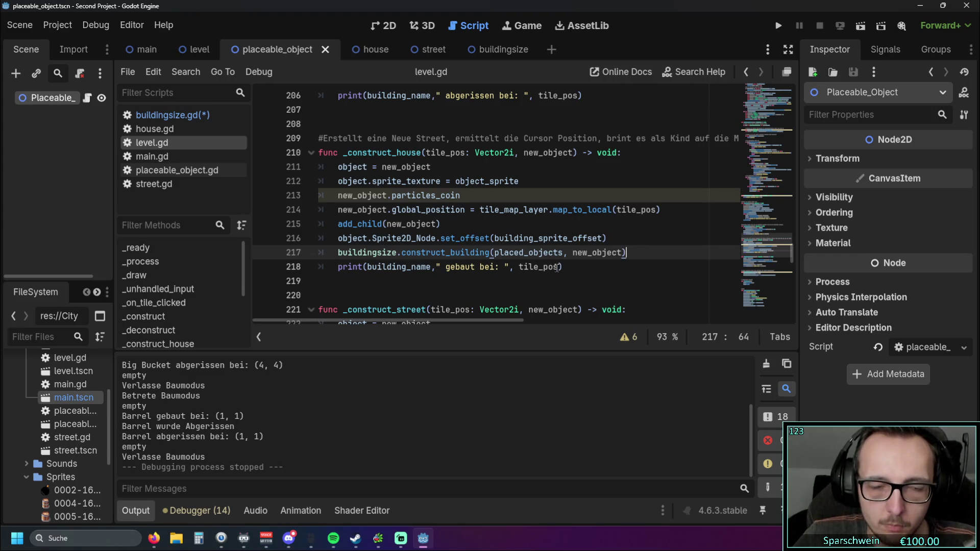
pyautogui.moveTo(557, 266)
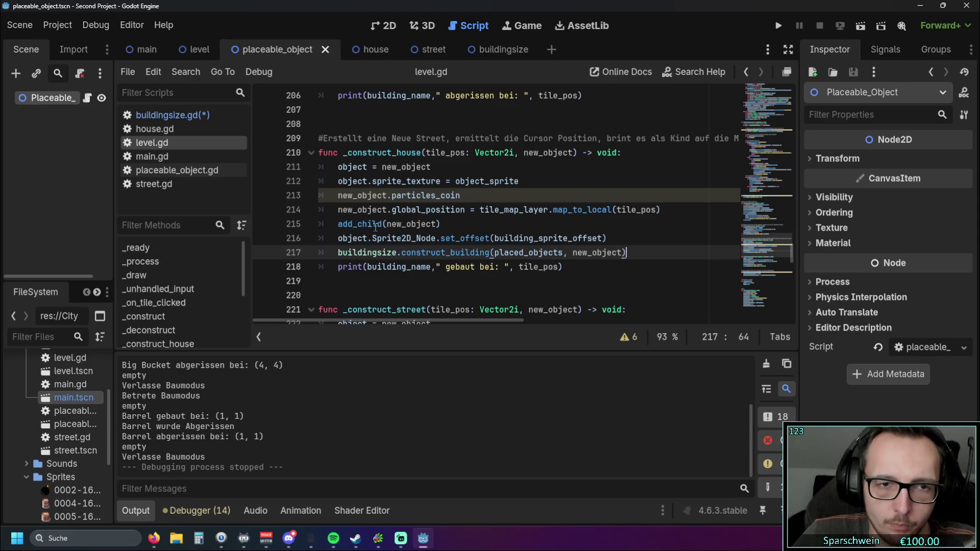
pyautogui.moveTo(376, 227)
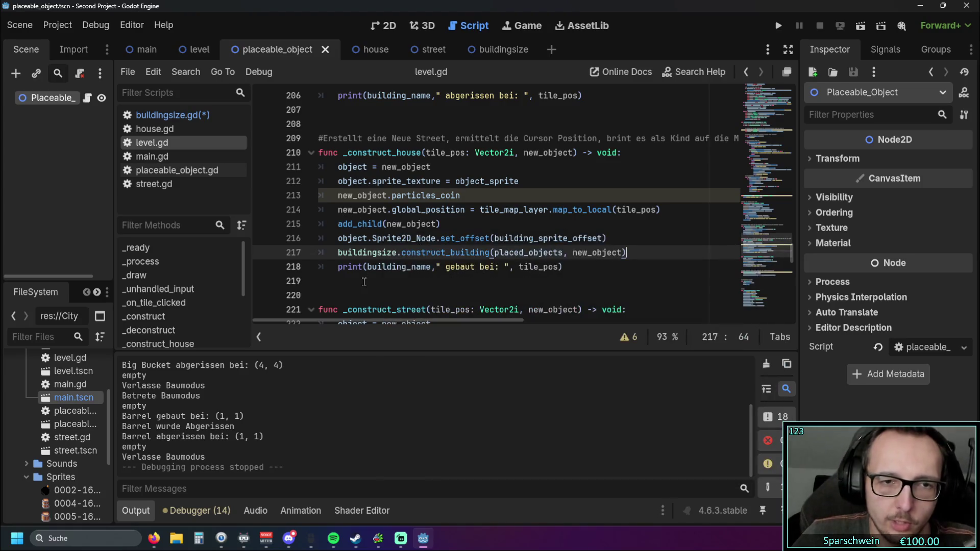
pyautogui.moveTo(363, 272)
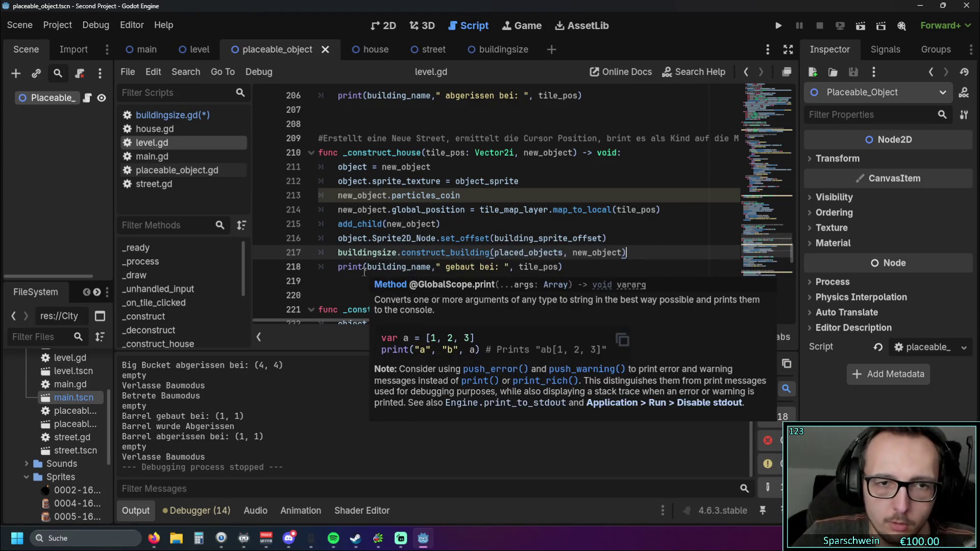
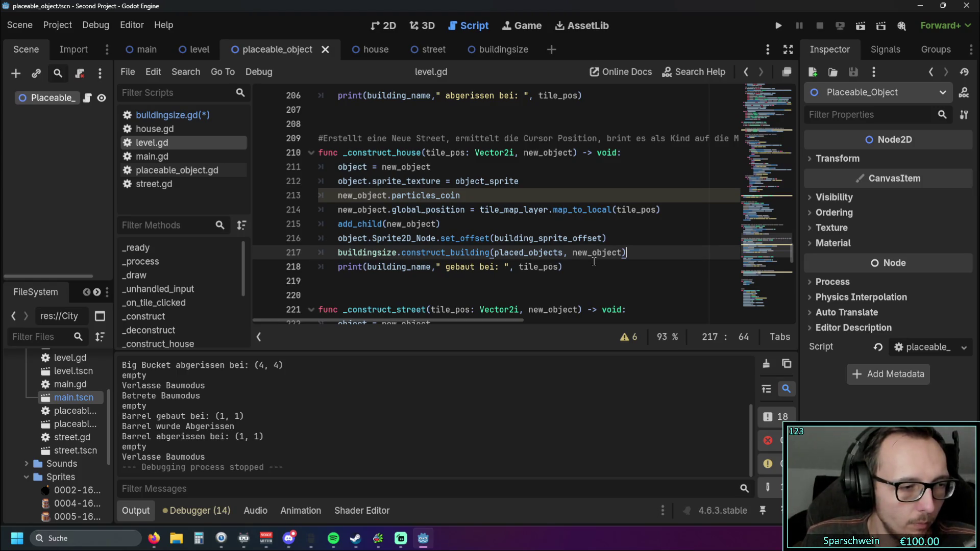
# Add 'var pos_list = []' on a new line after line 216, shortening it from position_list.
pyautogui.click(618, 238)
pyautogui.press('Return')
pyautogui.write('var ')
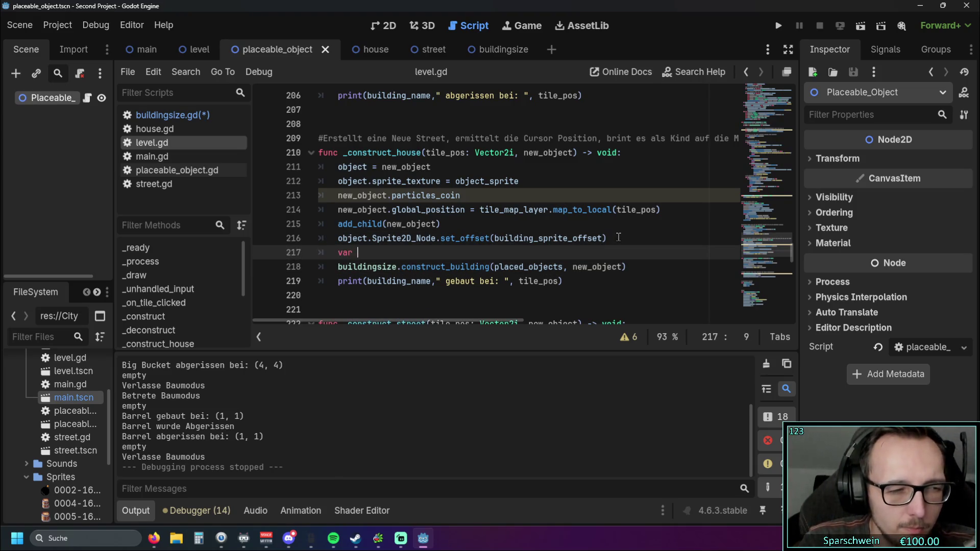
pyautogui.write('position_list')
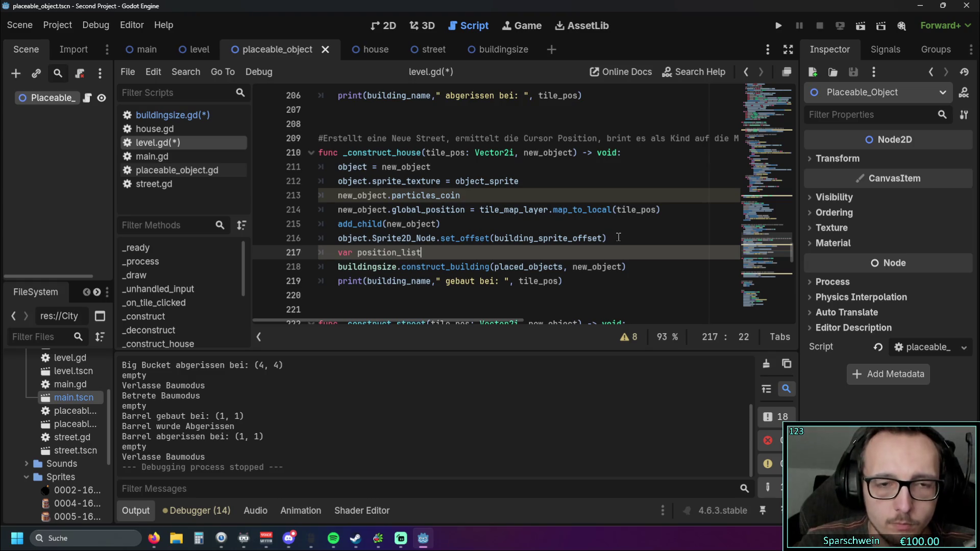
pyautogui.write(' = ')
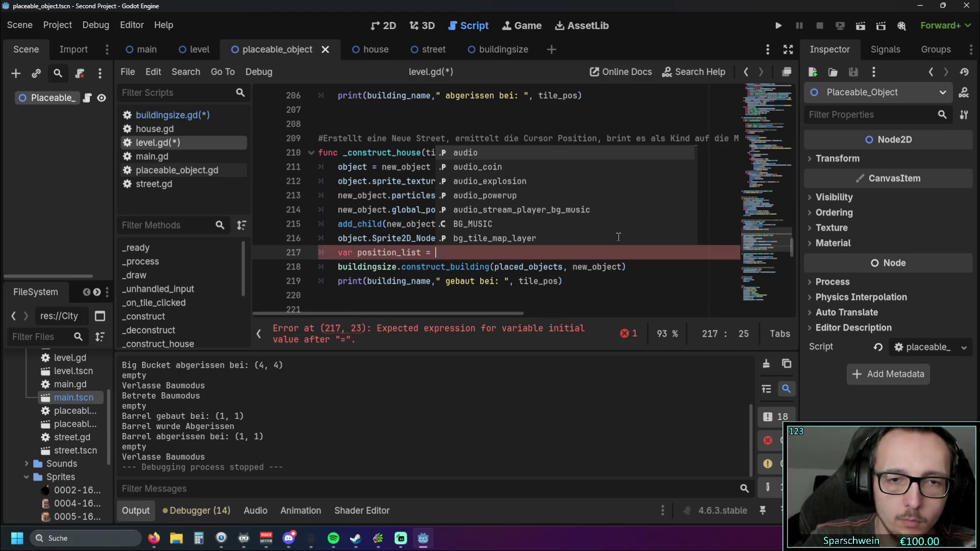
pyautogui.write('[')
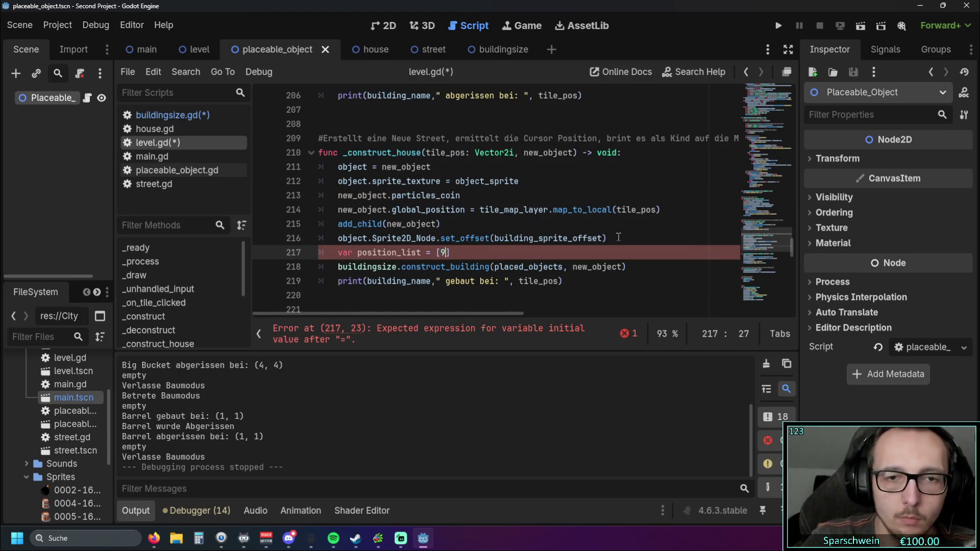
pyautogui.click(475, 239)
pyautogui.scroll(-1, 536, 265)
pyautogui.scroll(1, 536, 265)
pyautogui.scroll(-1, 542, 279)
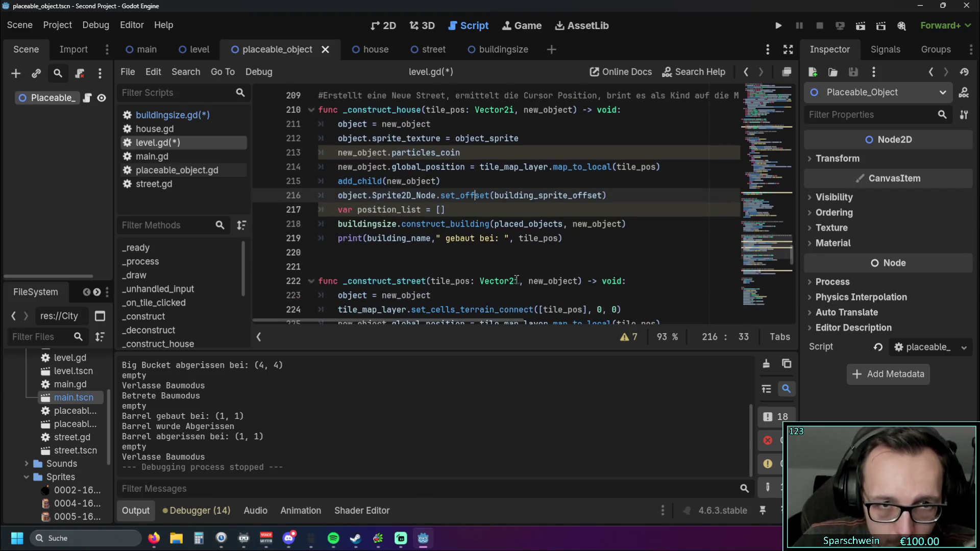
pyautogui.scroll(1, 515, 280)
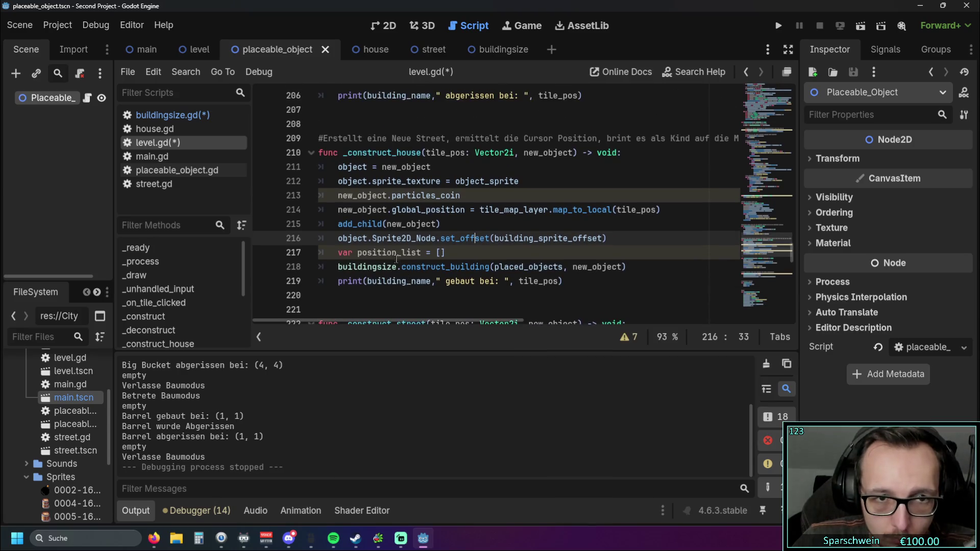
pyautogui.moveTo(396, 252); pyautogui.dragTo(372, 252)
pyautogui.press('BackSpace')
pyautogui.click(437, 266)
pyautogui.scroll(-1, 437, 266)
pyautogui.click(418, 261)
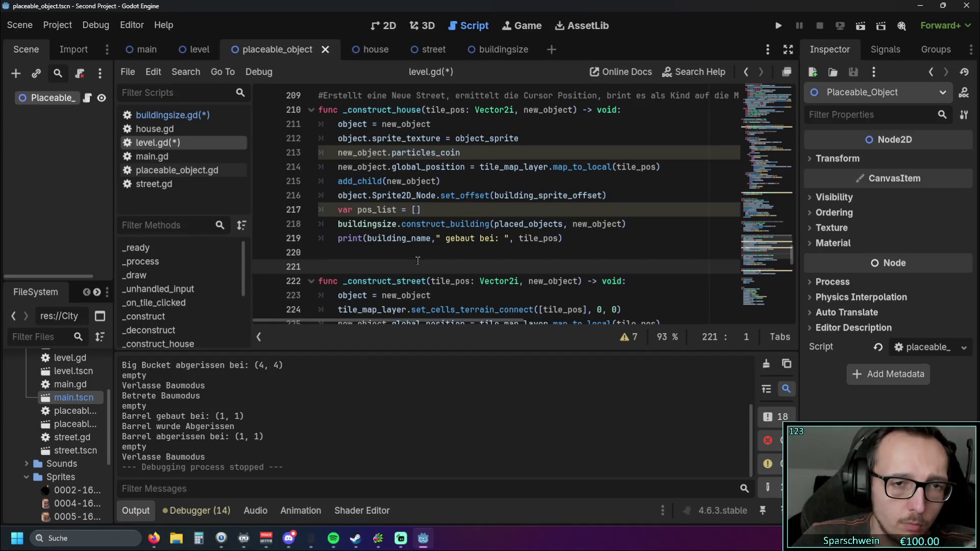
pyautogui.click(430, 211)
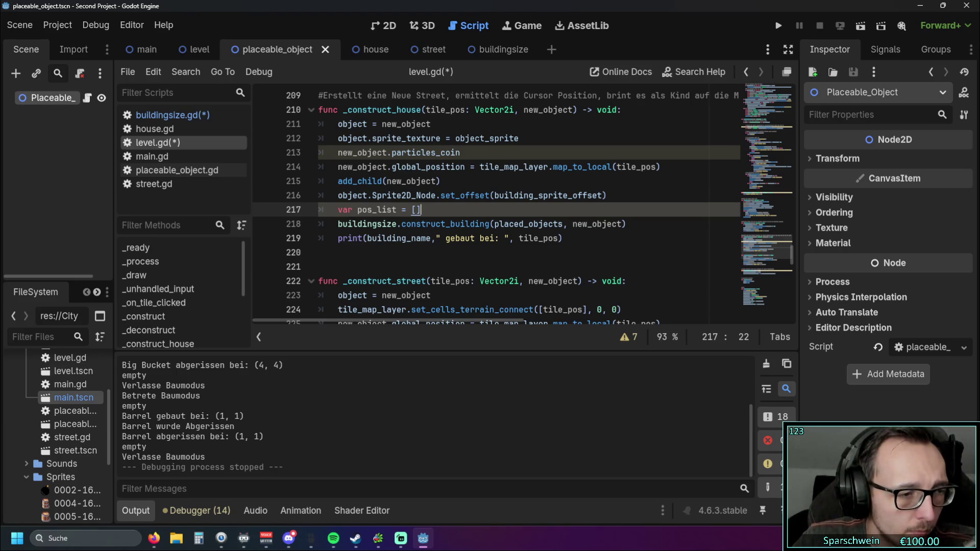
pyautogui.hotkey('alt', 'Tab')
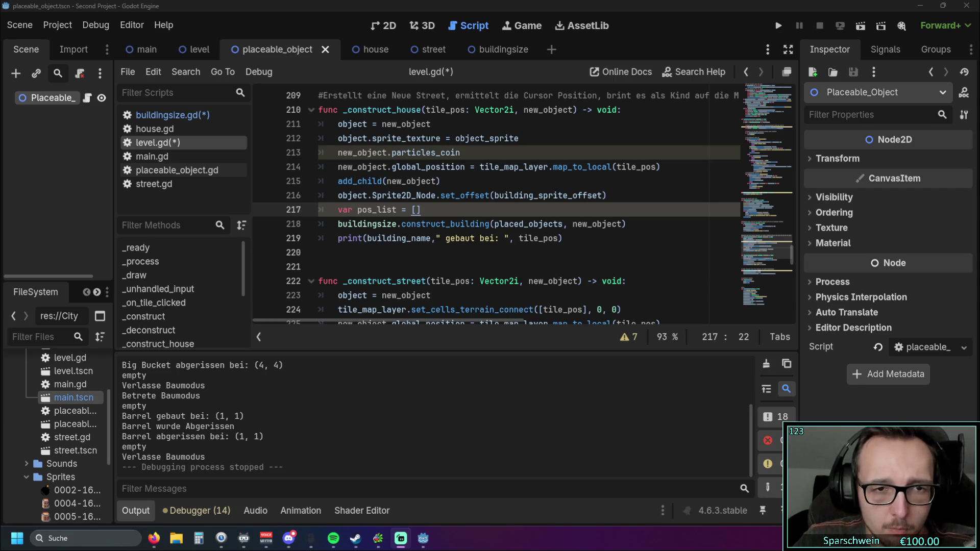
pyautogui.click(390, 253)
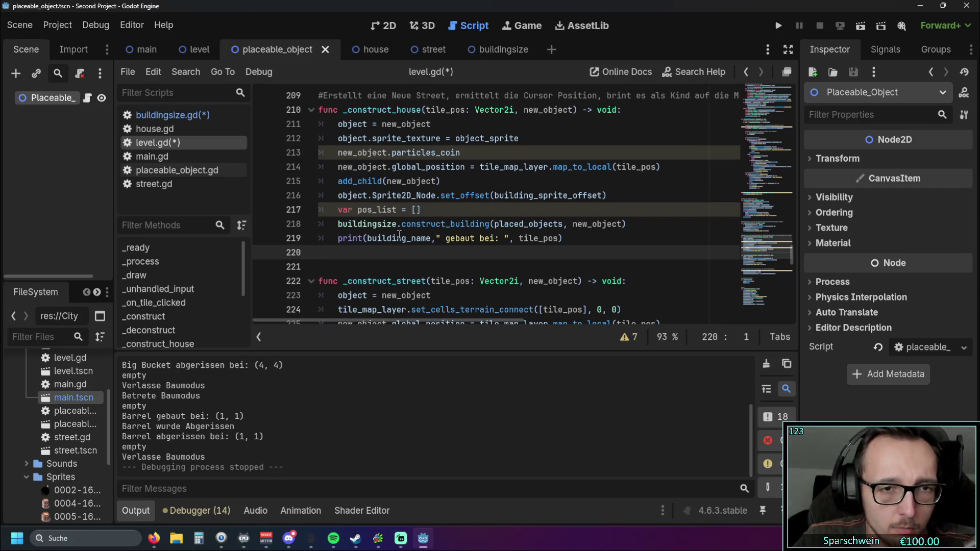
# Replace the empty brackets on line 217 with buildingsize.construct_building as pos_list's value.
pyautogui.hotkey('alt', 'Tab')
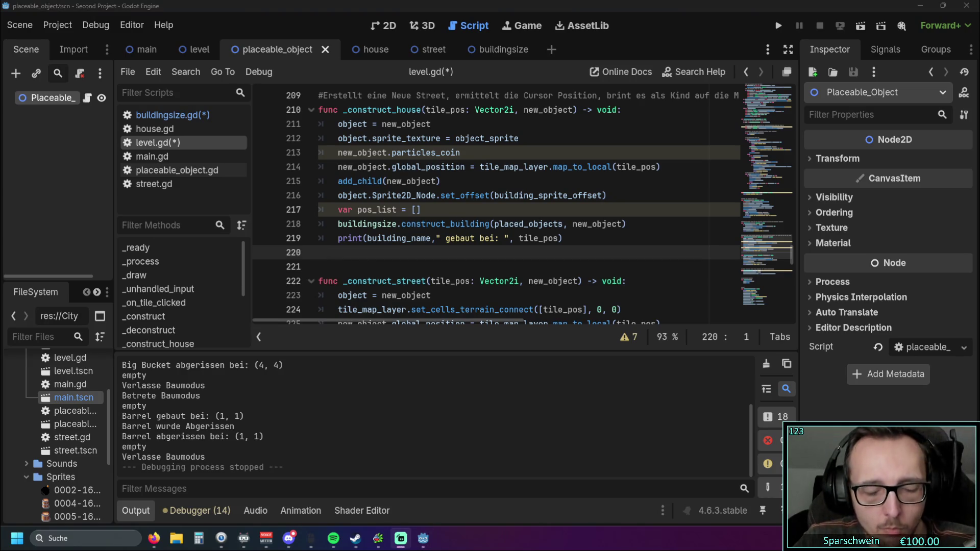
pyautogui.click(414, 210)
pyautogui.write('buildingsize.construct_building')
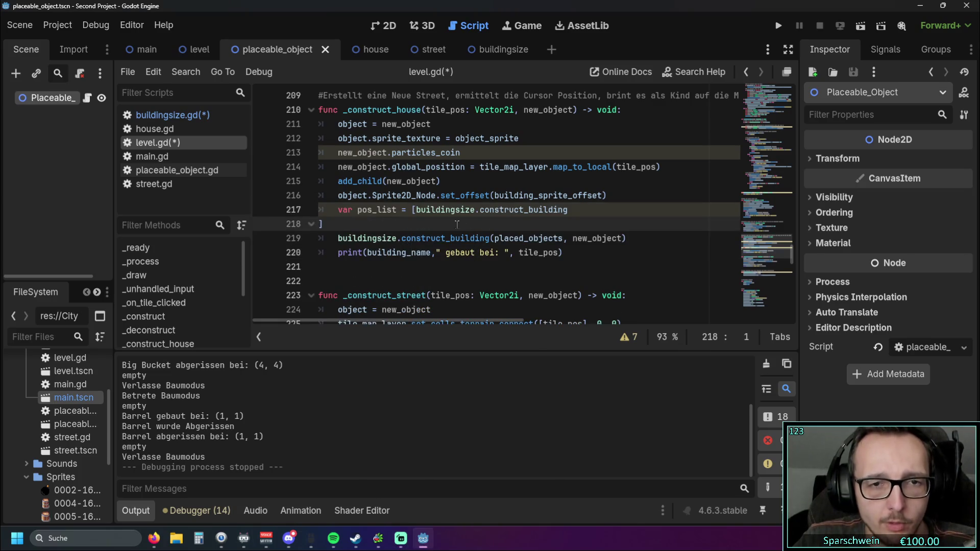
pyautogui.press('BackSpace')
pyautogui.click(422, 276)
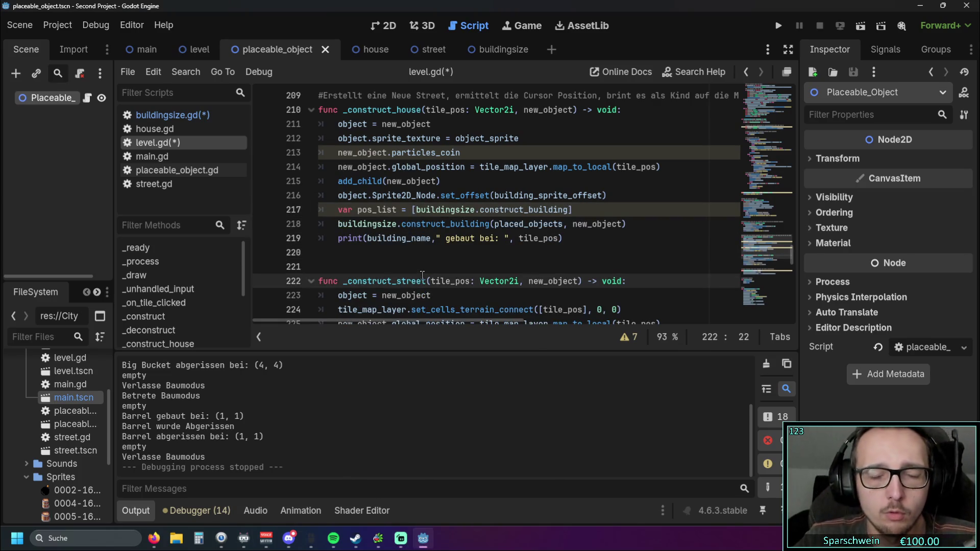
pyautogui.click(415, 210)
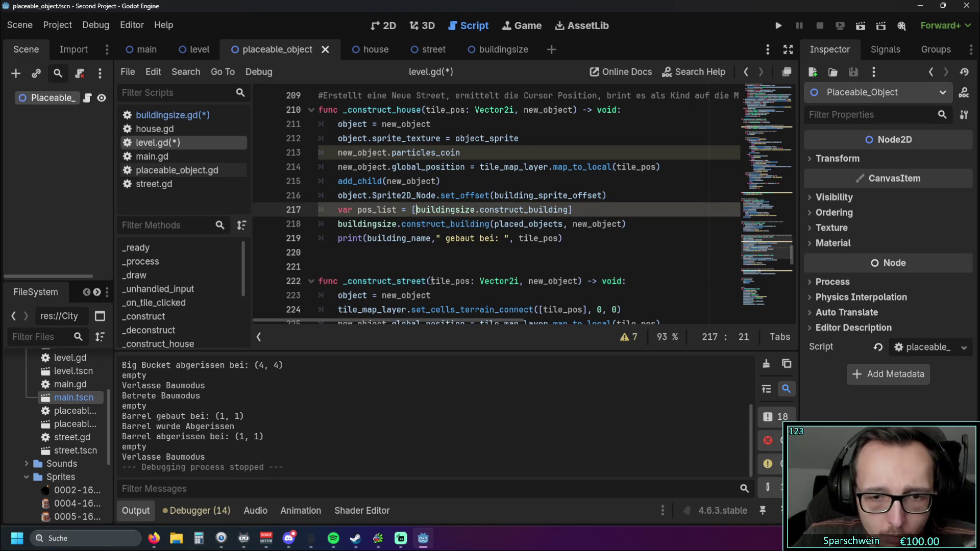
pyautogui.press('BackSpace')
pyautogui.click(573, 210)
pyautogui.press('BackSpace')
pyautogui.click(475, 267)
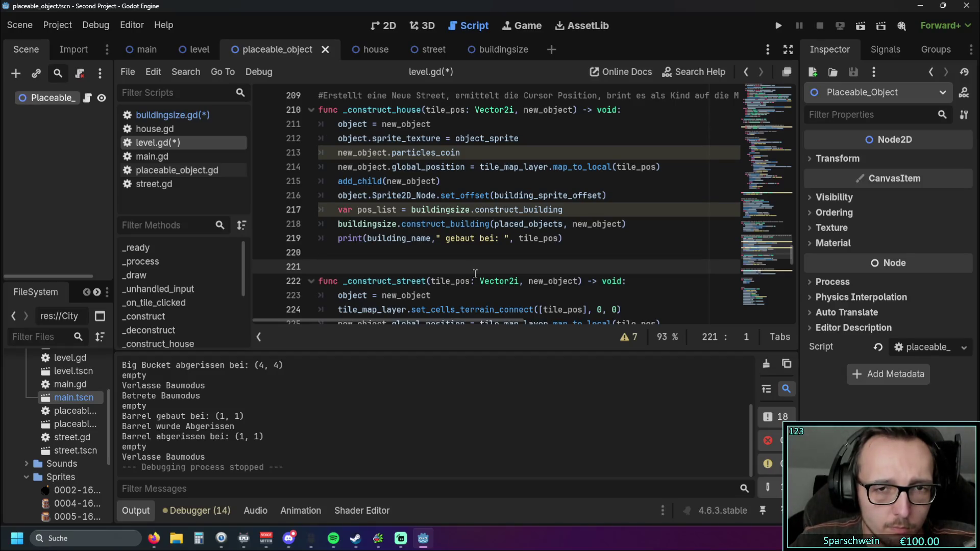
# Copy '(placed_objects, new_object)' from line 218 onto the end of the pos_list assignment.
pyautogui.moveTo(490, 224); pyautogui.dragTo(627, 225)
pyautogui.hotkey('ctrl', 'c')
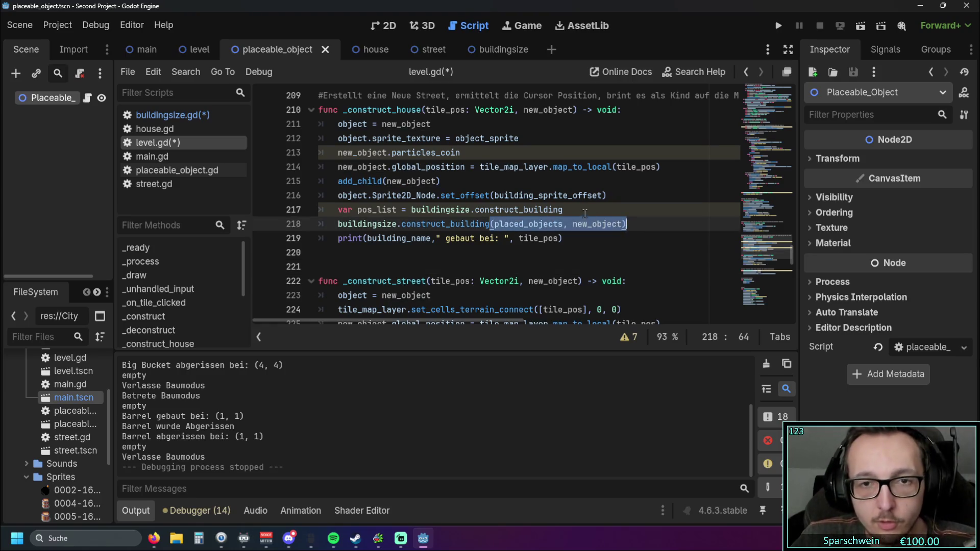
pyautogui.click(582, 210)
pyautogui.hotkey('ctrl', 'v')
pyautogui.click(589, 254)
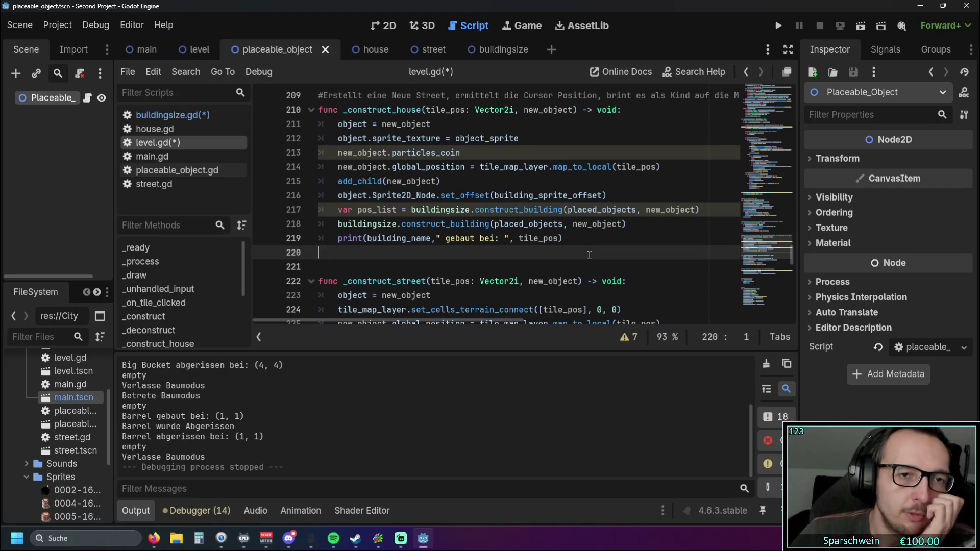
pyautogui.tripleClick(442, 183)
pyautogui.moveTo(442, 183)
pyautogui.mouseDown()
pyautogui.moveTo(327, 168)
pyautogui.moveTo(315, 180)
pyautogui.mouseUp()
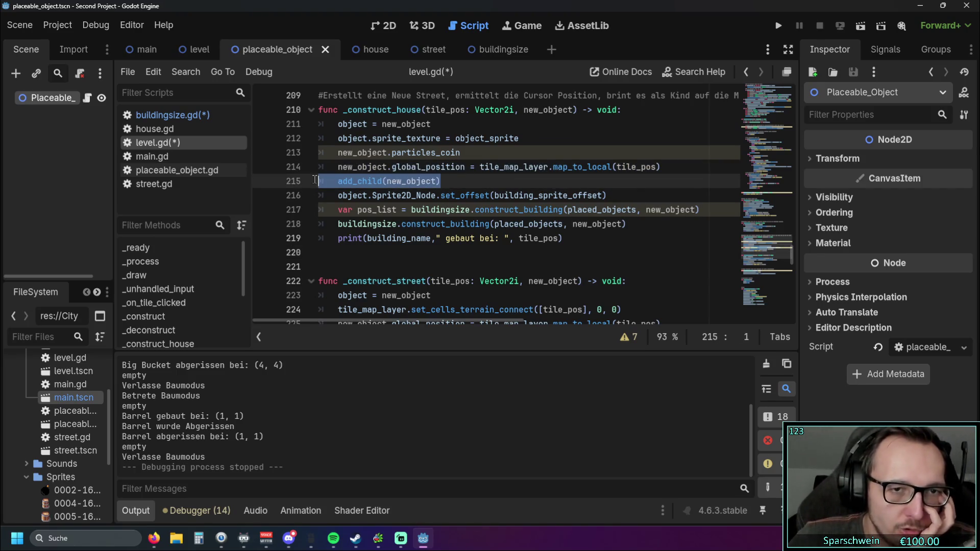
pyautogui.click(442, 252)
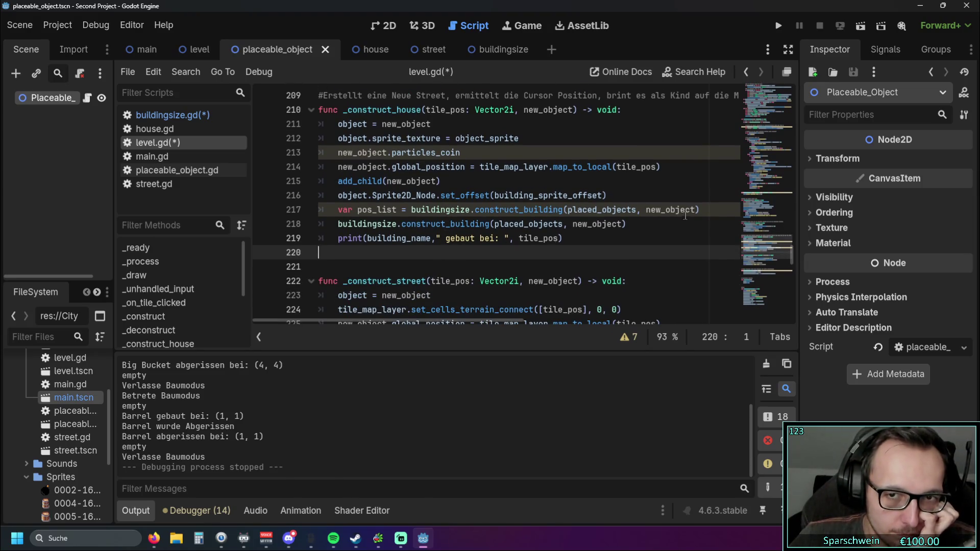
# Add a 'new_object.pos_list' line below the pos_list assignment, then run the game.
pyautogui.click(700, 211)
pyautogui.press('Return')
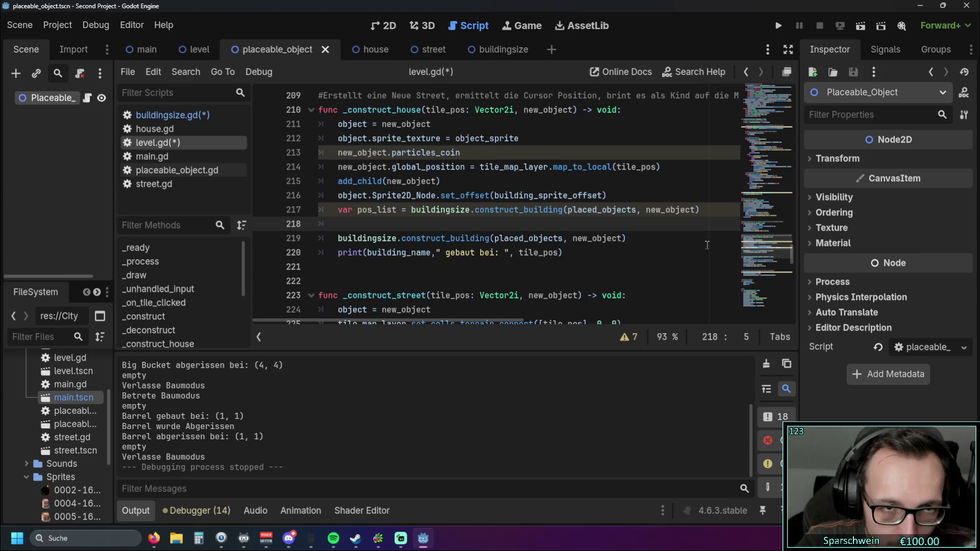
pyautogui.write('new')
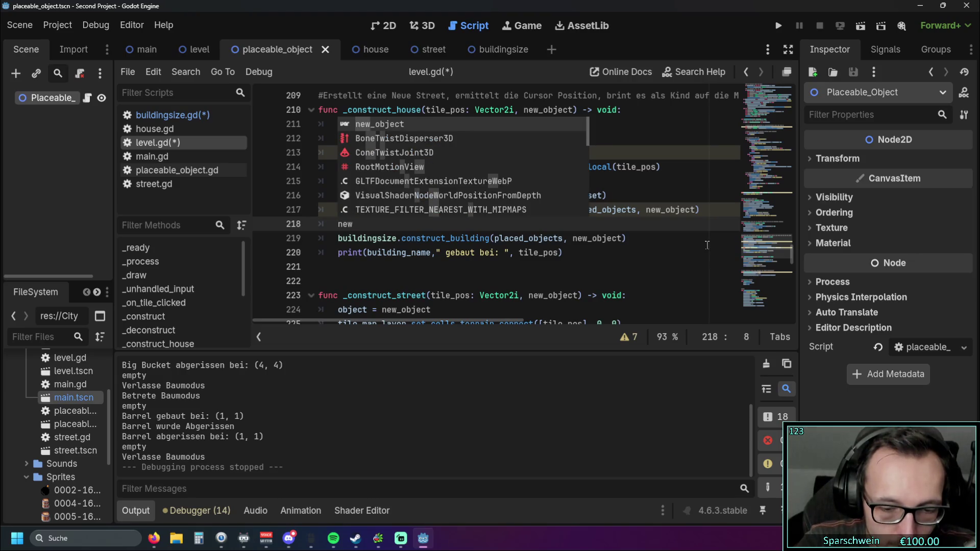
pyautogui.write('_objec')
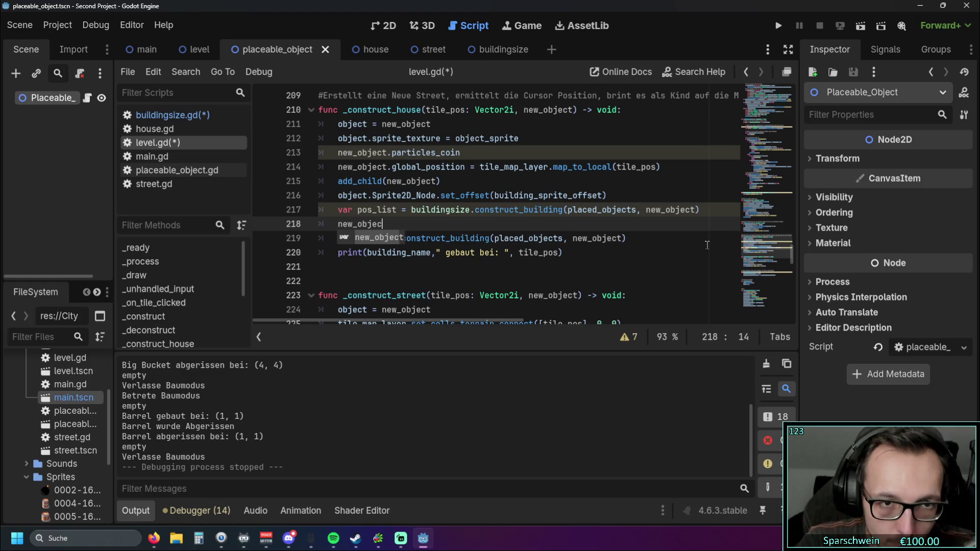
pyautogui.press('Return')
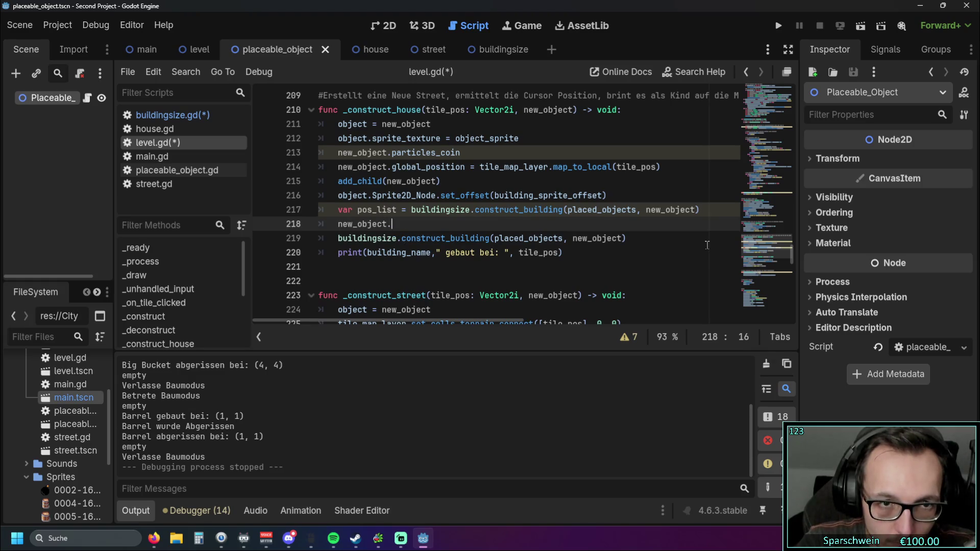
pyautogui.write('.pos_list')
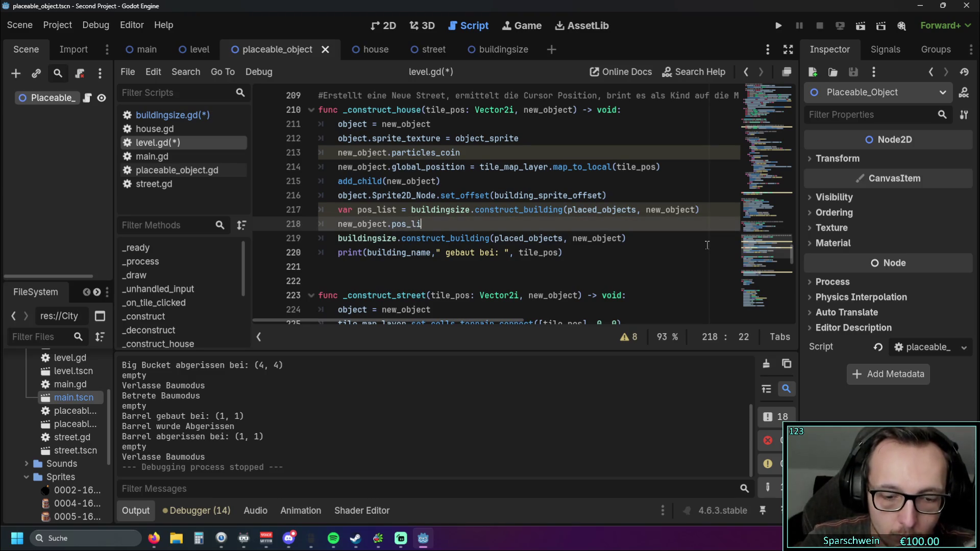
pyautogui.click(456, 273)
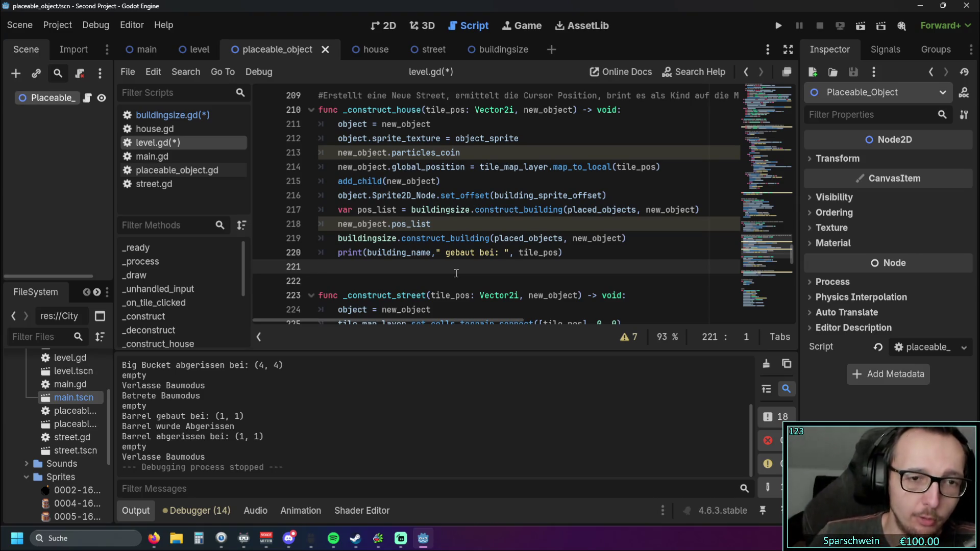
pyautogui.scroll(-1, 449, 265)
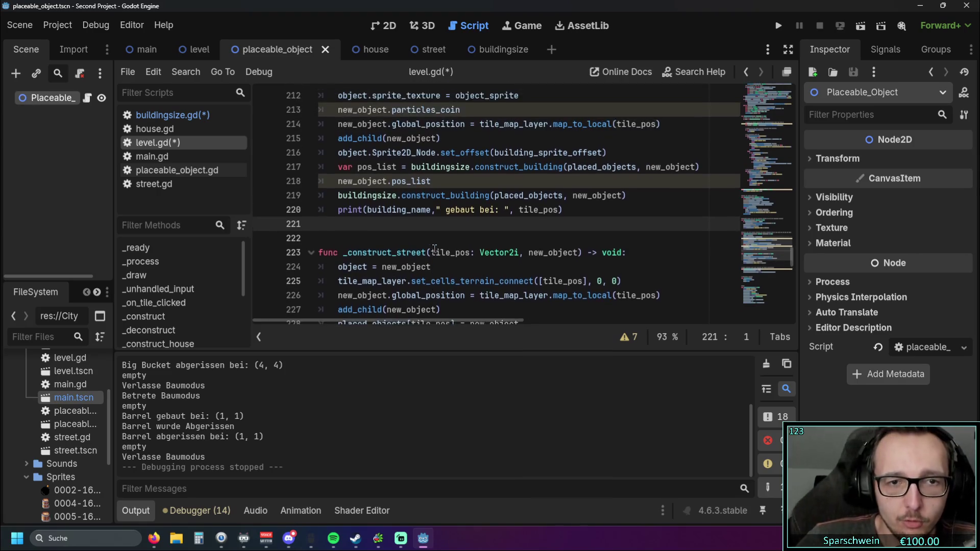
pyautogui.scroll(1, 438, 251)
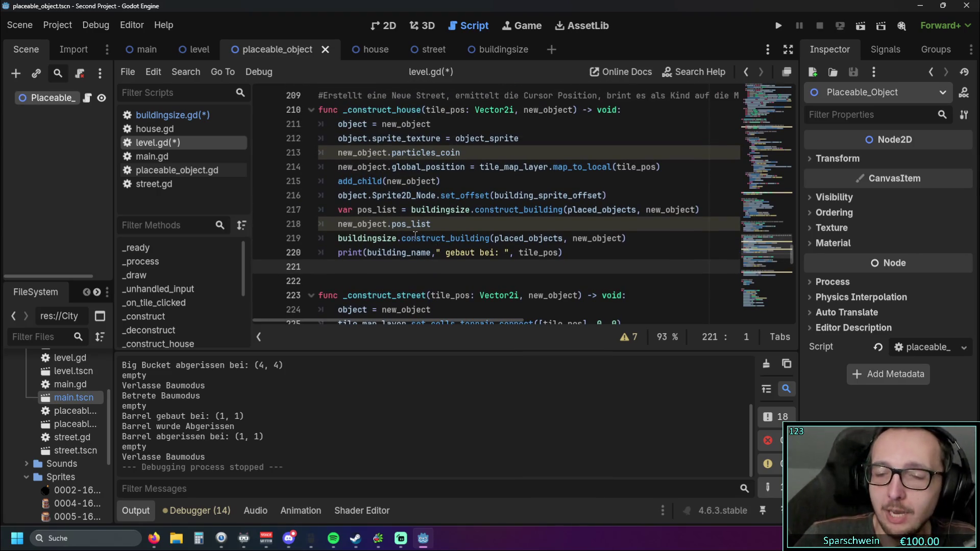
pyautogui.click(778, 26)
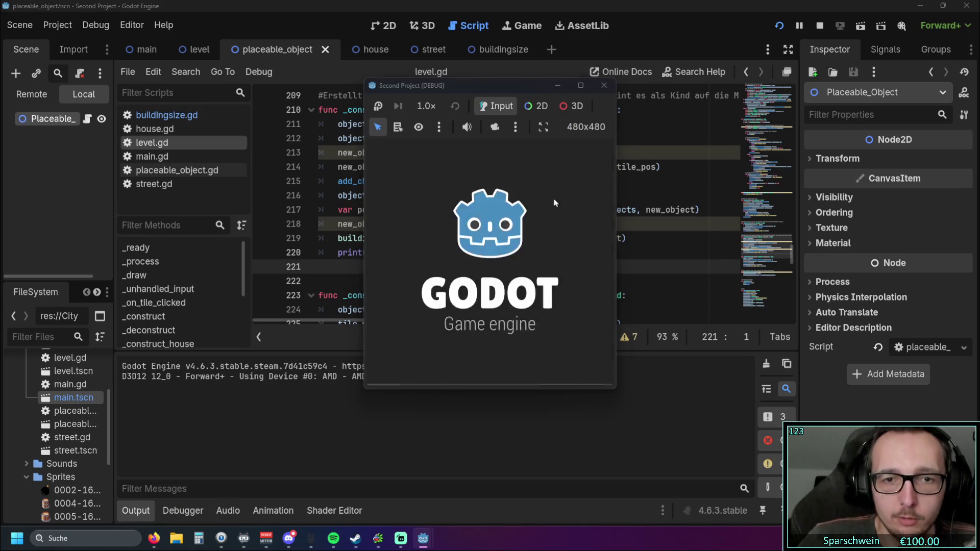
# Place a house in the running game to hit the pos_list error, then switch to the browser.
pyautogui.click(482, 261)
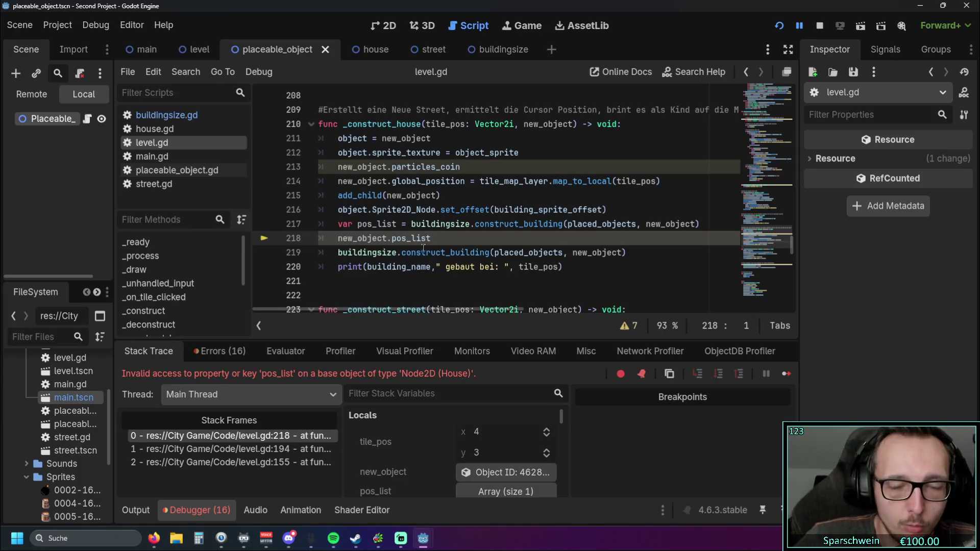
pyautogui.click(154, 538)
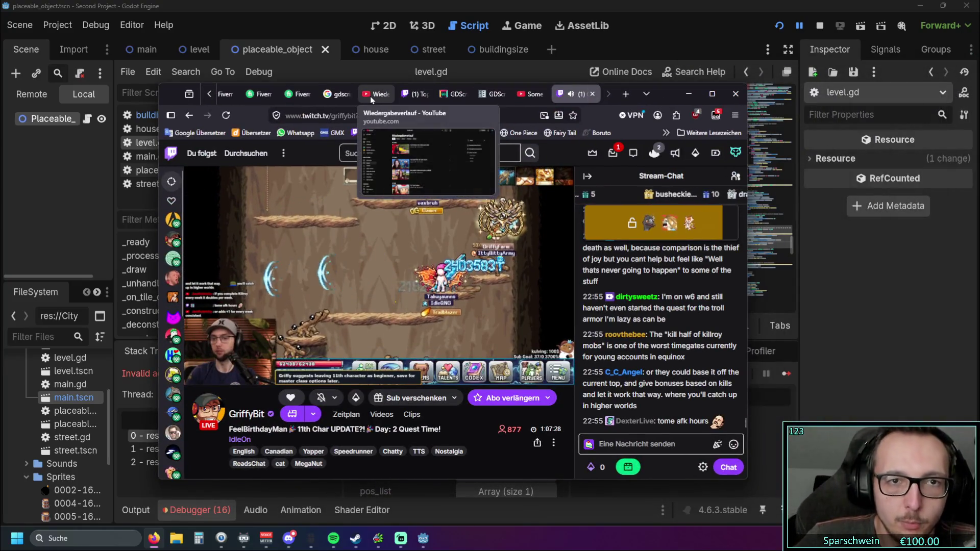
pyautogui.click(374, 96)
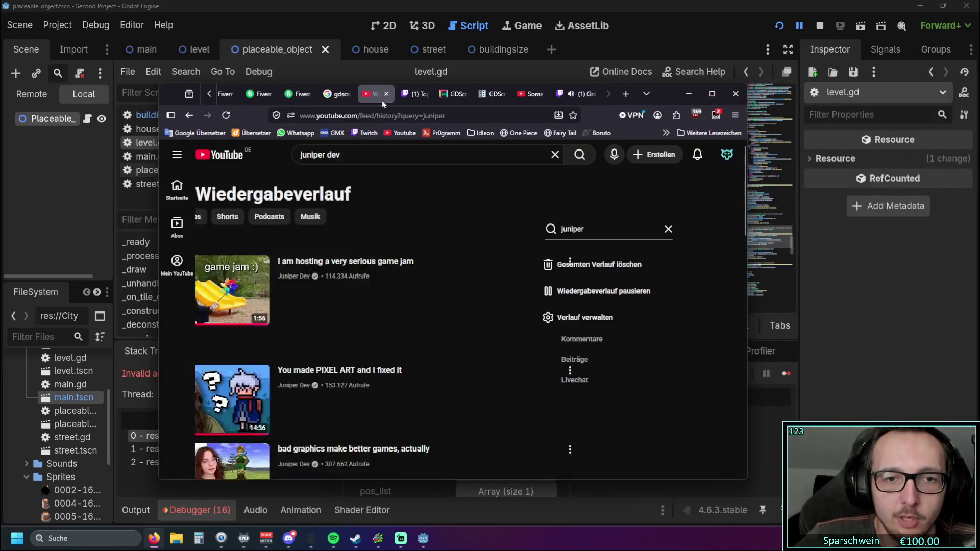
pyautogui.click(712, 93)
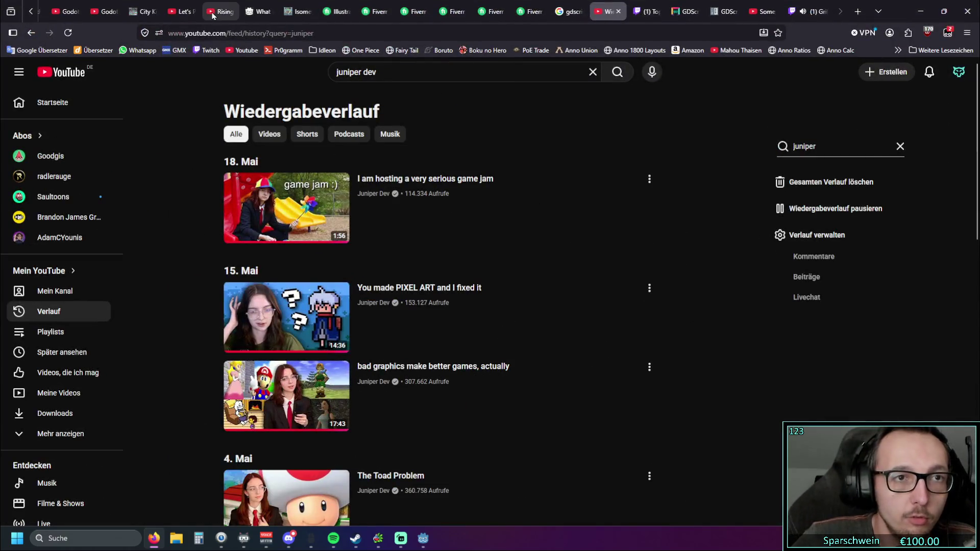
pyautogui.click(214, 12)
pyautogui.click(182, 11)
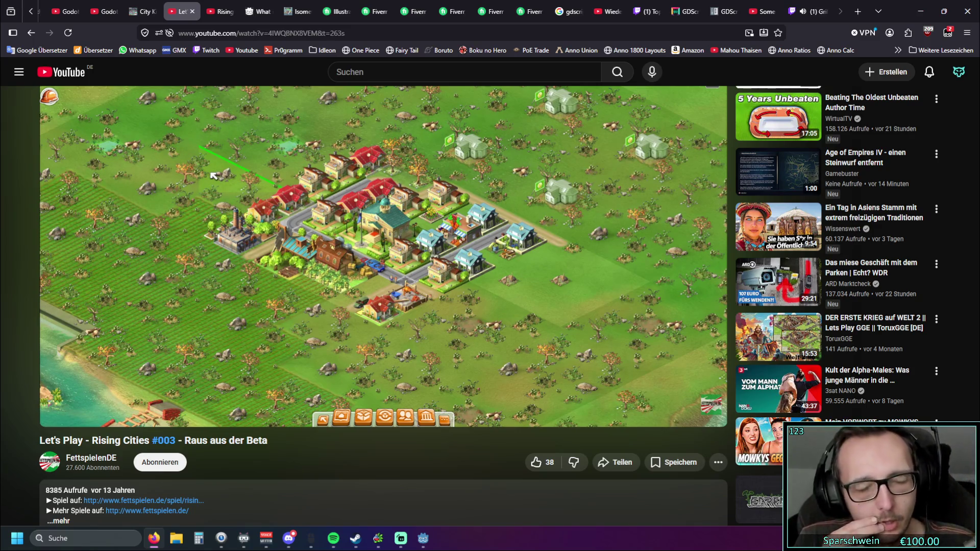
pyautogui.moveTo(284, 206)
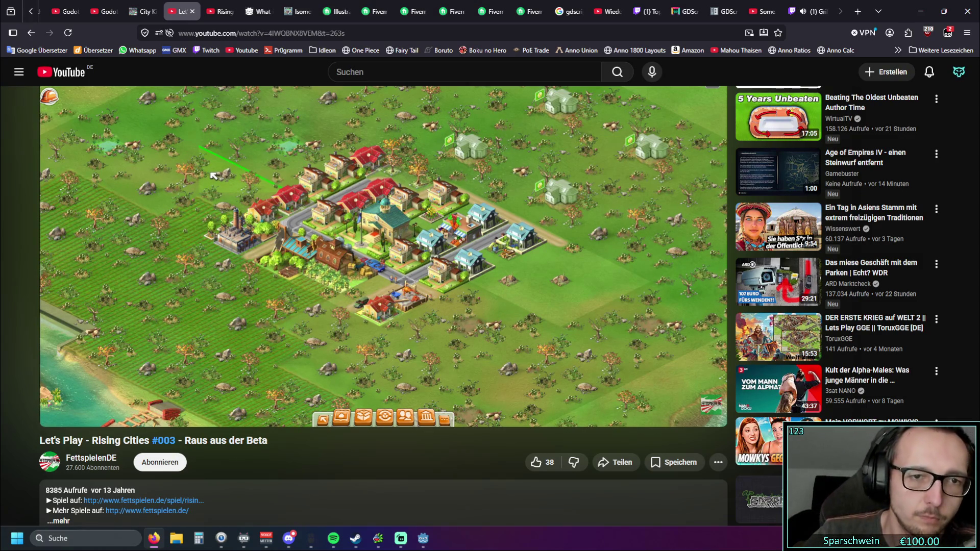
pyautogui.click(920, 11)
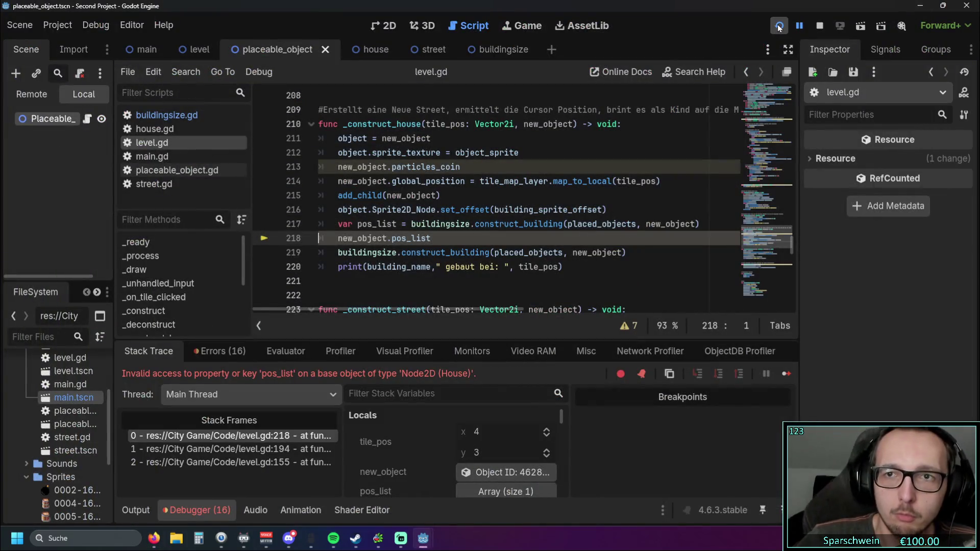
# Restart the game, paint street tiles across the grass map, then close the game window.
pyautogui.click(779, 26)
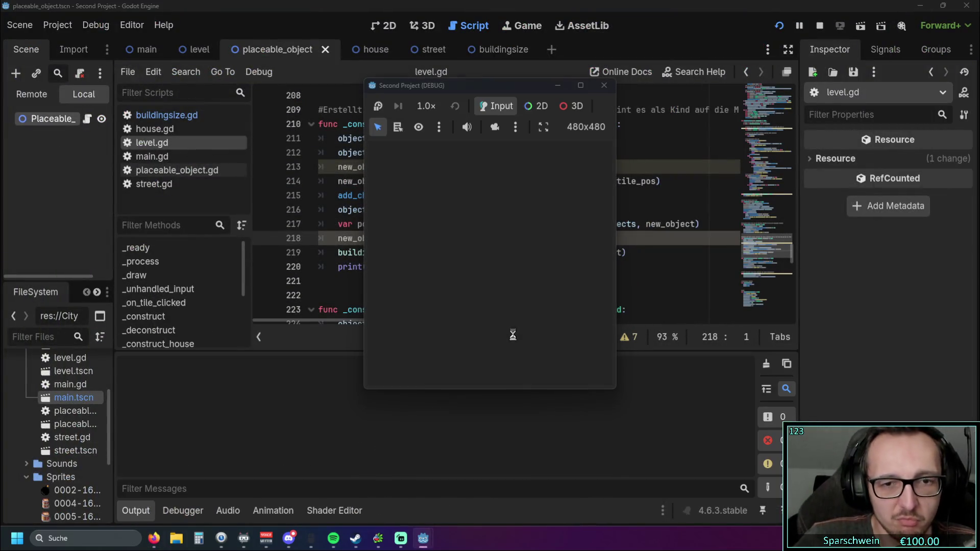
pyautogui.click(525, 369)
pyautogui.moveTo(467, 298)
pyautogui.mouseDown()
pyautogui.moveTo(507, 298)
pyautogui.moveTo(509, 257)
pyautogui.moveTo(489, 237)
pyautogui.moveTo(447, 238)
pyautogui.moveTo(452, 228)
pyautogui.moveTo(436, 238)
pyautogui.mouseUp()
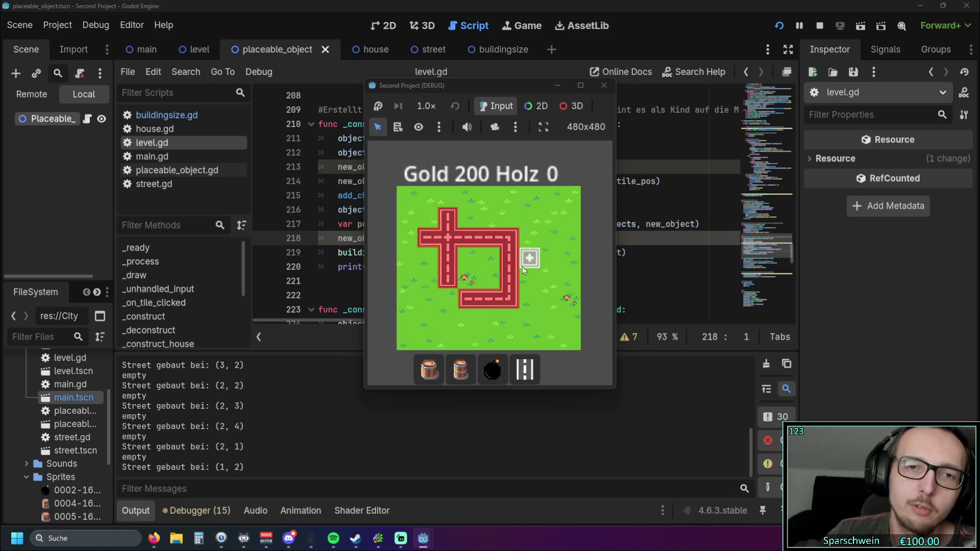
pyautogui.click(601, 86)
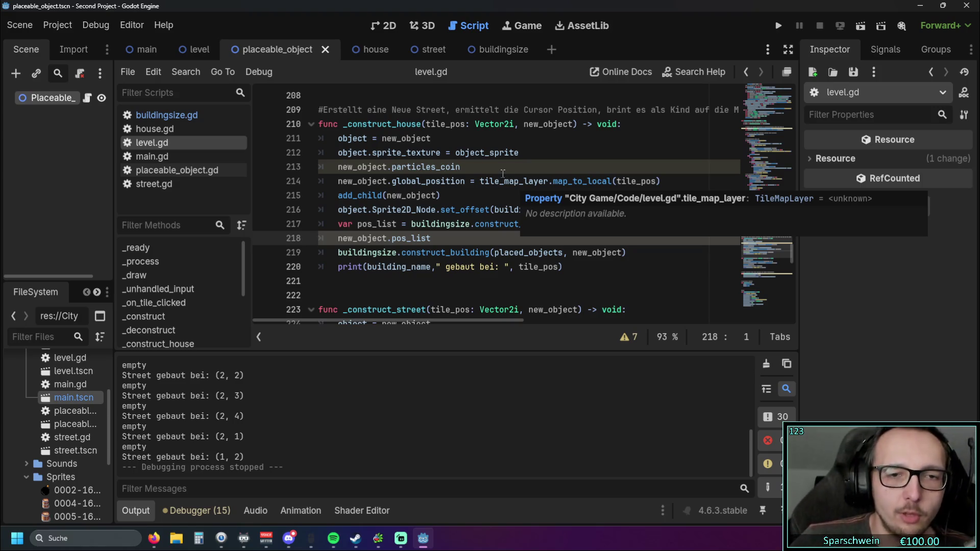
# Look over level.gd, then switch to the Steam store window.
pyautogui.scroll(1, 501, 230)
pyautogui.scroll(-1, 500, 265)
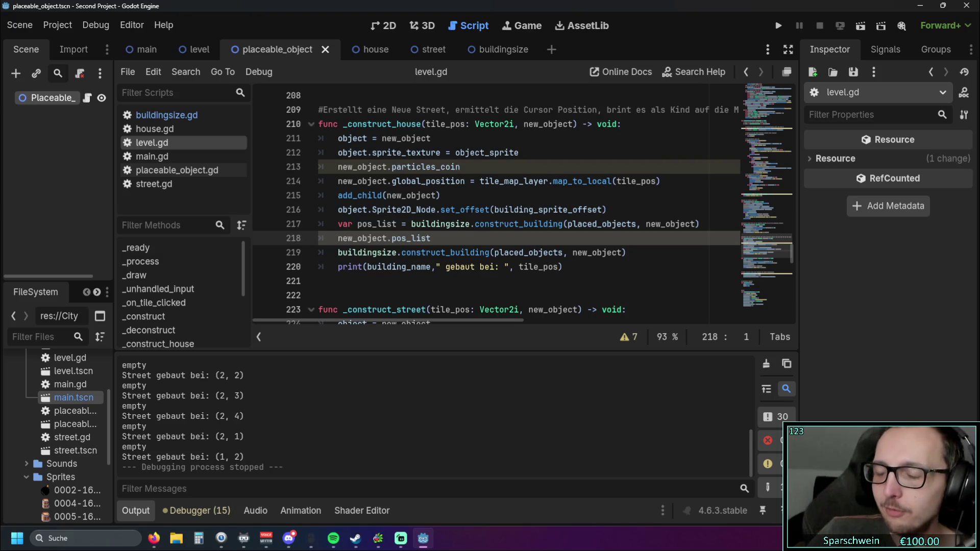
pyautogui.hotkey('alt', 'Tab')
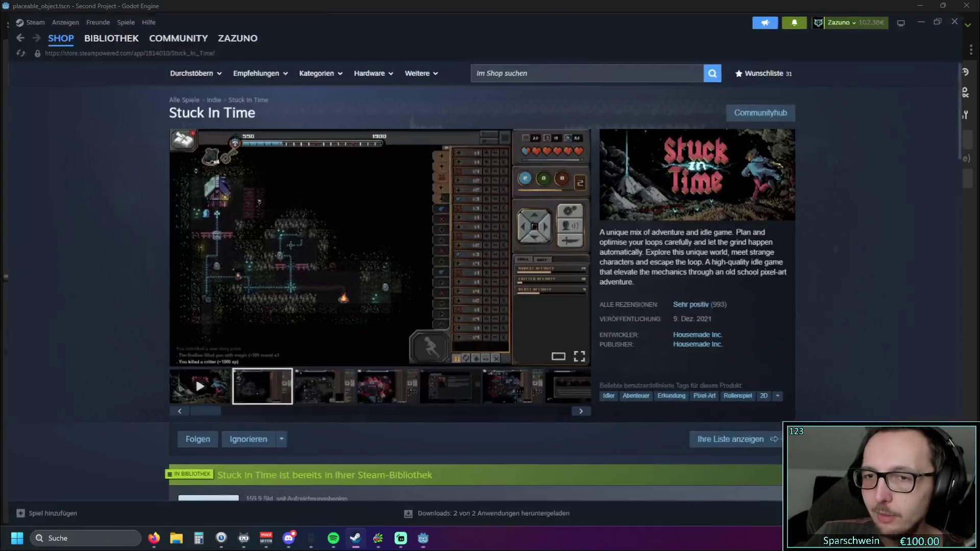
# Go back through Steam's store pages to Fortune Mill, then minimize Steam and return to line 222.
pyautogui.click(15, 26)
pyautogui.click(16, 28)
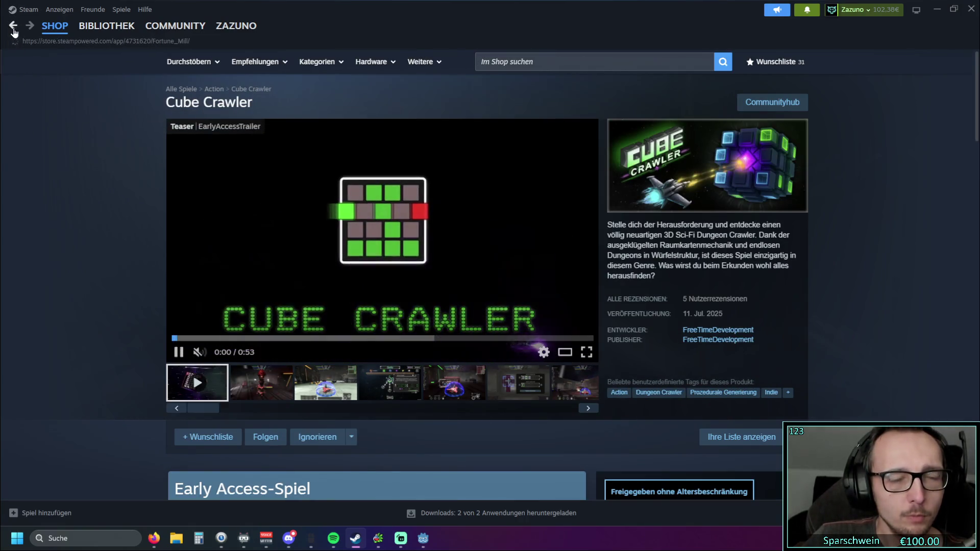
pyautogui.hotkey('alt', 'Left')
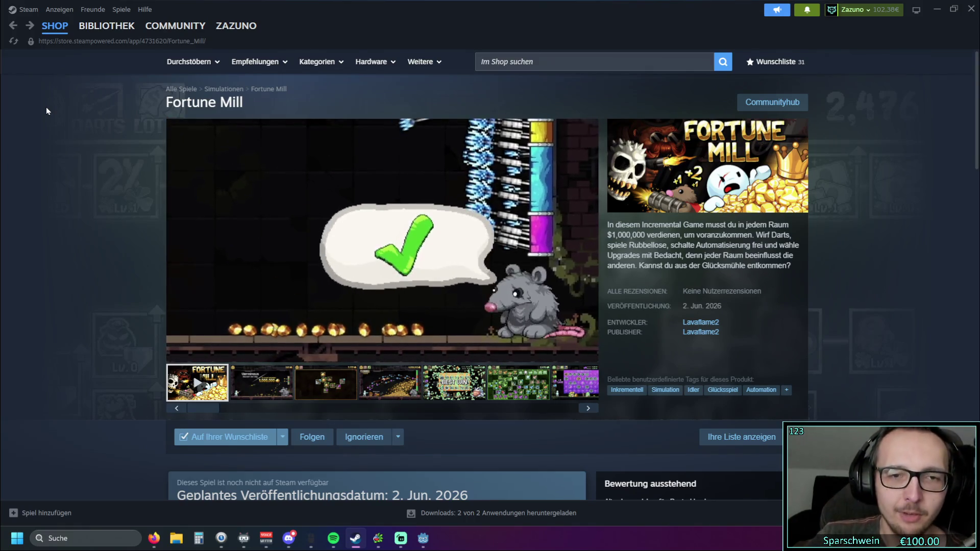
pyautogui.scroll(-3, 91, 127)
pyautogui.scroll(3, 90, 129)
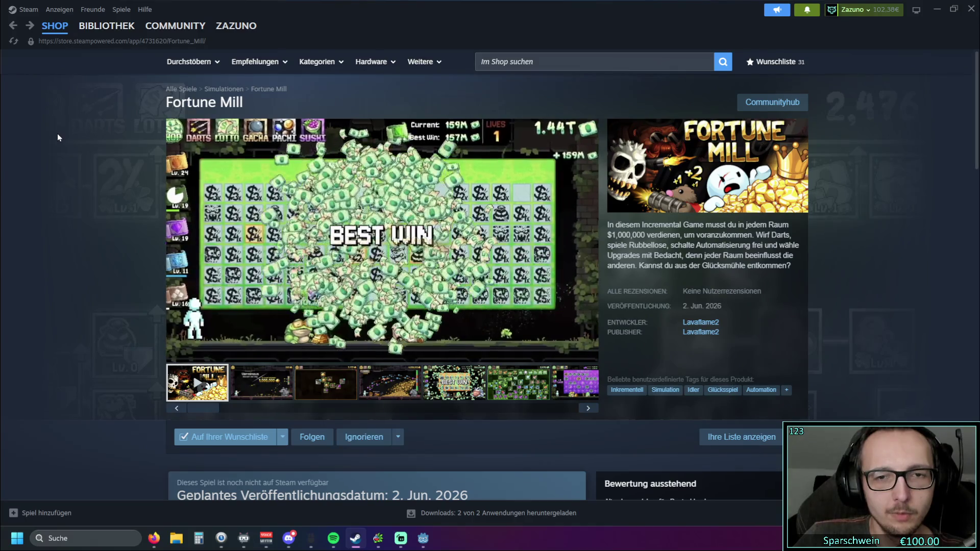
pyautogui.click(936, 11)
pyautogui.click(396, 296)
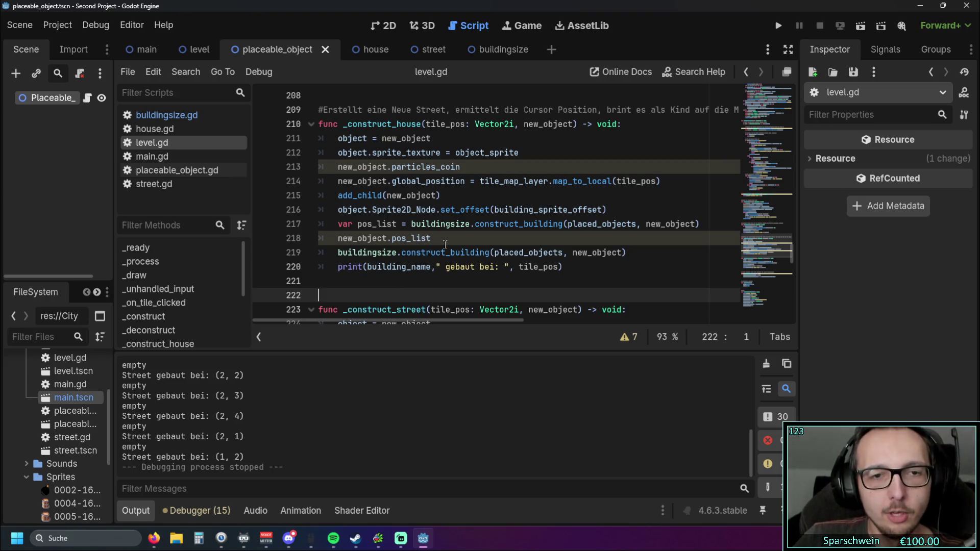
# Delete the two pos_list lines 217–218 and run the project with F5.
pyautogui.moveTo(443, 240); pyautogui.dragTo(287, 227)
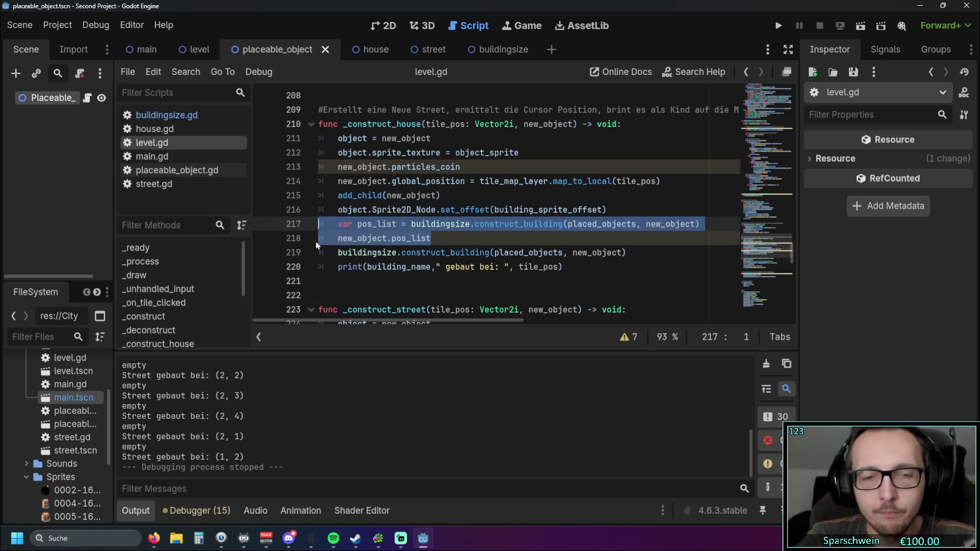
pyautogui.press('Delete')
pyautogui.press('F5')
# Place three barrels on the grass, exit build mode, stop the game and undo the deletion.
pyautogui.click(460, 369)
pyautogui.click(467, 255)
pyautogui.click(505, 261)
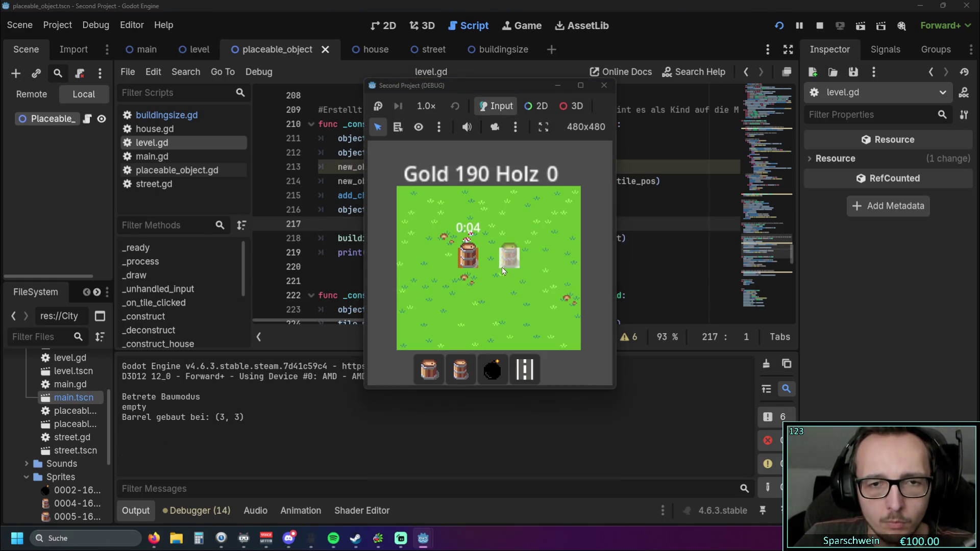
pyautogui.click(468, 296)
pyautogui.rightClick(505, 293)
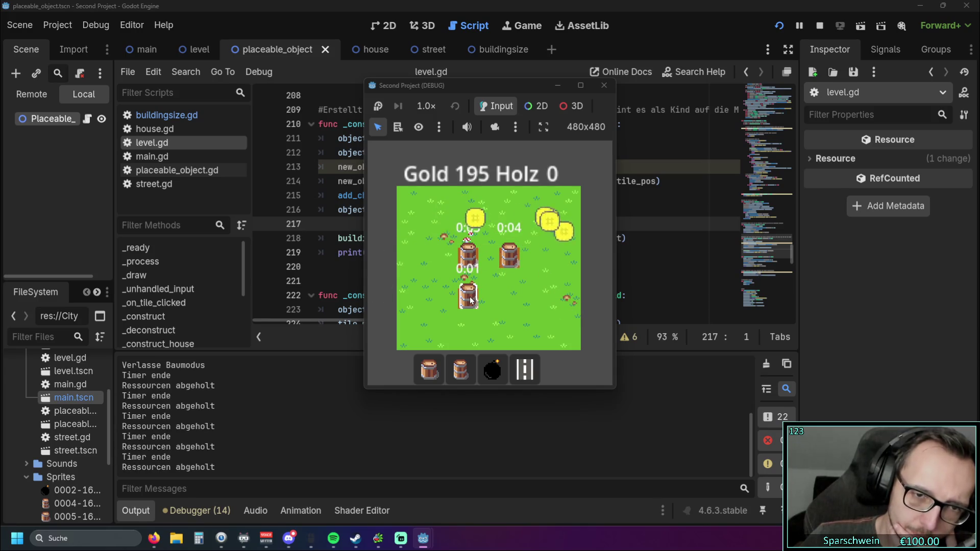
pyautogui.press('F8')
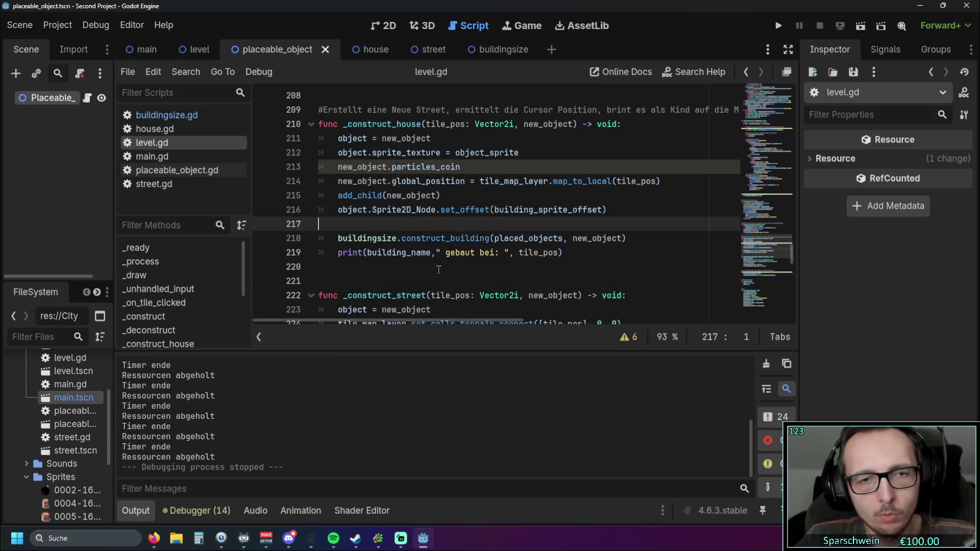
pyautogui.hotkey('ctrl', 'z')
# Check the restored pos_list line 218 and relaunch the game.
pyautogui.click(433, 278)
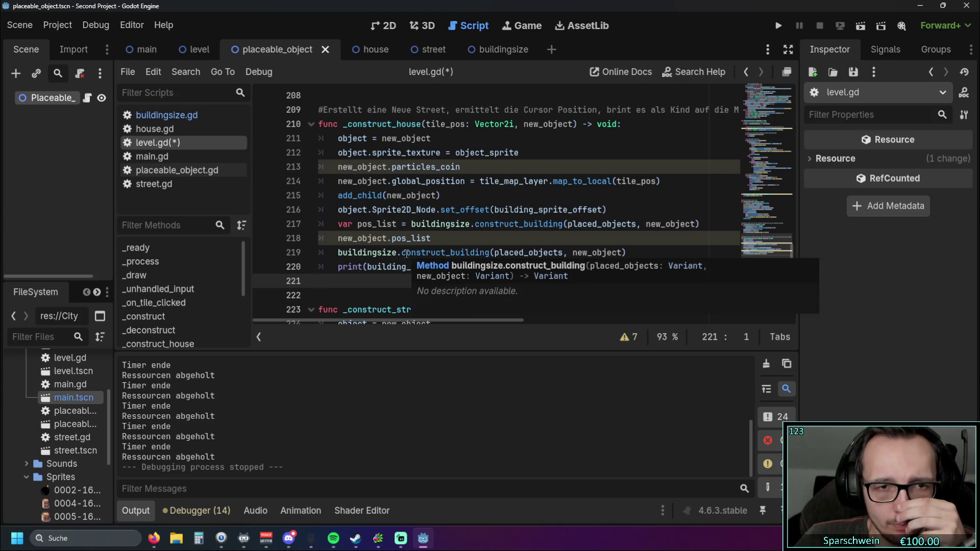
pyautogui.click(421, 238)
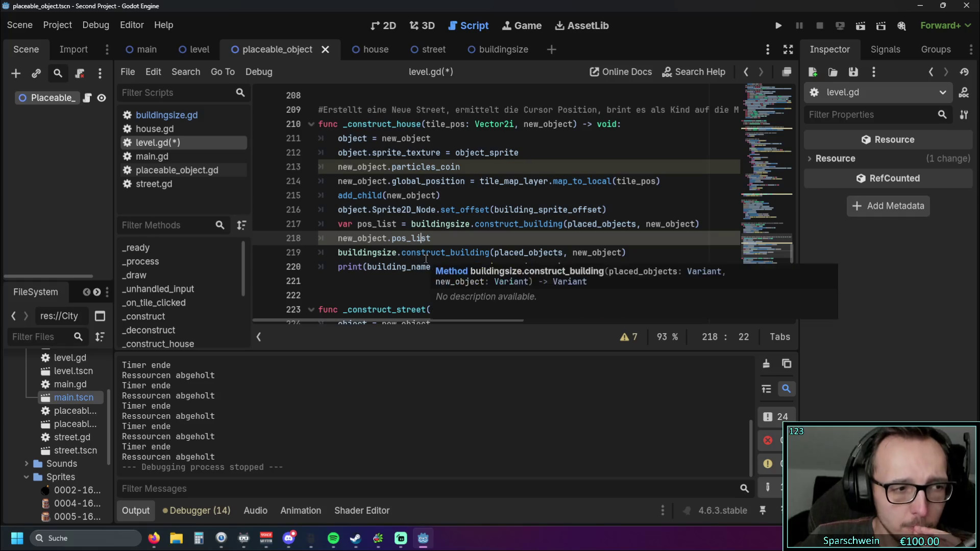
pyautogui.click(437, 238)
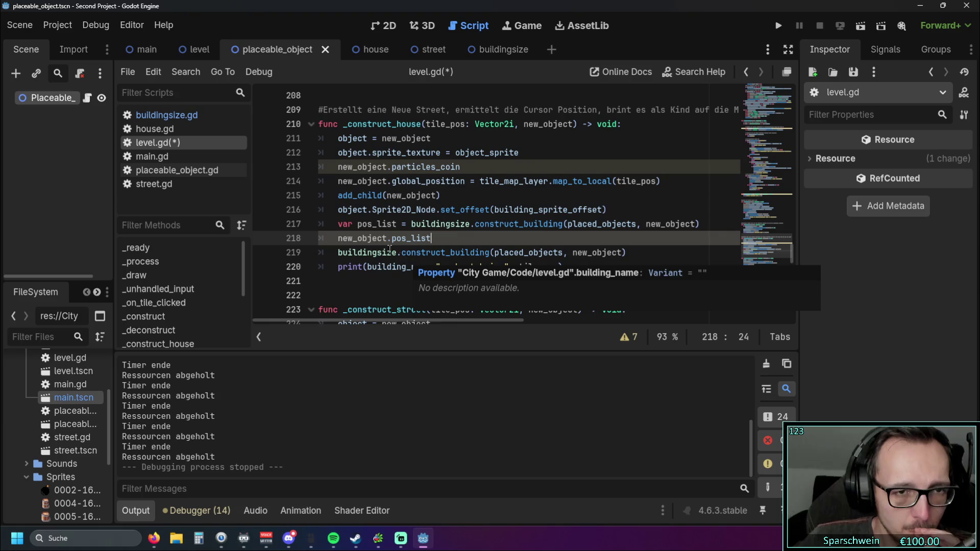
pyautogui.click(779, 26)
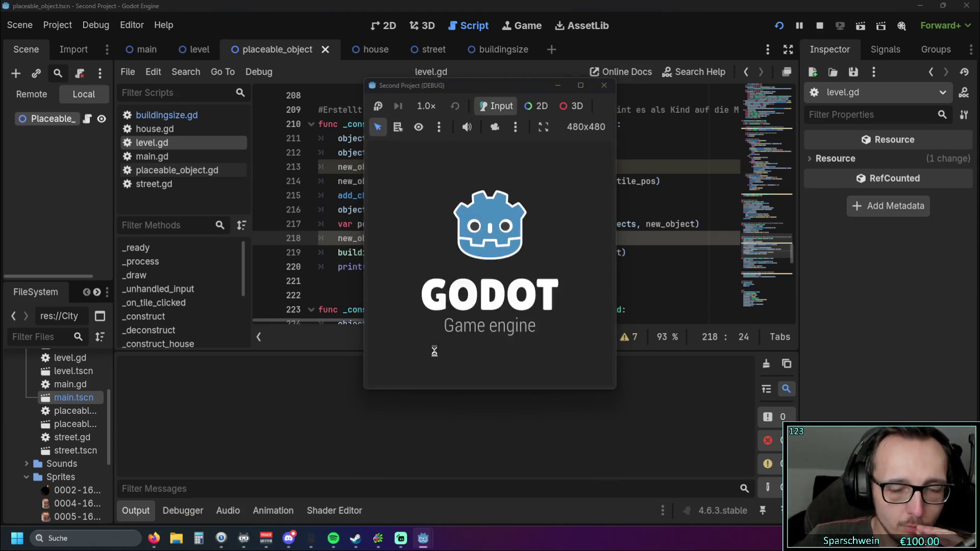
# Place a house on the game map to reproduce the invalid pos_list access error in the debugger.
pyautogui.click(461, 269)
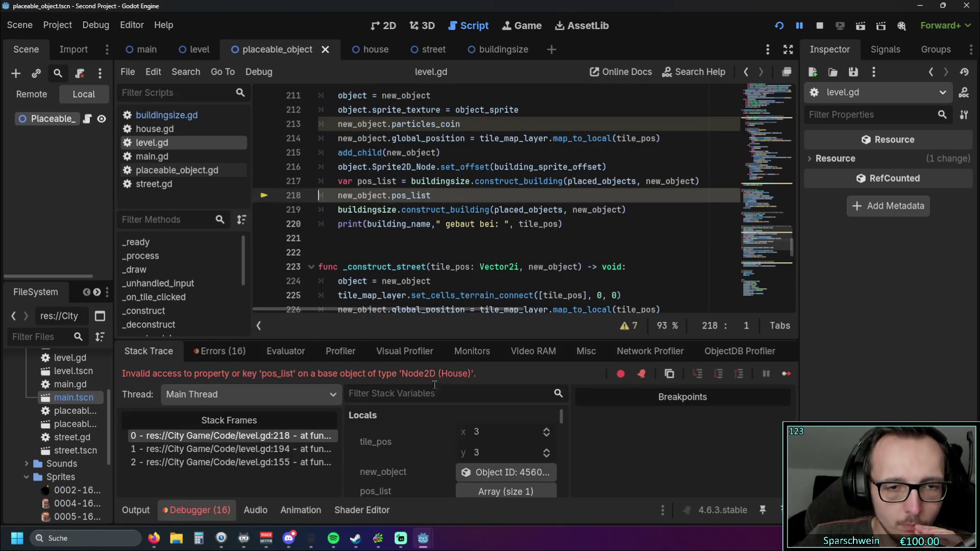
pyautogui.moveTo(474, 373); pyautogui.dragTo(221, 374)
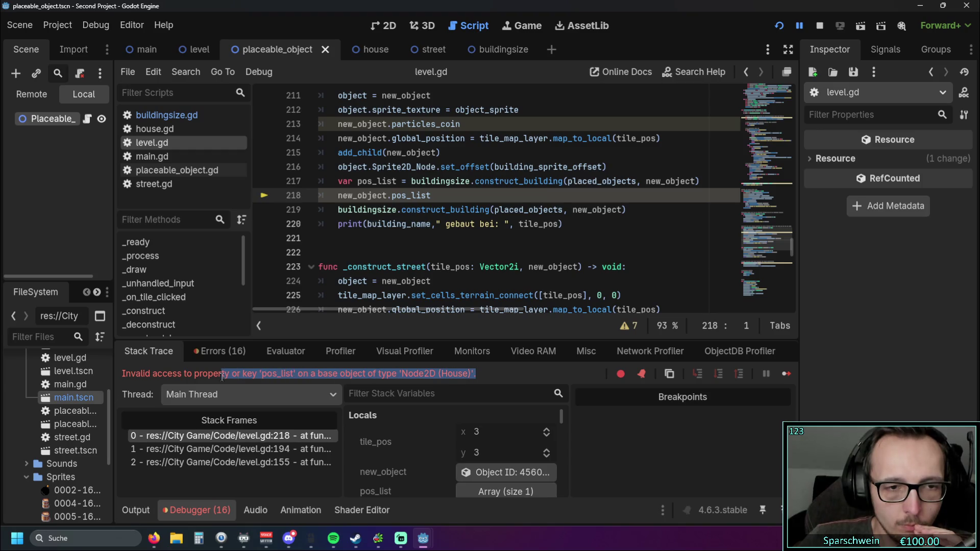
pyautogui.click(340, 373)
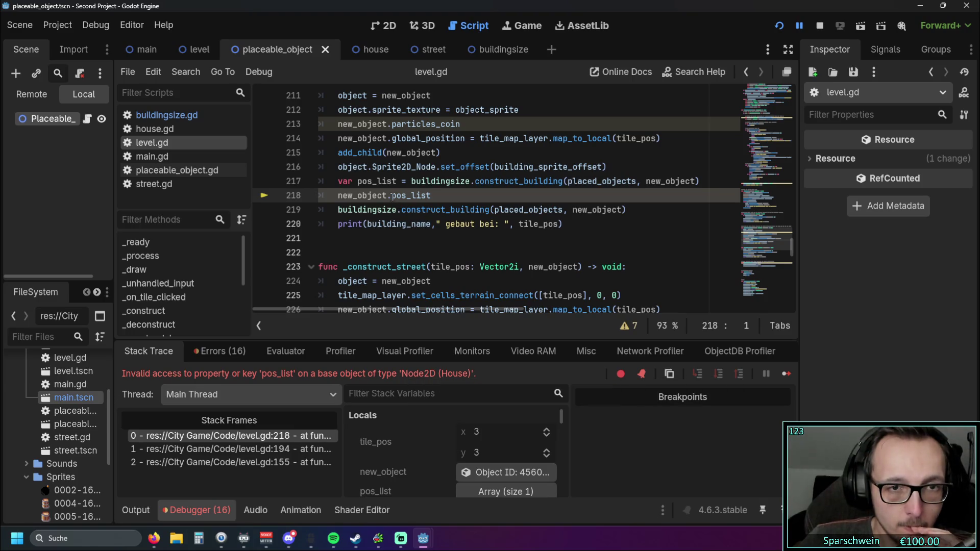
pyautogui.scroll(1, 409, 242)
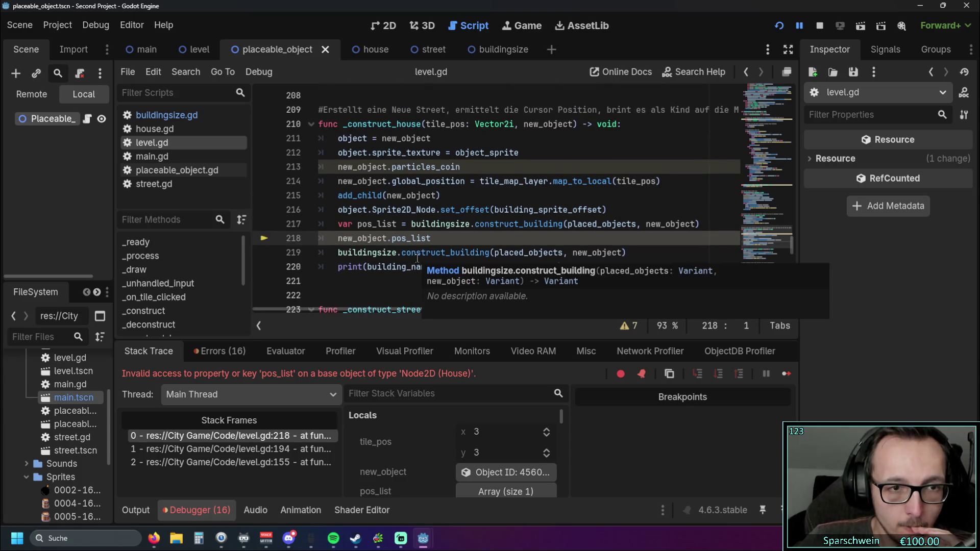
# Insert the new_object autocomplete before the pos_list access on line 218.
pyautogui.moveTo(359, 248)
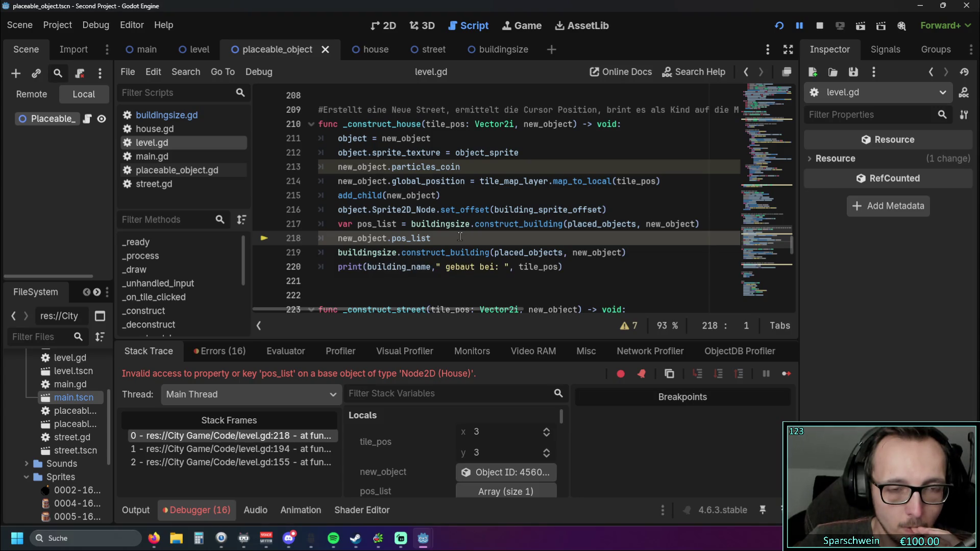
pyautogui.click(341, 238)
pyautogui.moveTo(376, 269)
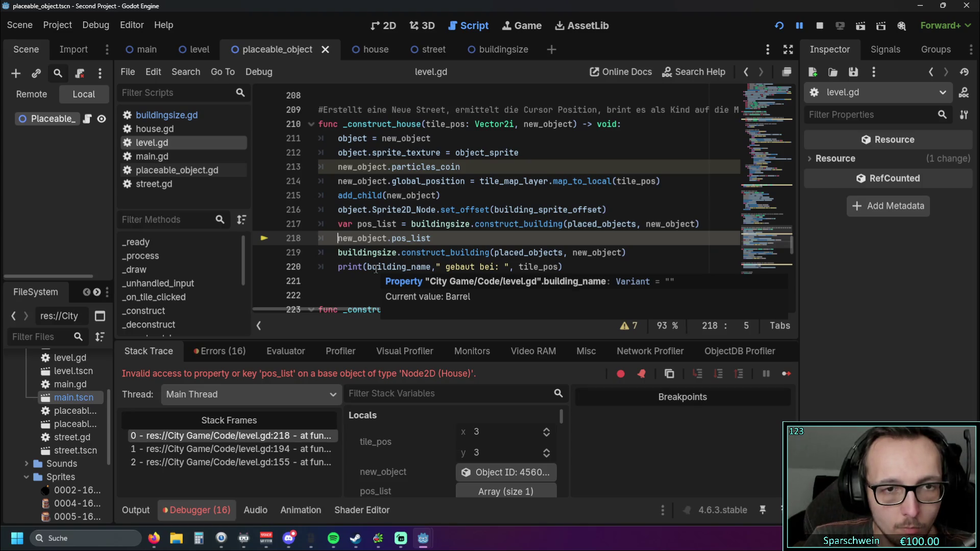
pyautogui.write('new')
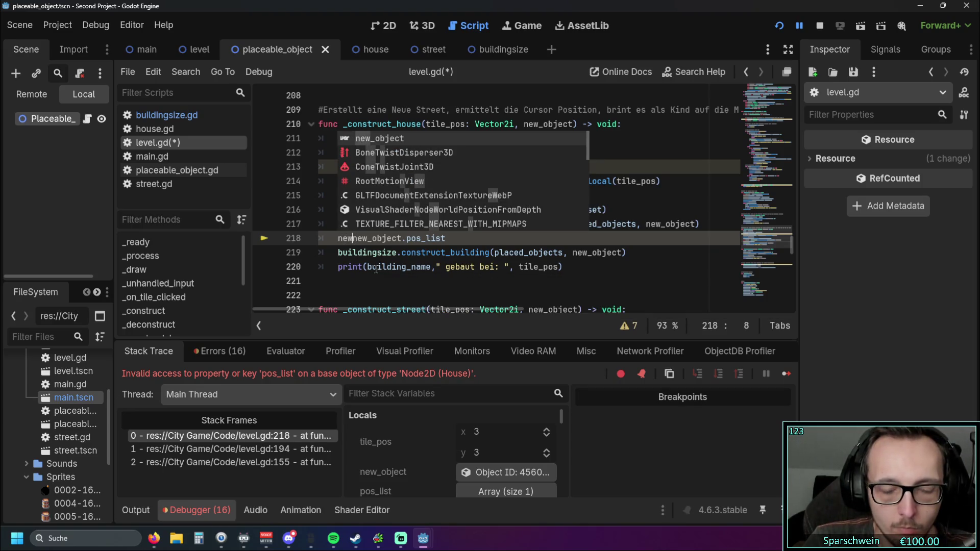
pyautogui.write('_obj')
pyautogui.press('Return')
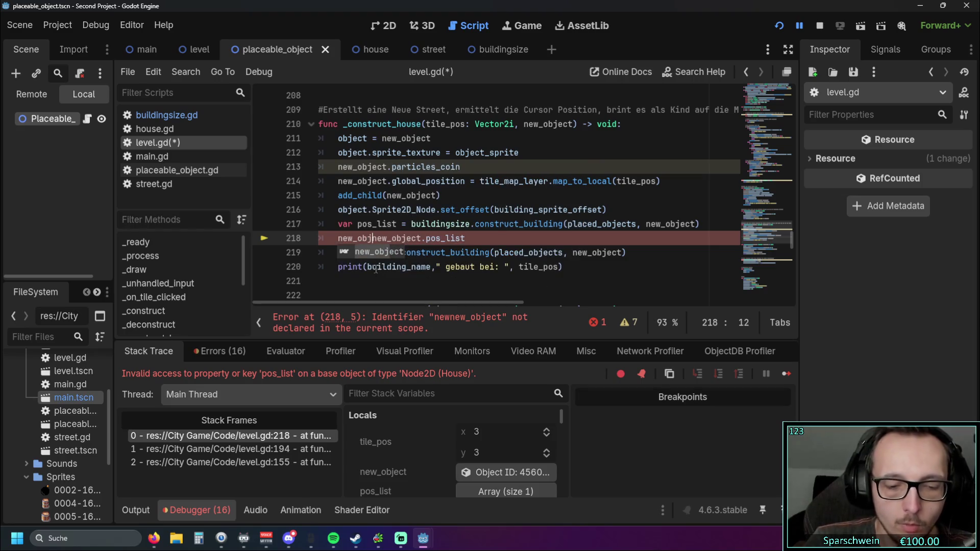